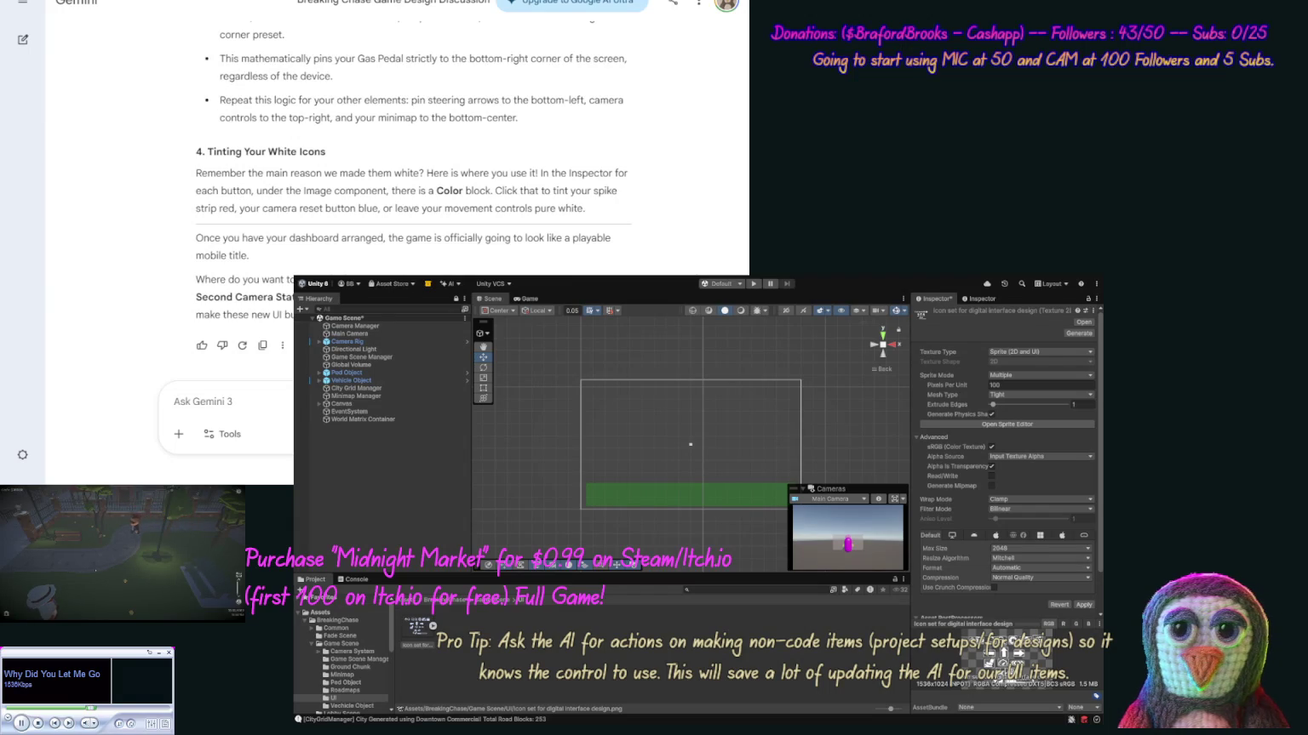
# Focus the Unity editor and select the Canvas to show its Minimap and UI Point children.
pyautogui.click(412, 290)
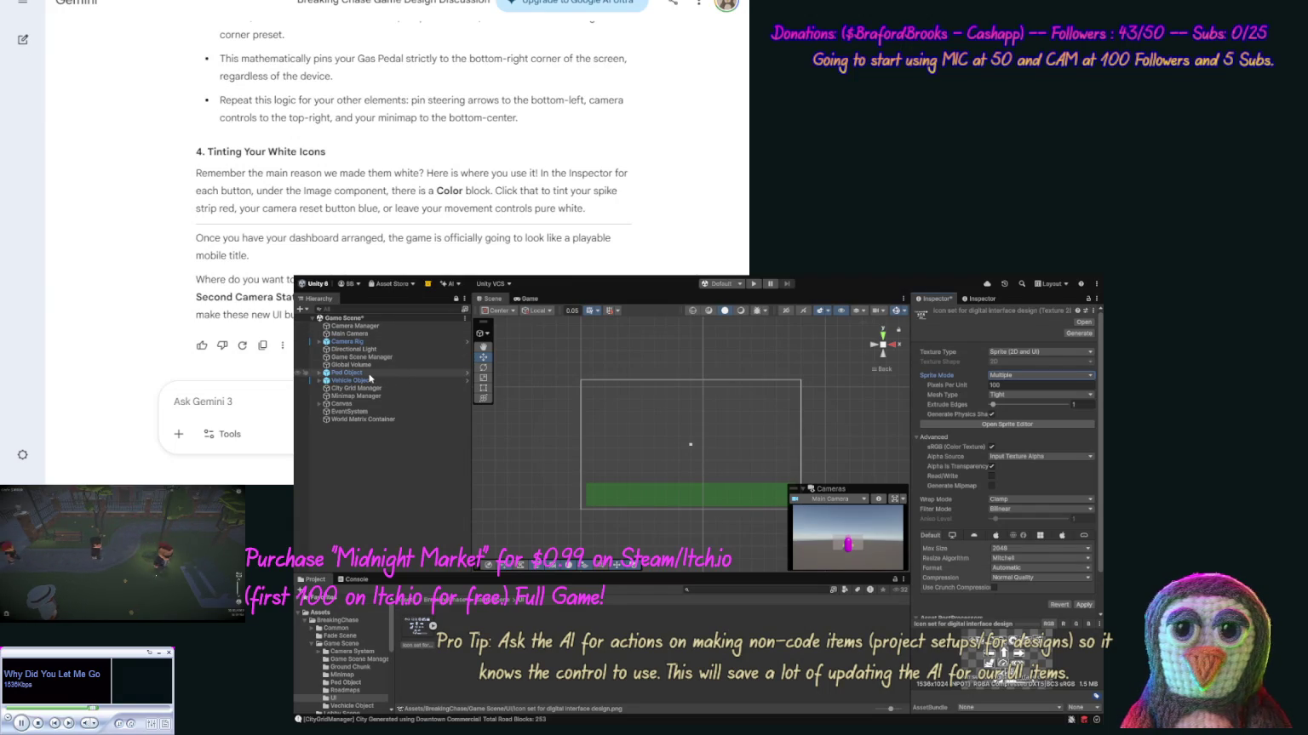
pyautogui.click(321, 405)
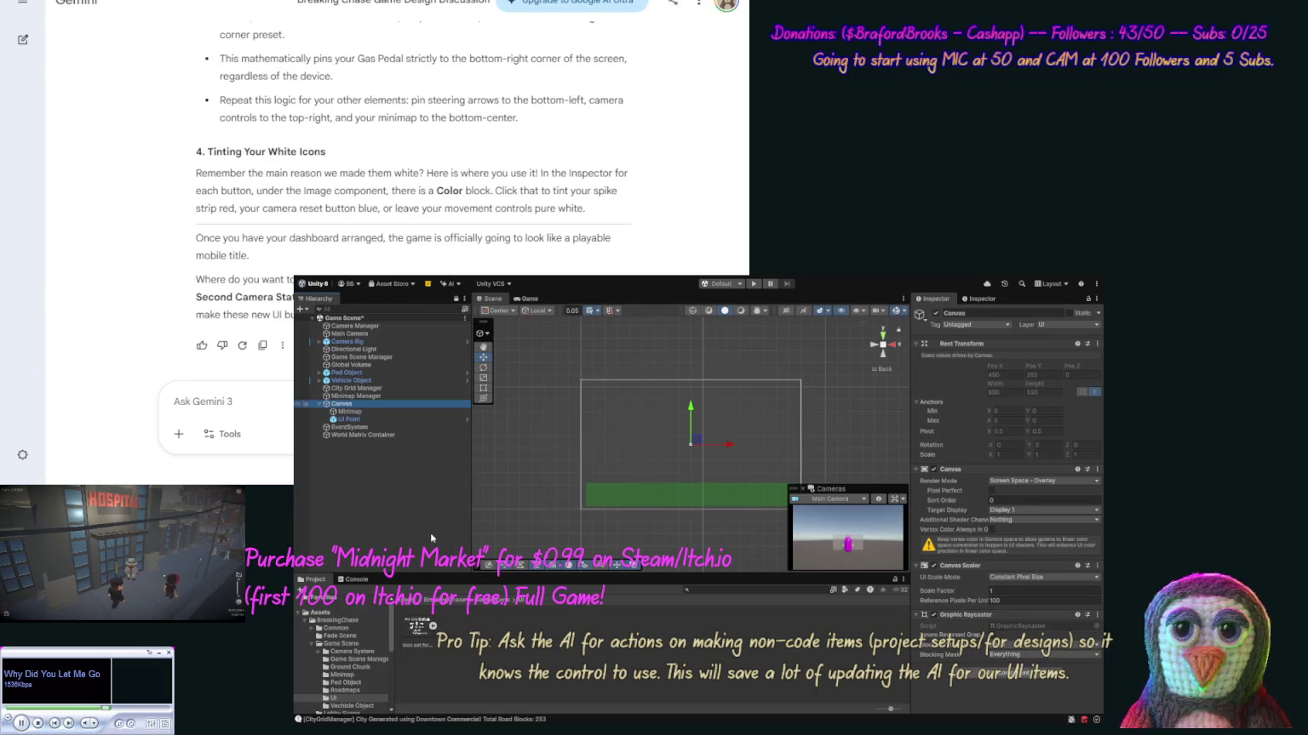
# Create an empty child GameObject under the Canvas with Alt+Shift+N, keeping the name GameObject.
pyautogui.hotkey('alt', 'shift', 'n')
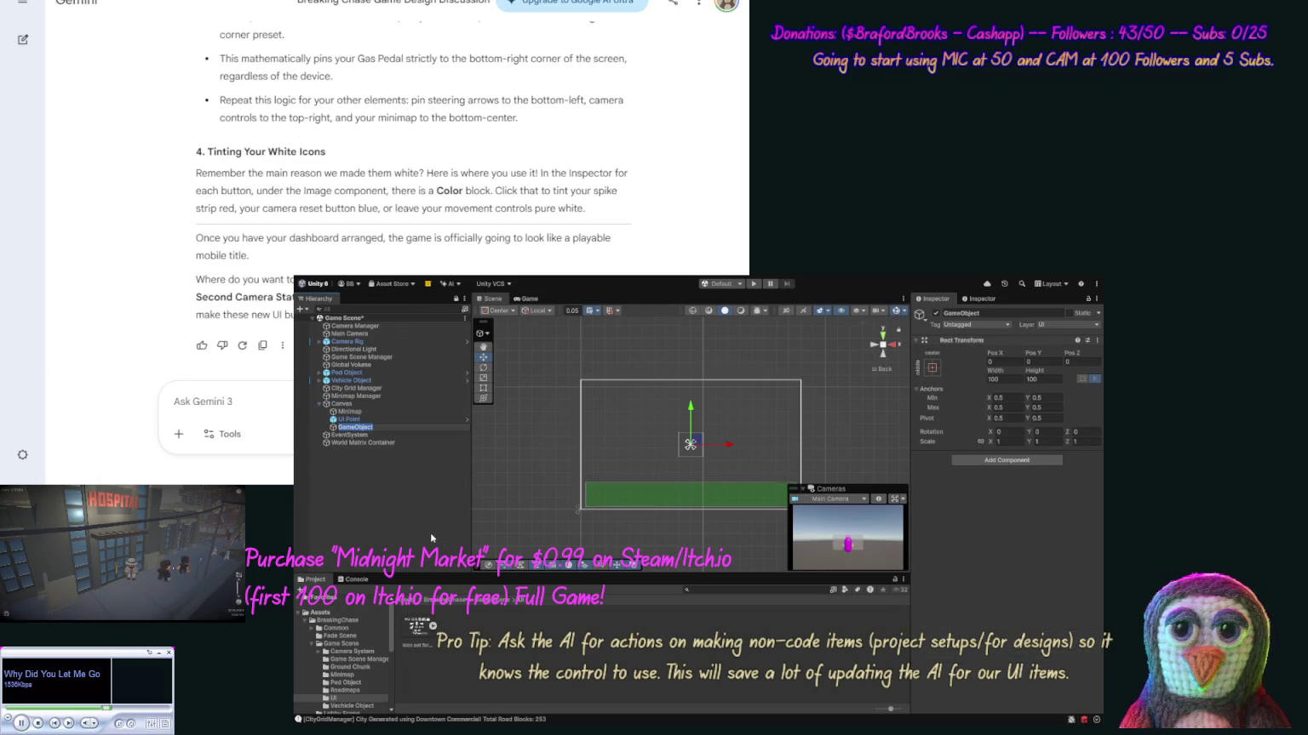
pyautogui.press('Return')
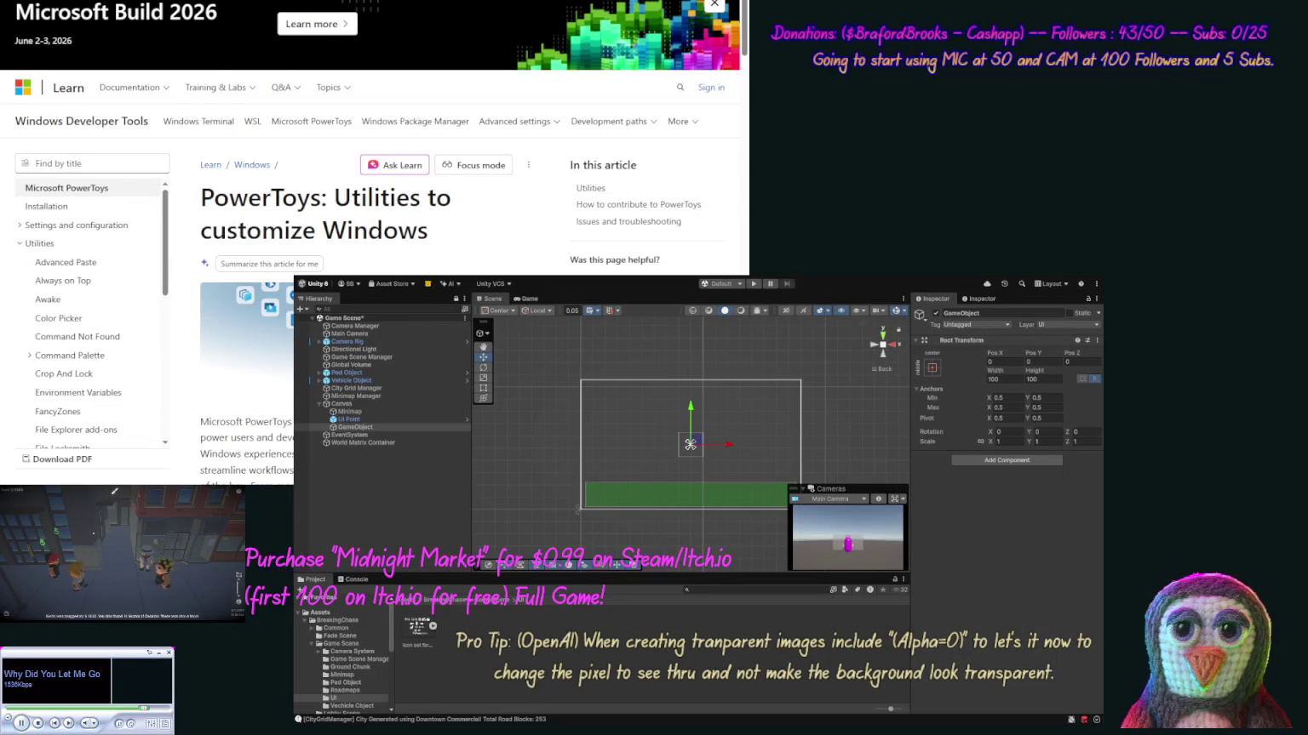
# View the enlarged icon set image in the browser, then close it.
pyautogui.hotkey('ctrl', 'Tab')
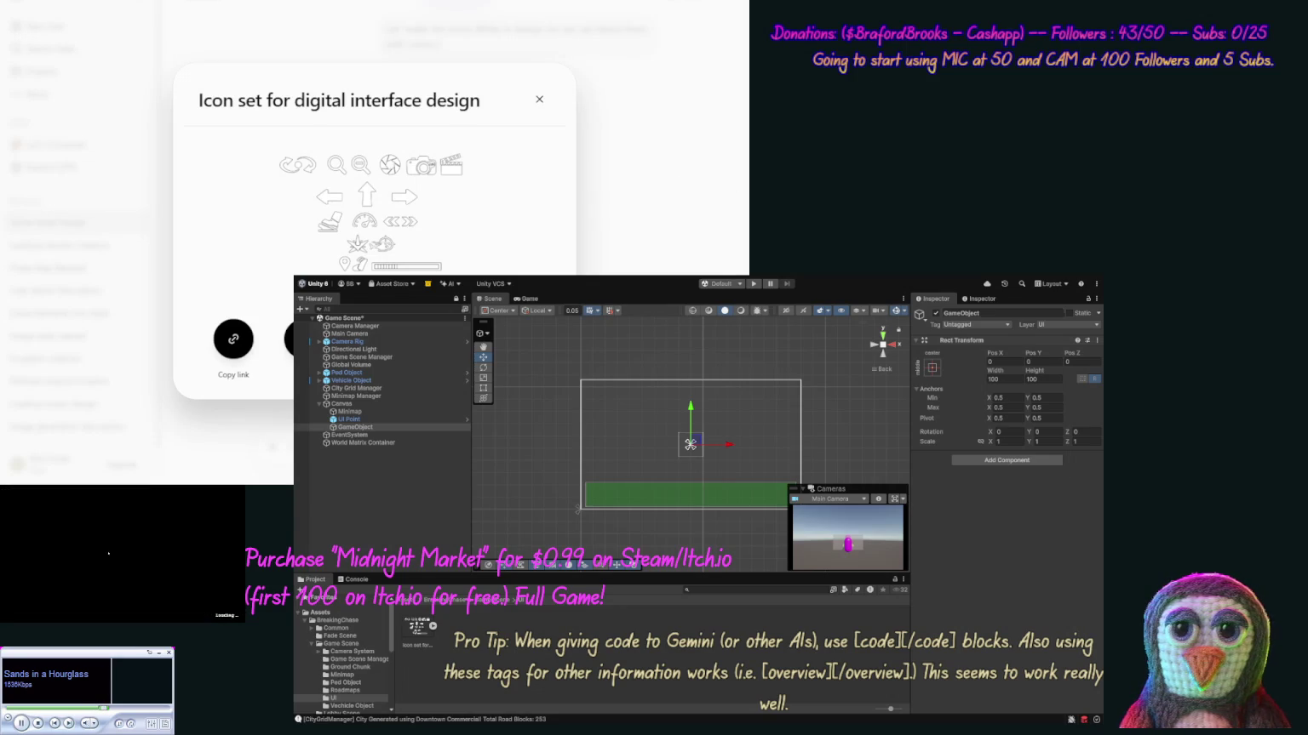
pyautogui.click(206, 411)
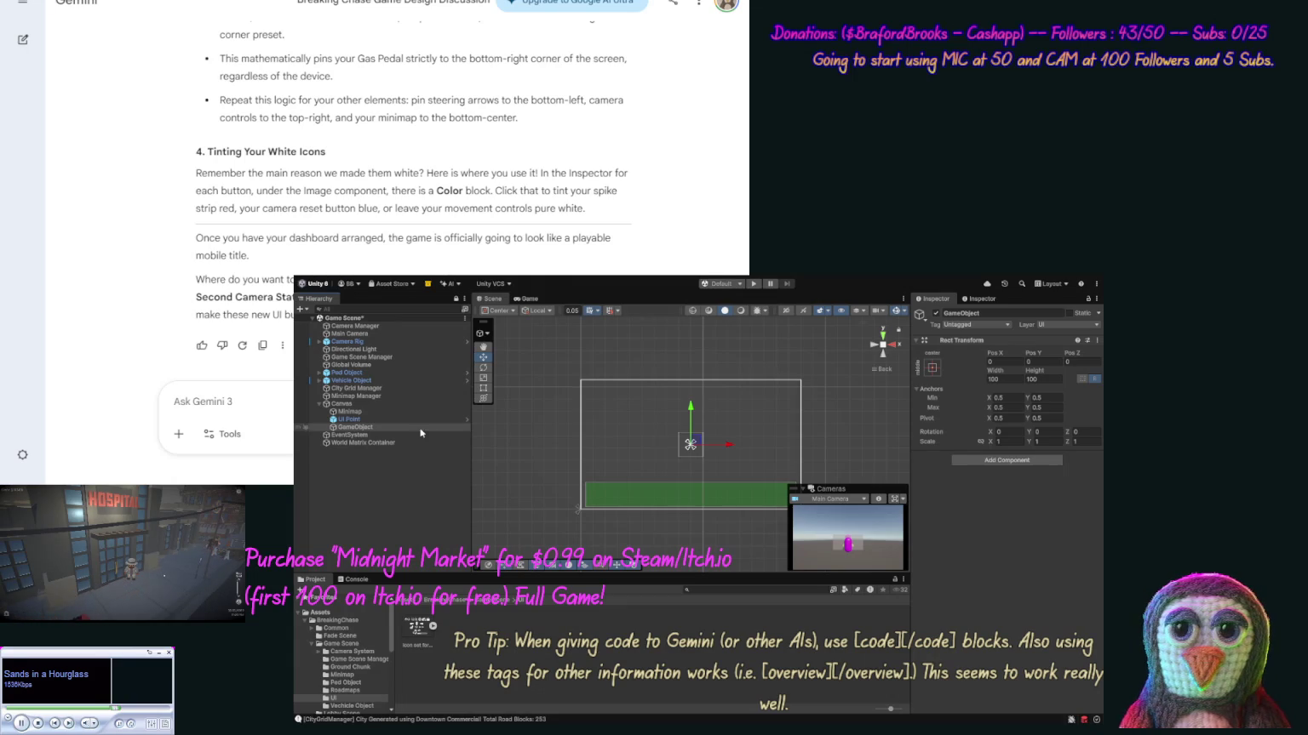
# Start renaming the Canvas's new empty GameObject in the Hierarchy.
pyautogui.click(375, 428)
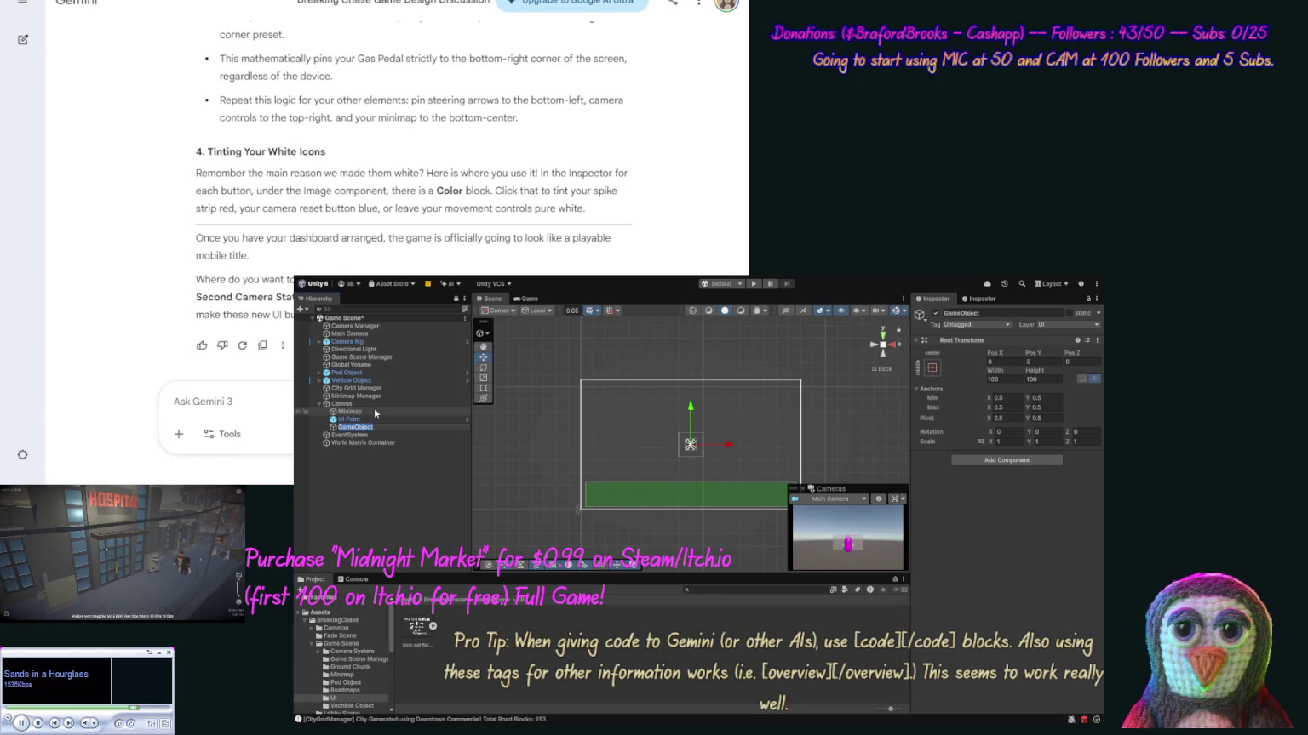
# Rename the GameObject to Map and drag Minimap and UI Point under it.
pyautogui.write('Maps')
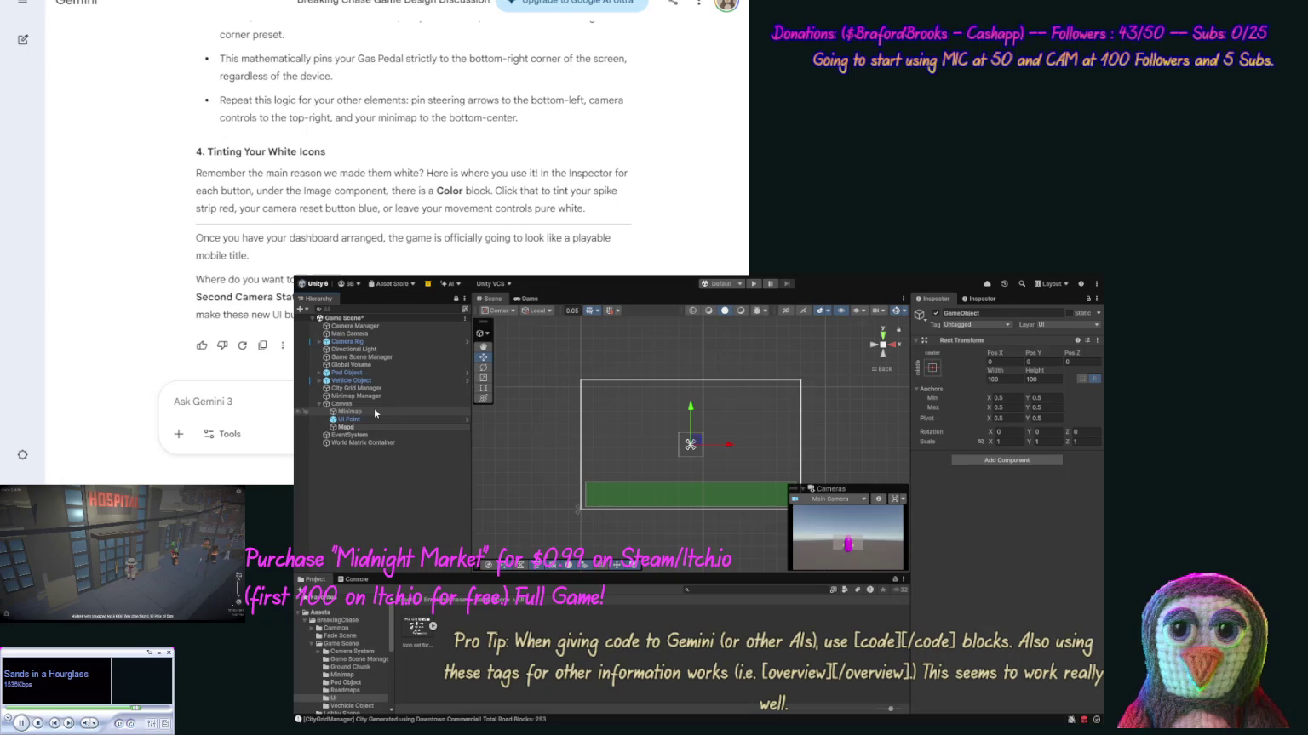
pyautogui.press('Return')
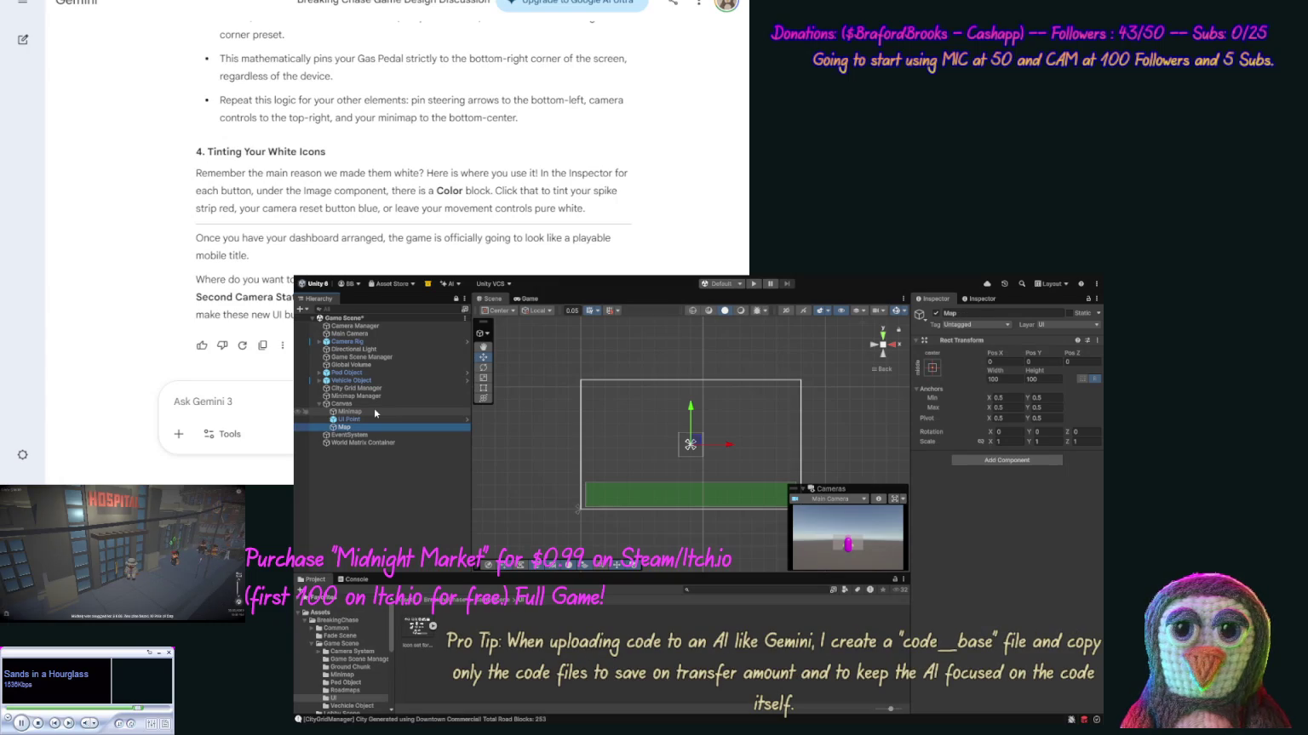
pyautogui.click(374, 410)
pyautogui.keyDown('ctrl'); pyautogui.click(349, 419); pyautogui.keyUp('ctrl')
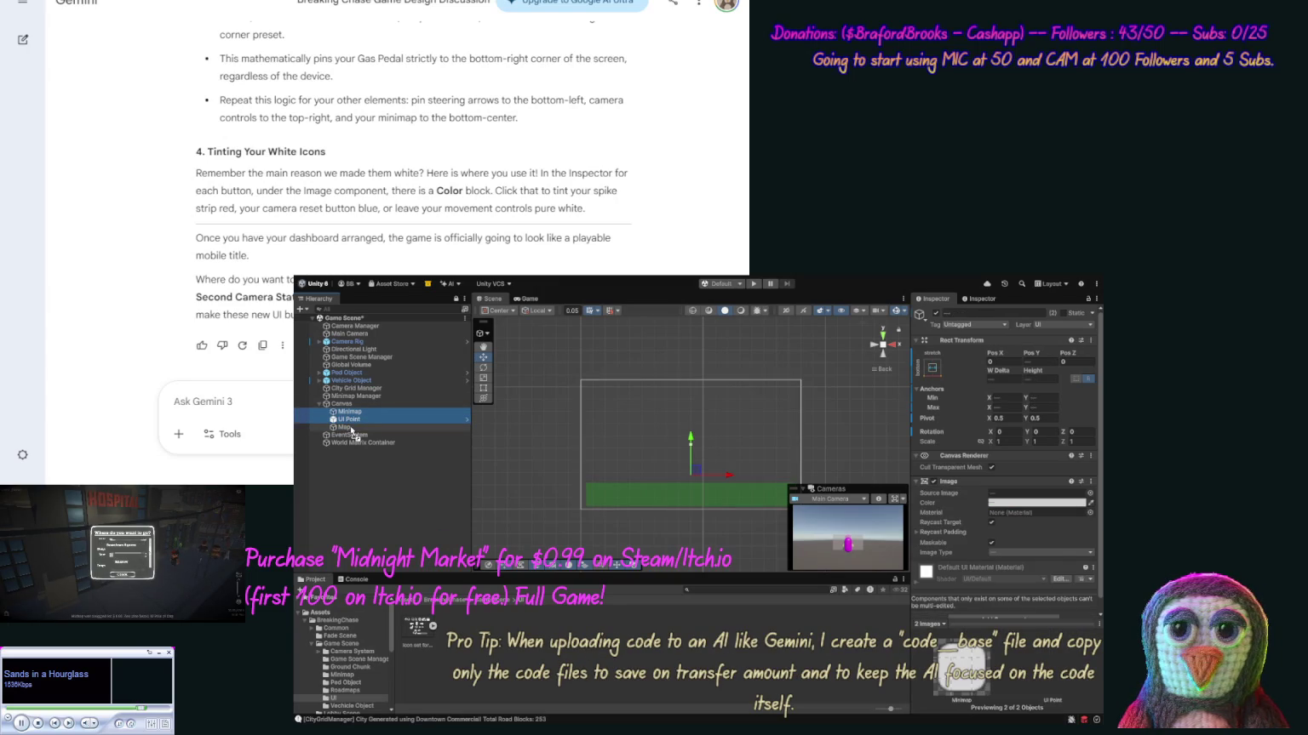
pyautogui.moveTo(352, 432); pyautogui.dragTo(349, 426)
pyautogui.click(342, 404)
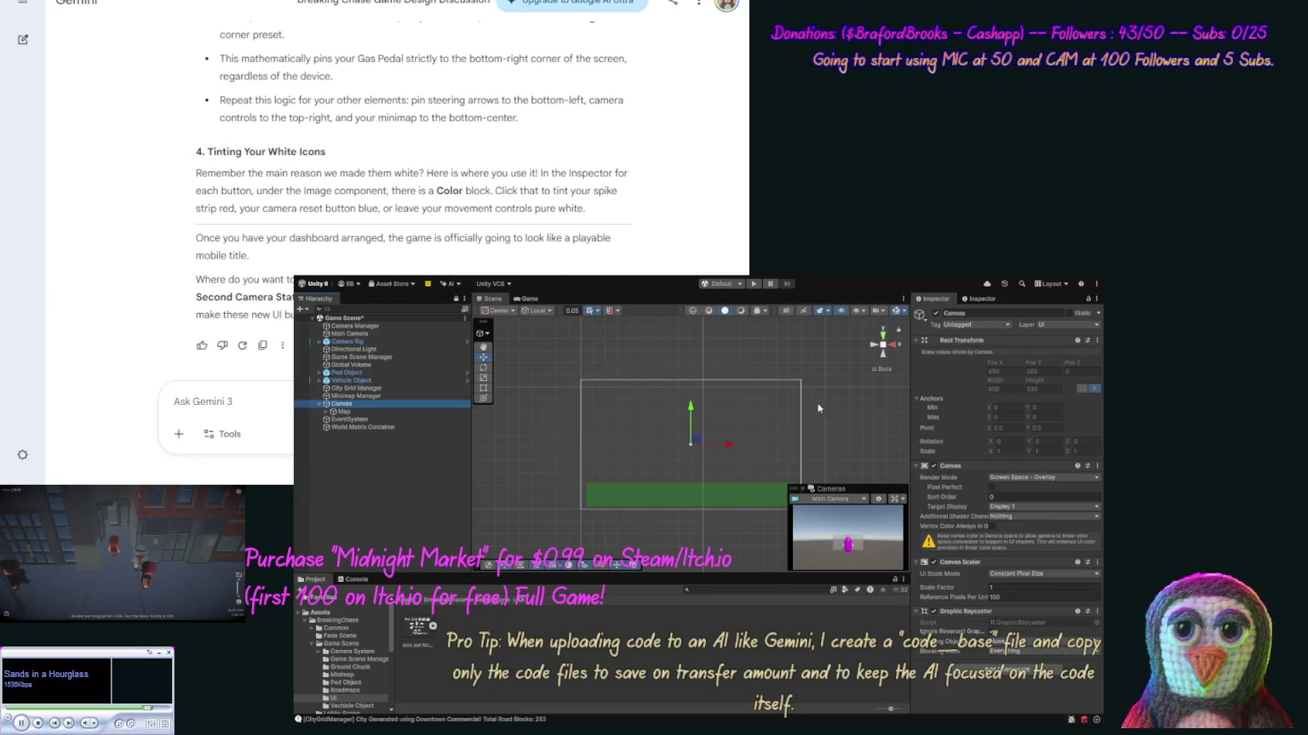
pyautogui.click(344, 411)
pyautogui.click(1039, 515)
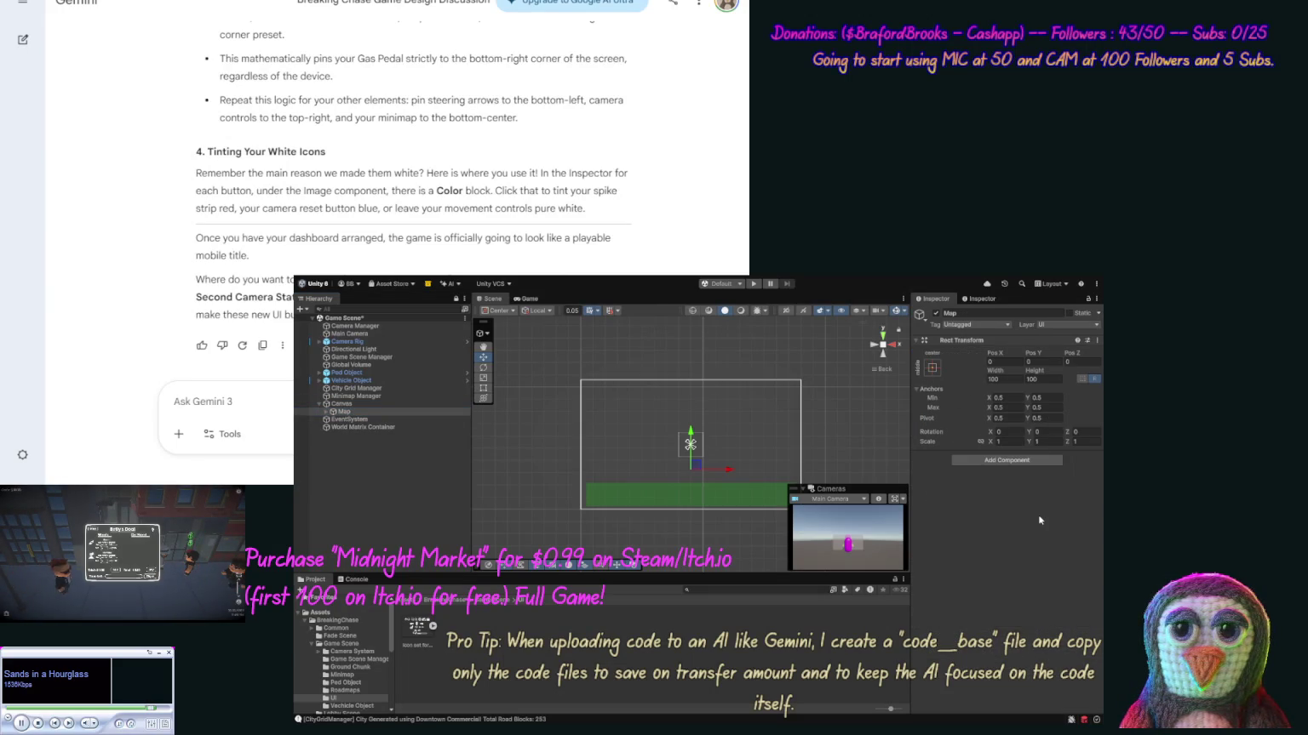
# Undo the nesting so Minimap and UI Point return under Canvas, and reselect Map.
pyautogui.hotkey('ctrl', 'z')
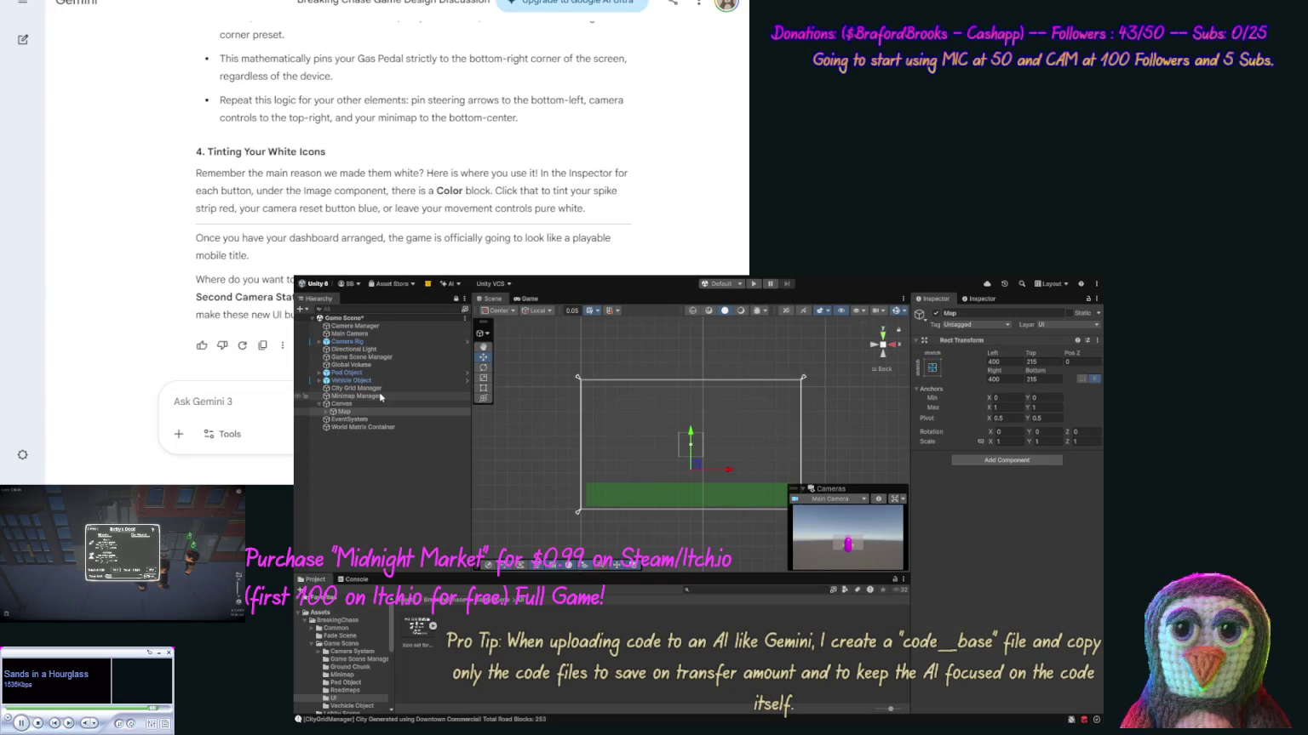
pyautogui.hotkey('ctrl', 'y')
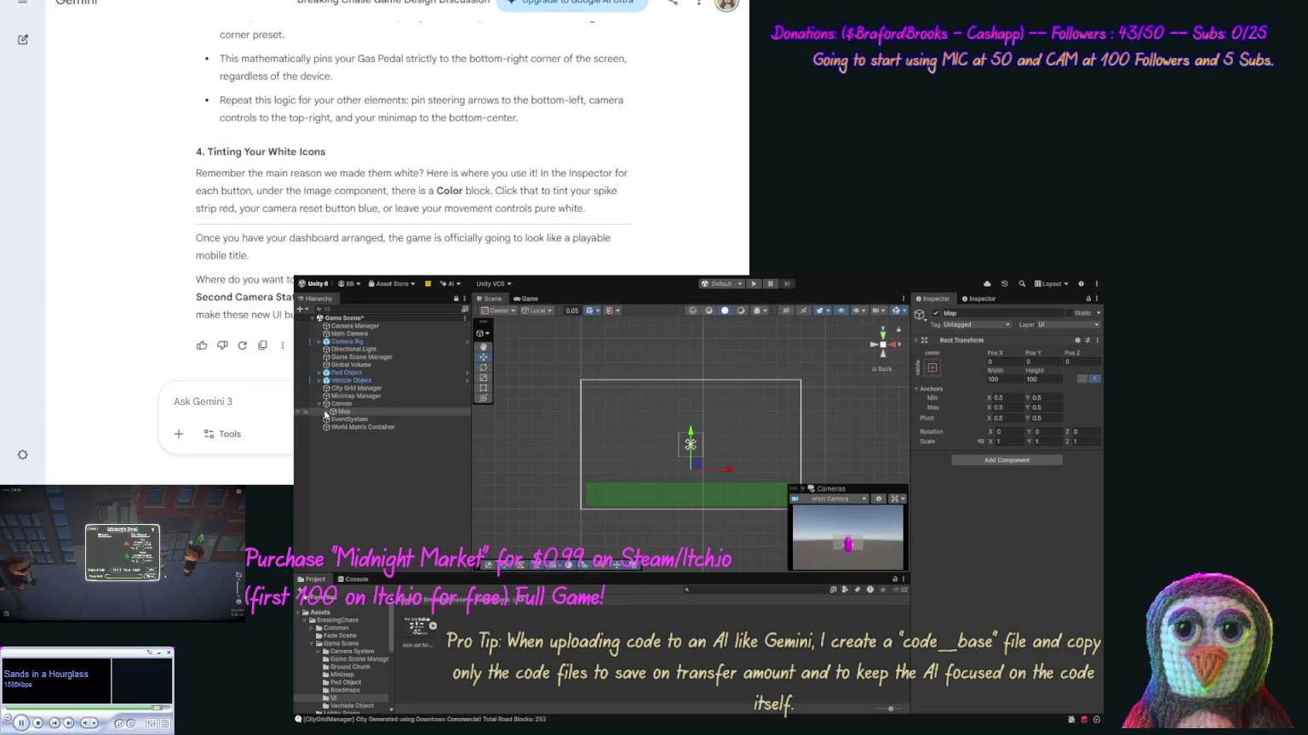
pyautogui.hotkey('ctrl', 'z')
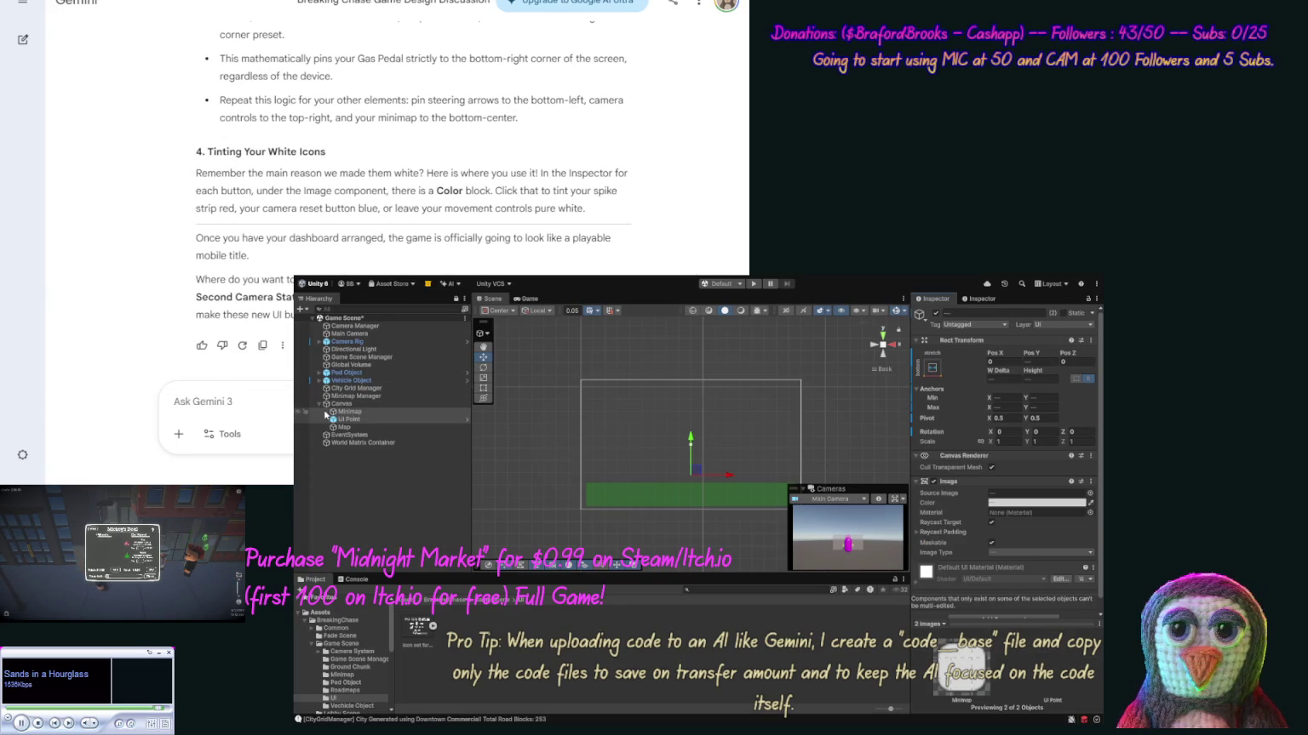
pyautogui.click(357, 428)
pyautogui.hotkey('ctrl', 'z')
# Set Map's Left, Top, Bottom and Right offsets all to 0.
pyautogui.doubleClick(1003, 361)
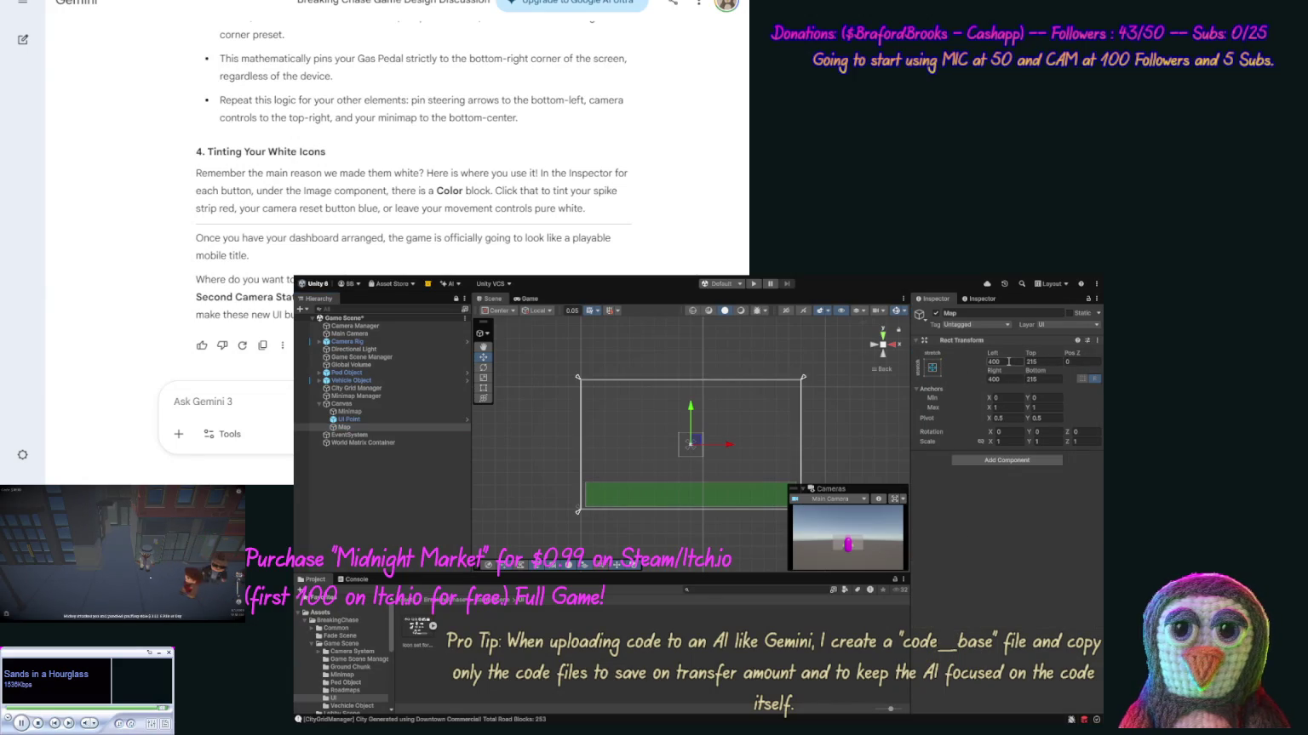
pyautogui.write('0')
pyautogui.press('Tab')
pyautogui.write('0')
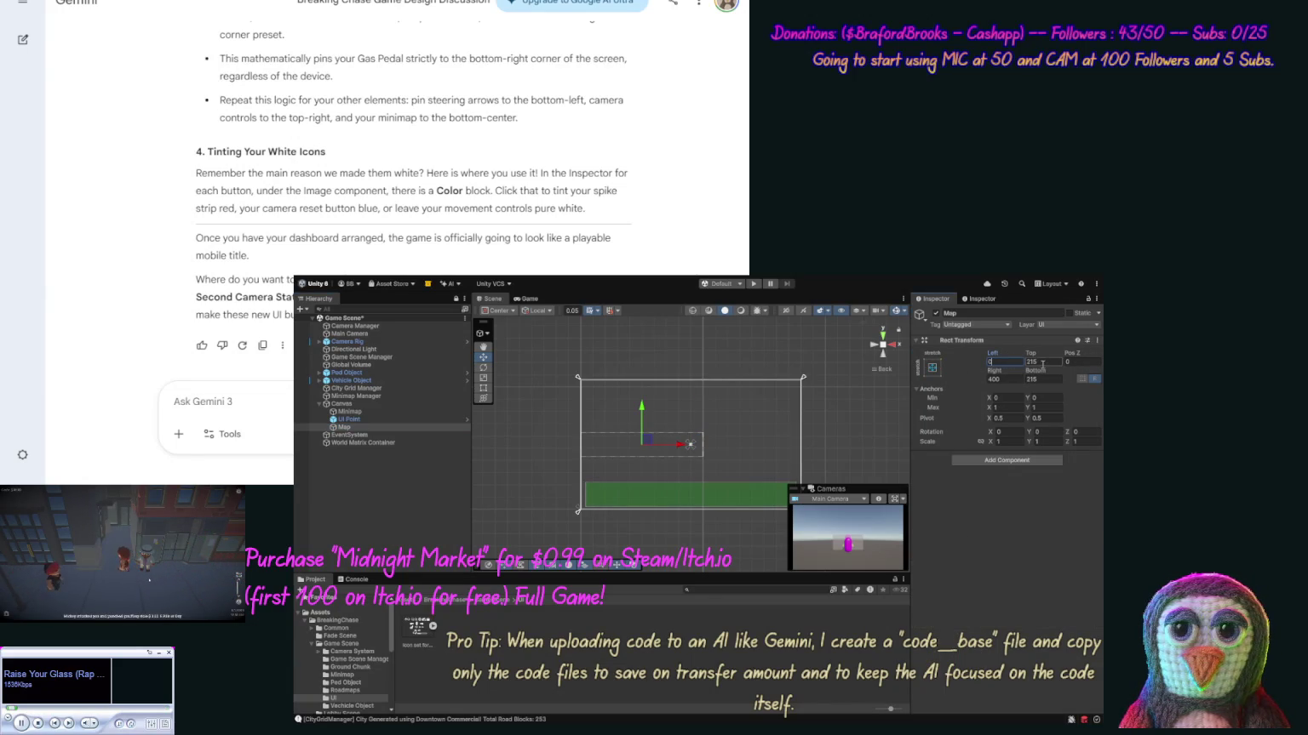
pyautogui.press('Tab')
pyautogui.press('Tab')
pyautogui.press('Tab')
pyautogui.write('0')
pyautogui.doubleClick(997, 378)
pyautogui.write('0')
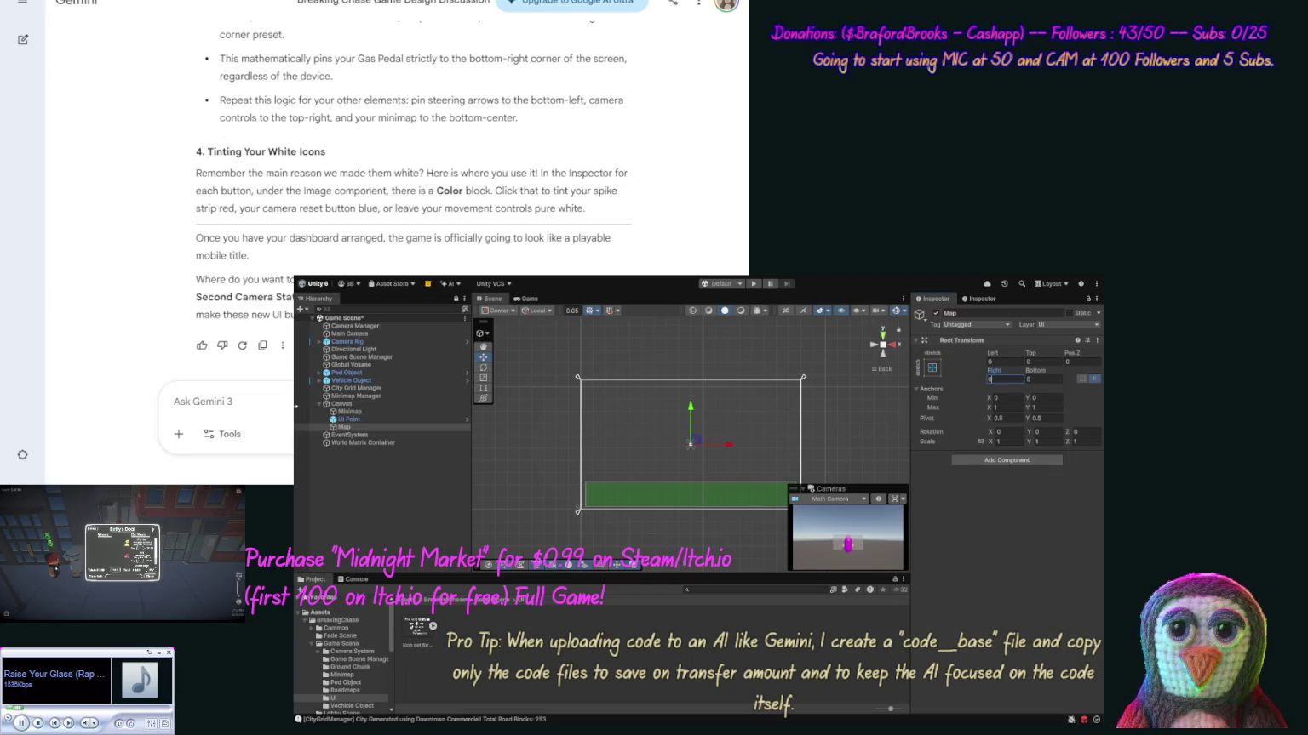
pyautogui.click(344, 418)
# Nest Minimap and UI Point inside Map, and add an empty Canvas child named Camera Controls.
pyautogui.keyDown('ctrl'); pyautogui.click(345, 411); pyautogui.keyUp('ctrl')
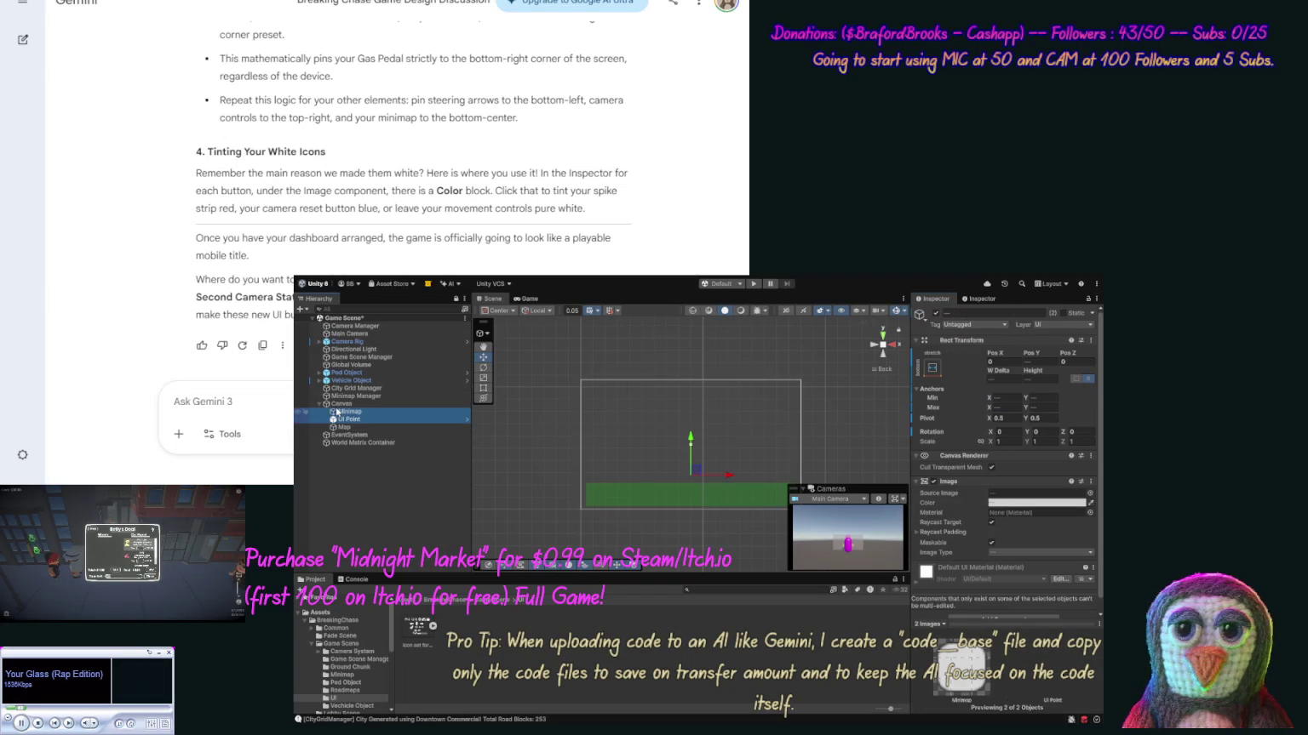
pyautogui.moveTo(344, 412); pyautogui.dragTo(346, 427)
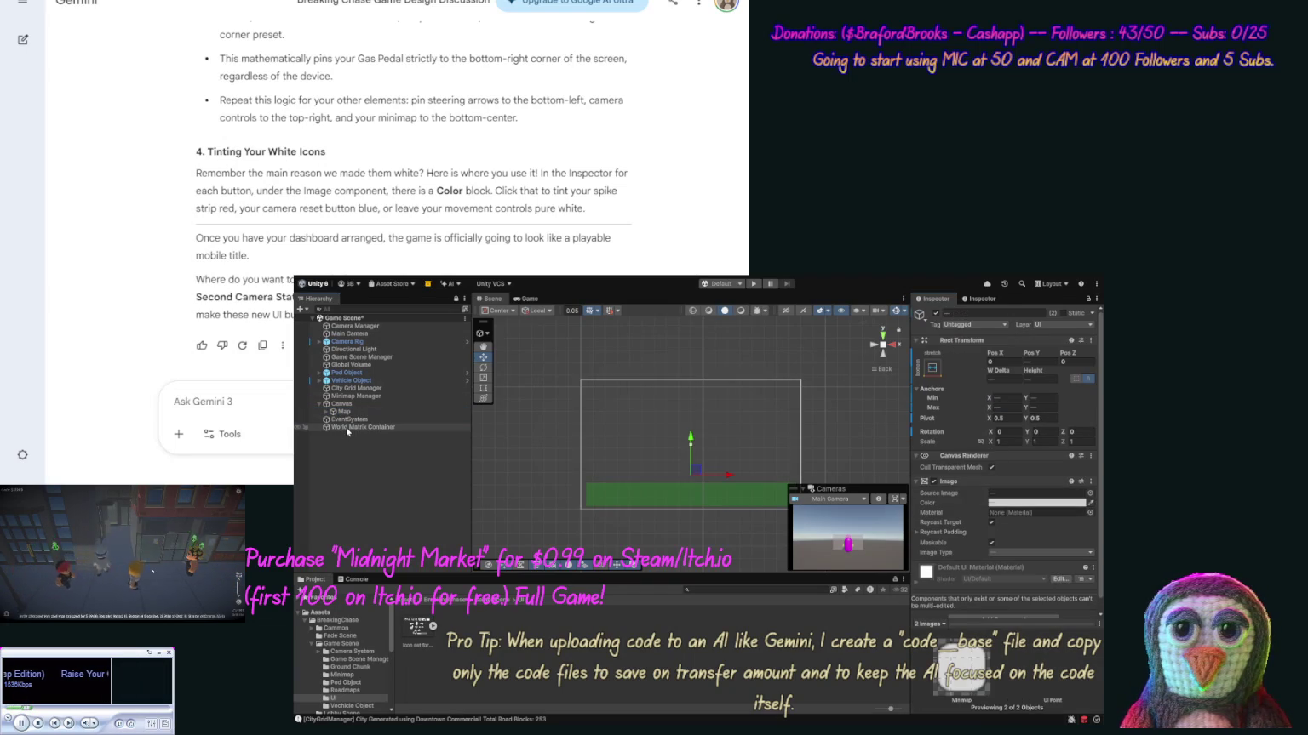
pyautogui.click(341, 405)
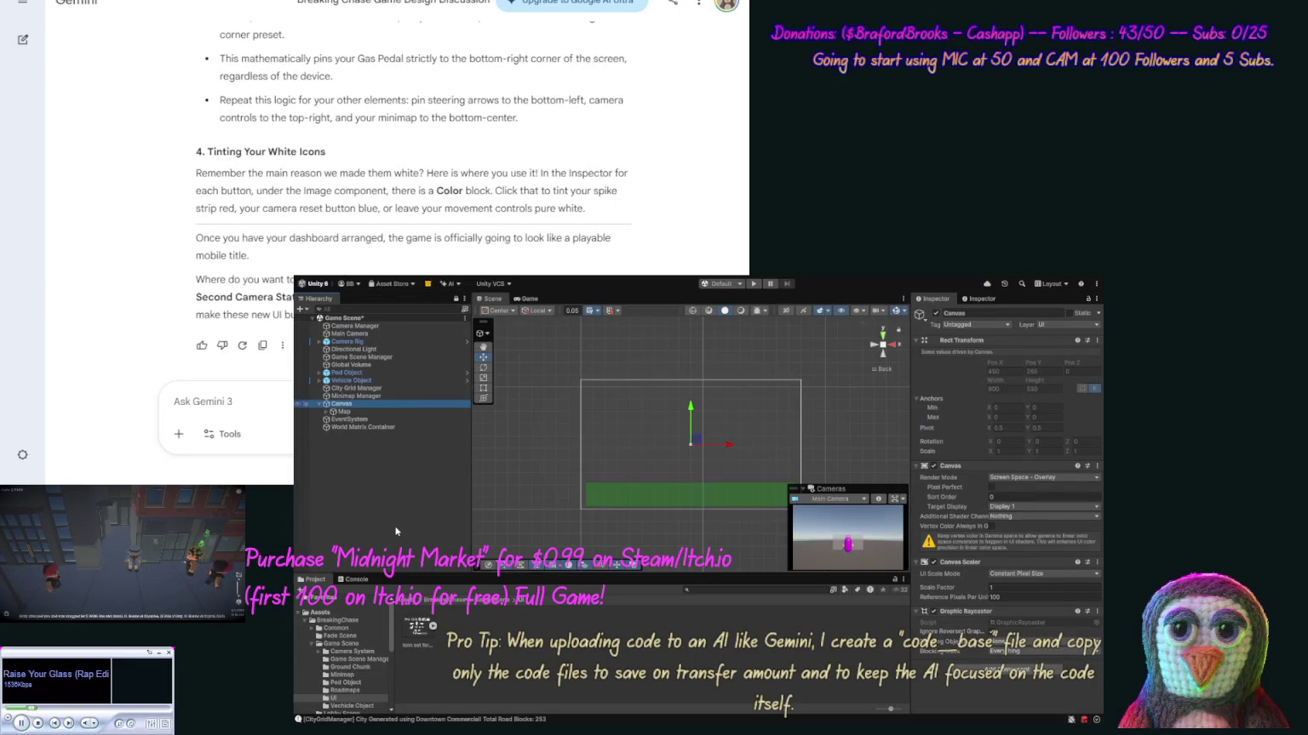
pyautogui.hotkey('alt', 'shift', 'n')
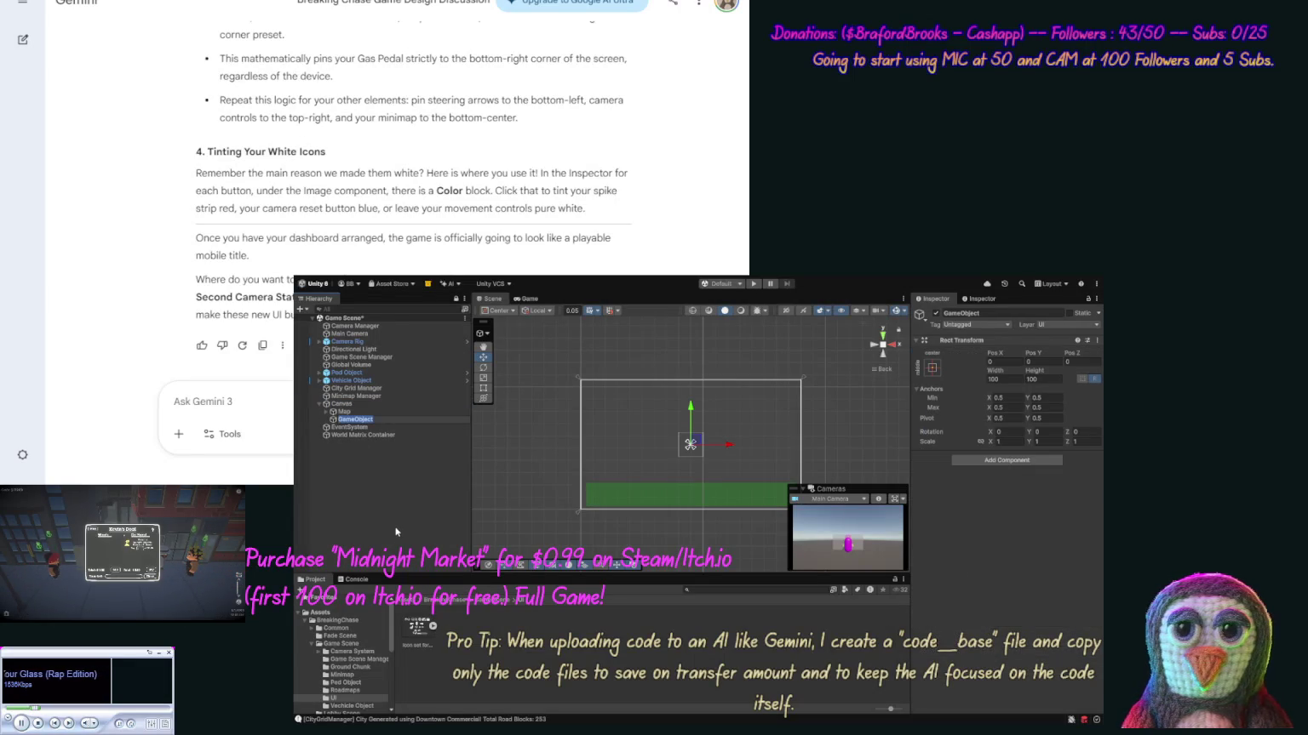
pyautogui.write('UI')
pyautogui.write(' Camera')
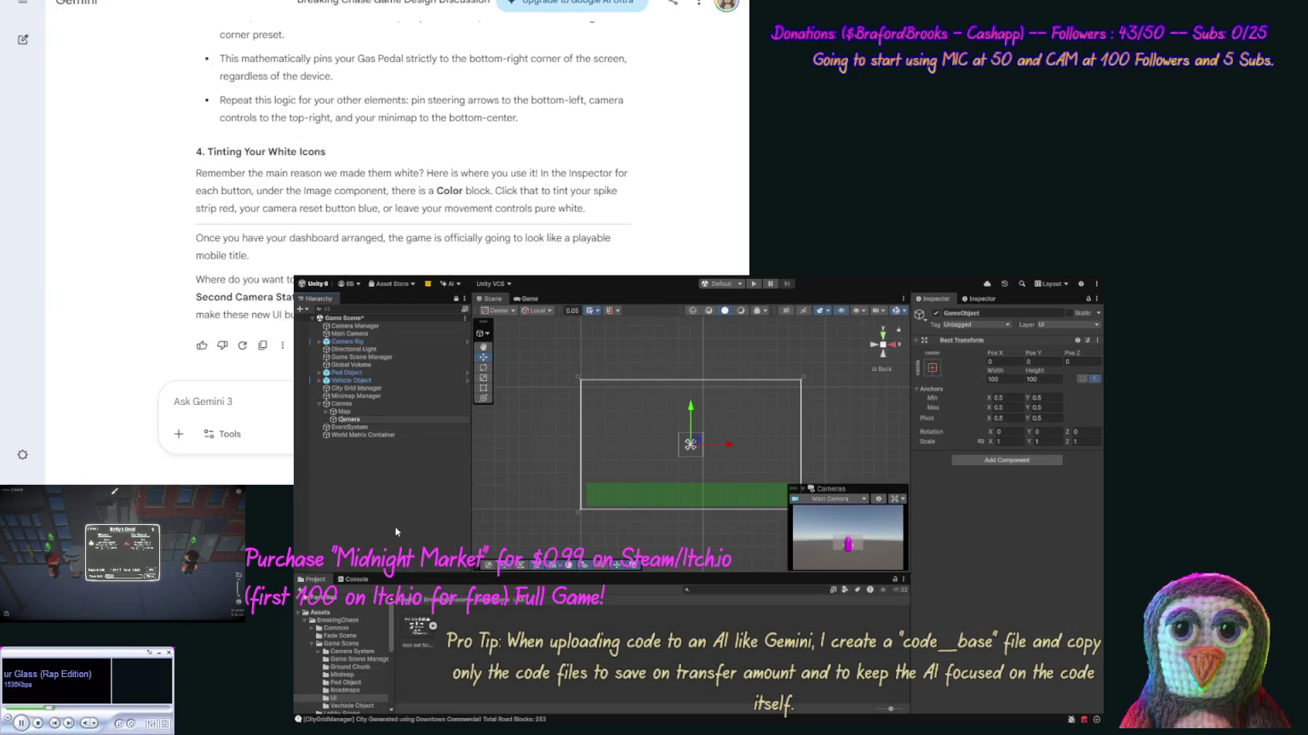
pyautogui.write('Controls')
pyautogui.press('Return')
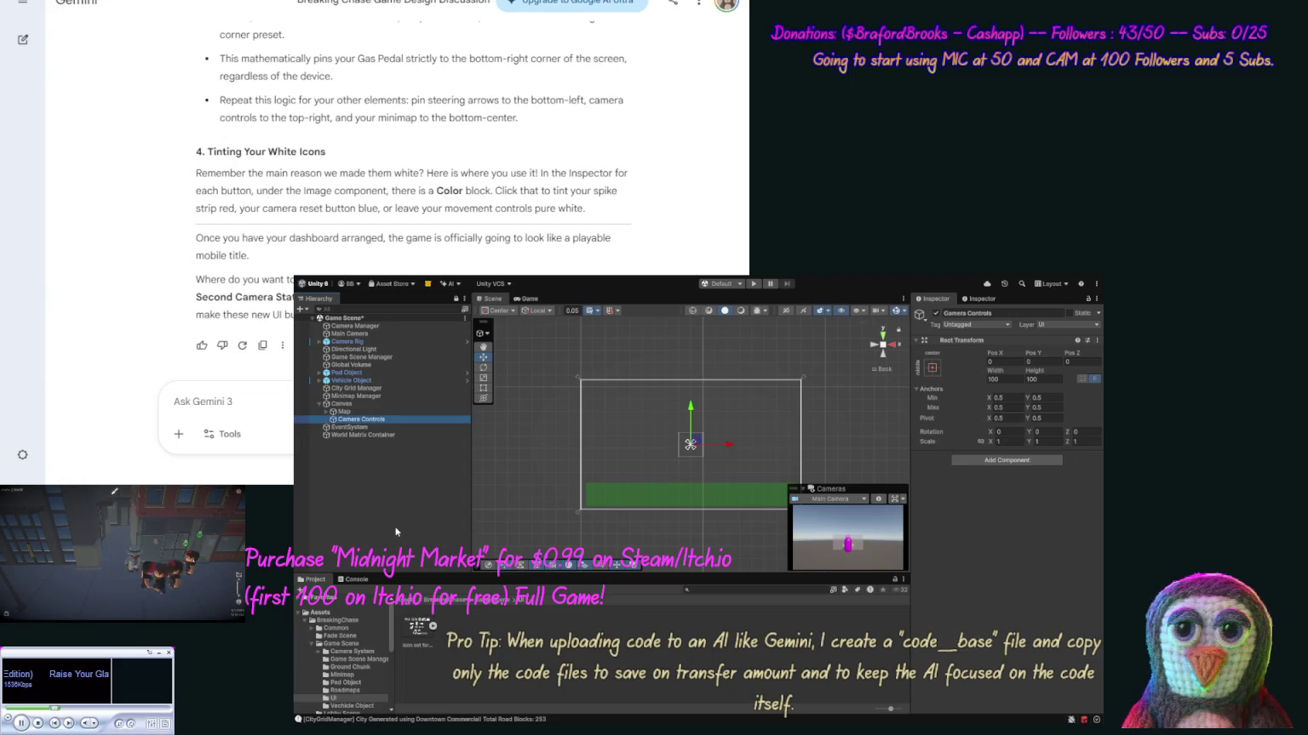
pyautogui.click(1038, 419)
pyautogui.press('Return')
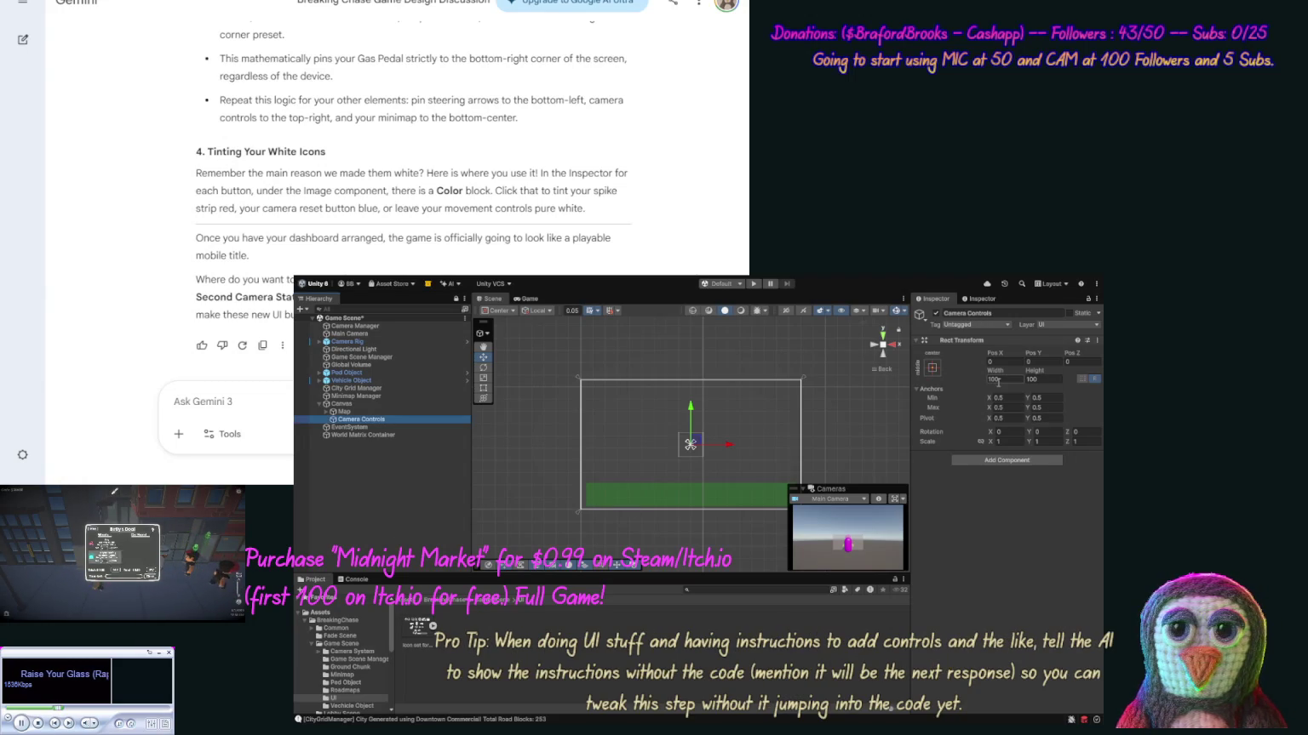
# Stretch Camera Controls across the Canvas with Left, Top, Bottom and Right offsets of 0.
pyautogui.click(932, 368)
pyautogui.write('00')
pyautogui.click(1042, 362)
pyautogui.write('0')
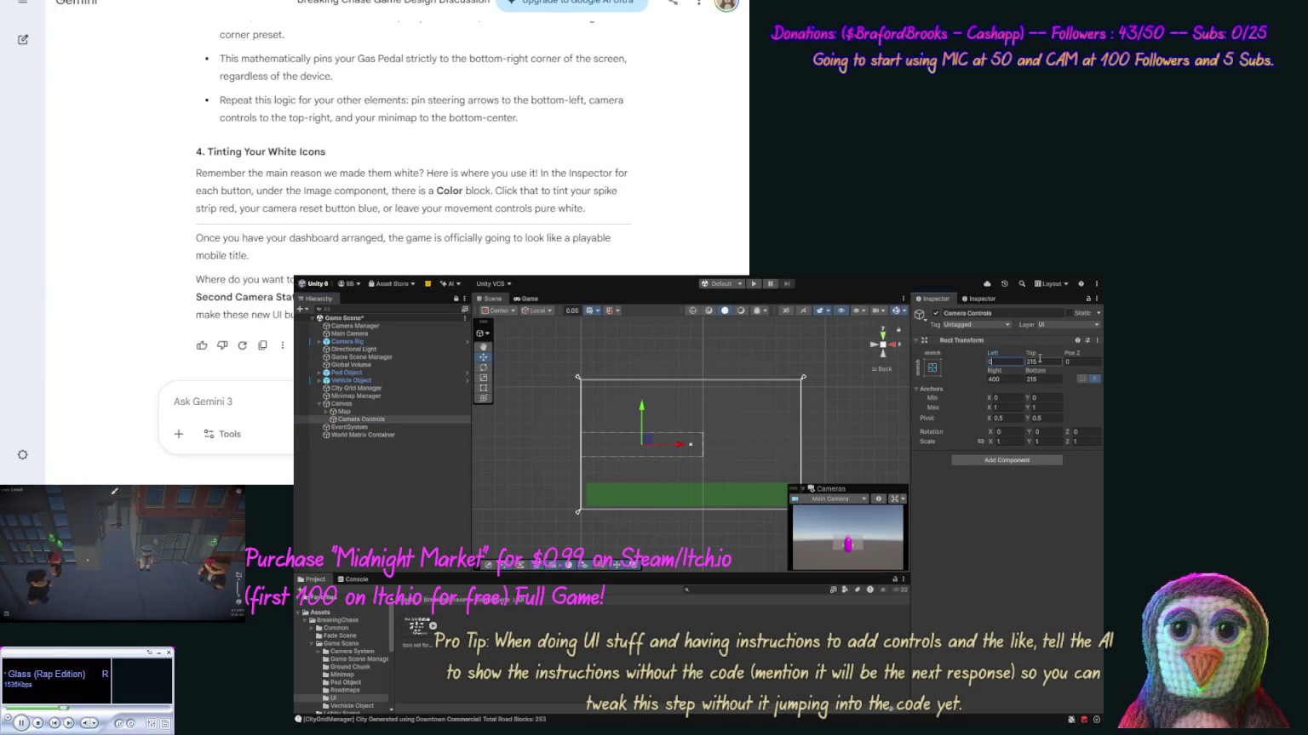
pyautogui.click(1047, 378)
pyautogui.write('0')
pyautogui.click(1013, 377)
pyautogui.write('0')
pyautogui.click(969, 492)
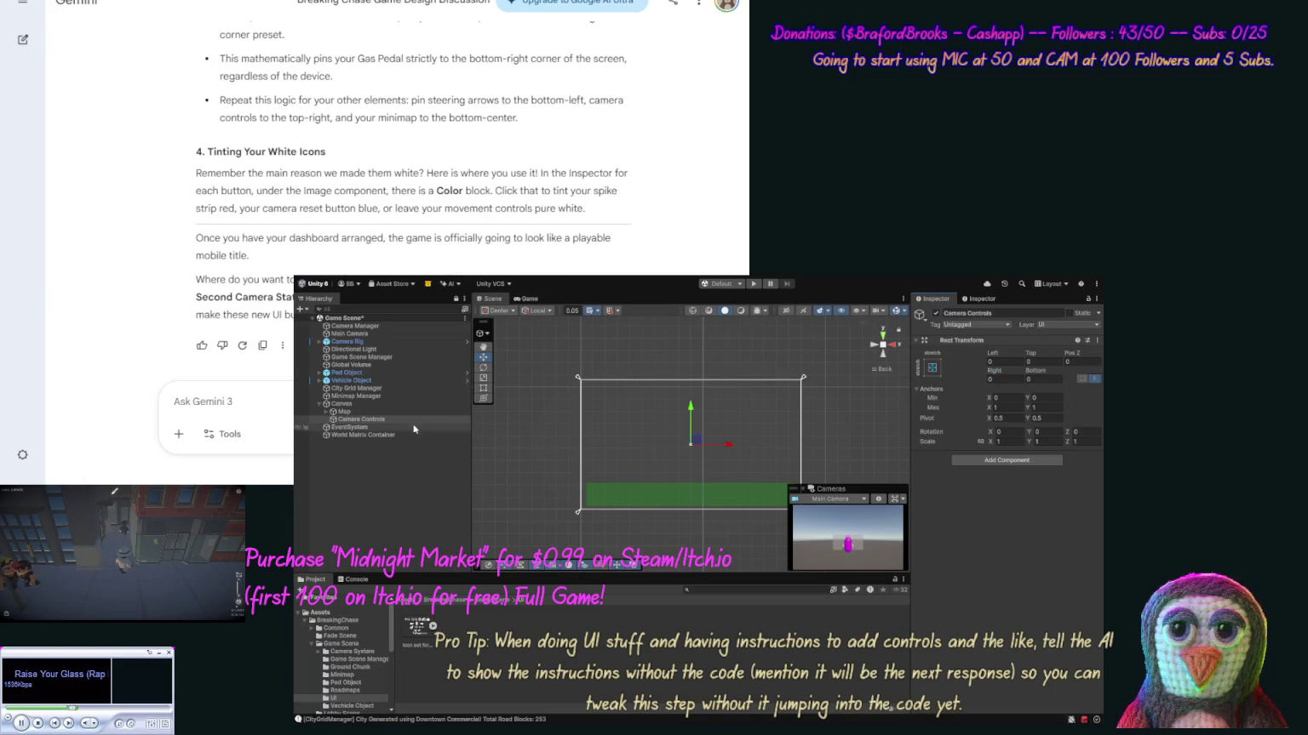
pyautogui.click(368, 421)
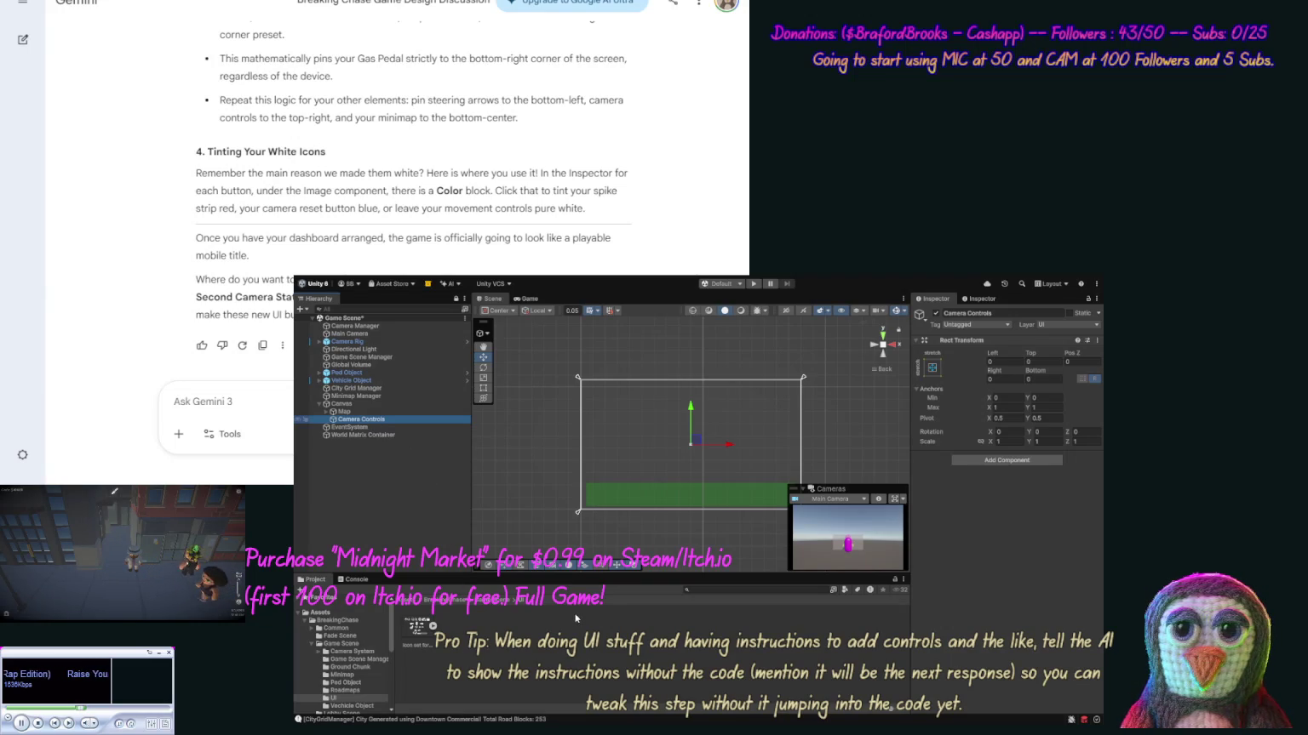
# Add a Button under Camera Controls and delete its Text (TMP) label child.
pyautogui.click(572, 686)
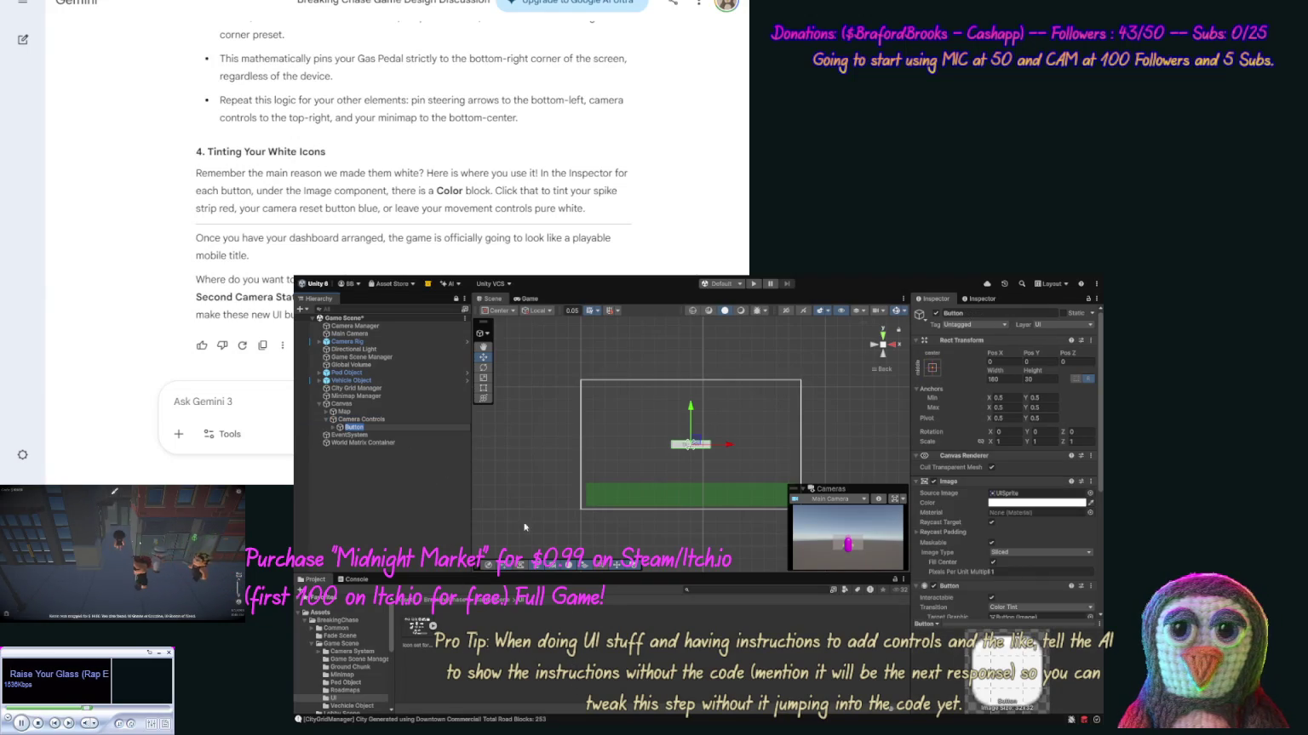
pyautogui.click(332, 428)
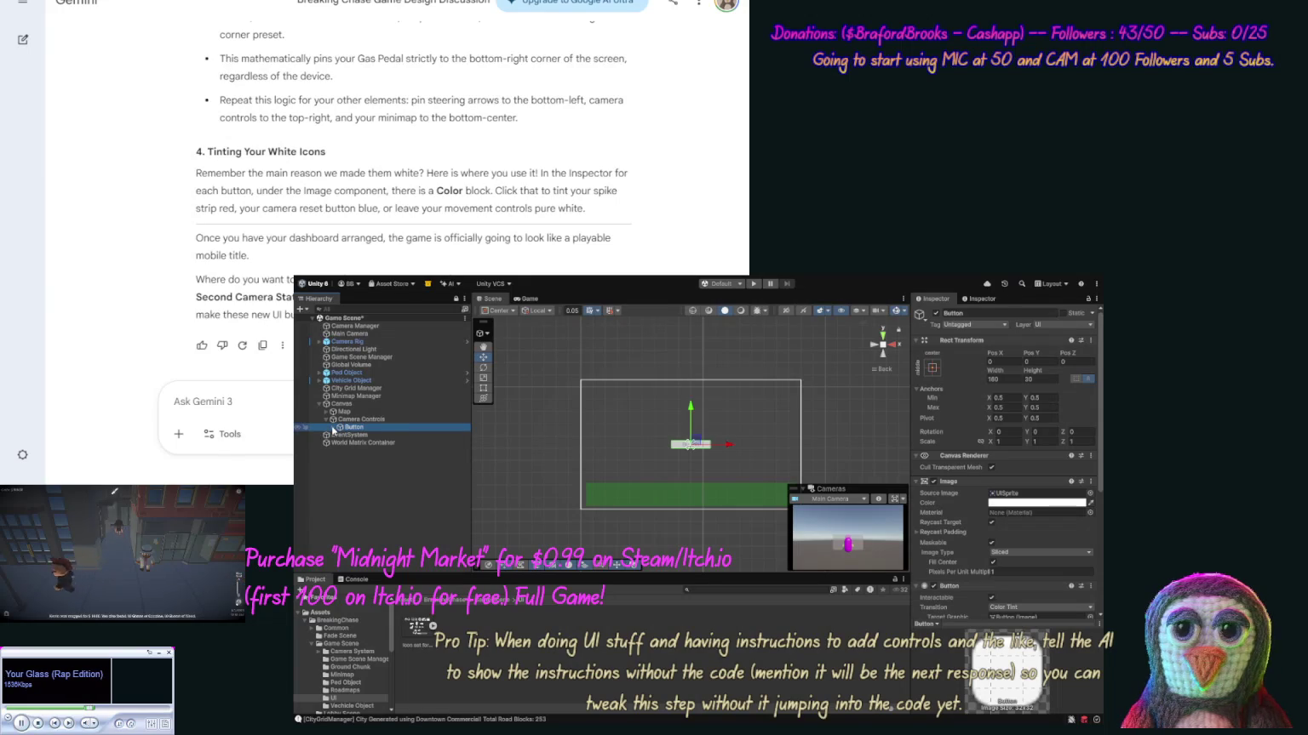
pyautogui.click(332, 427)
pyautogui.click(359, 435)
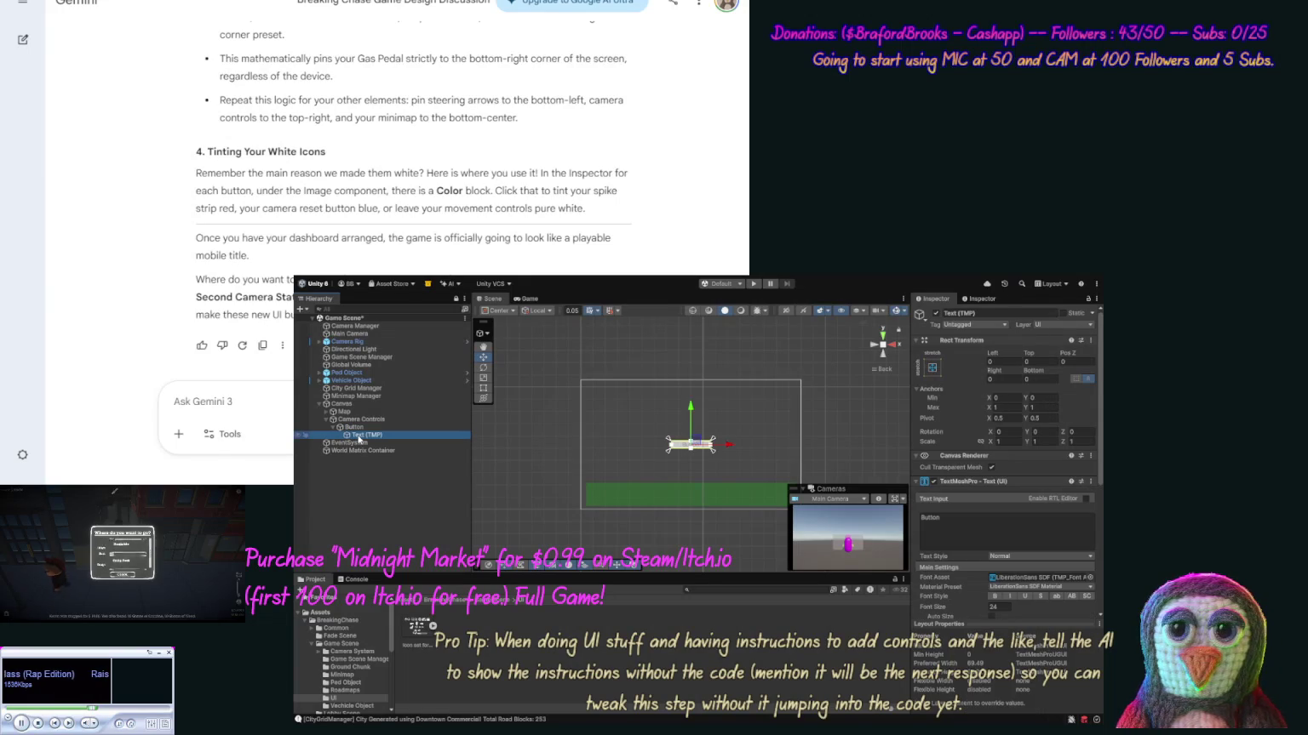
pyautogui.press('Delete')
pyautogui.click(359, 427)
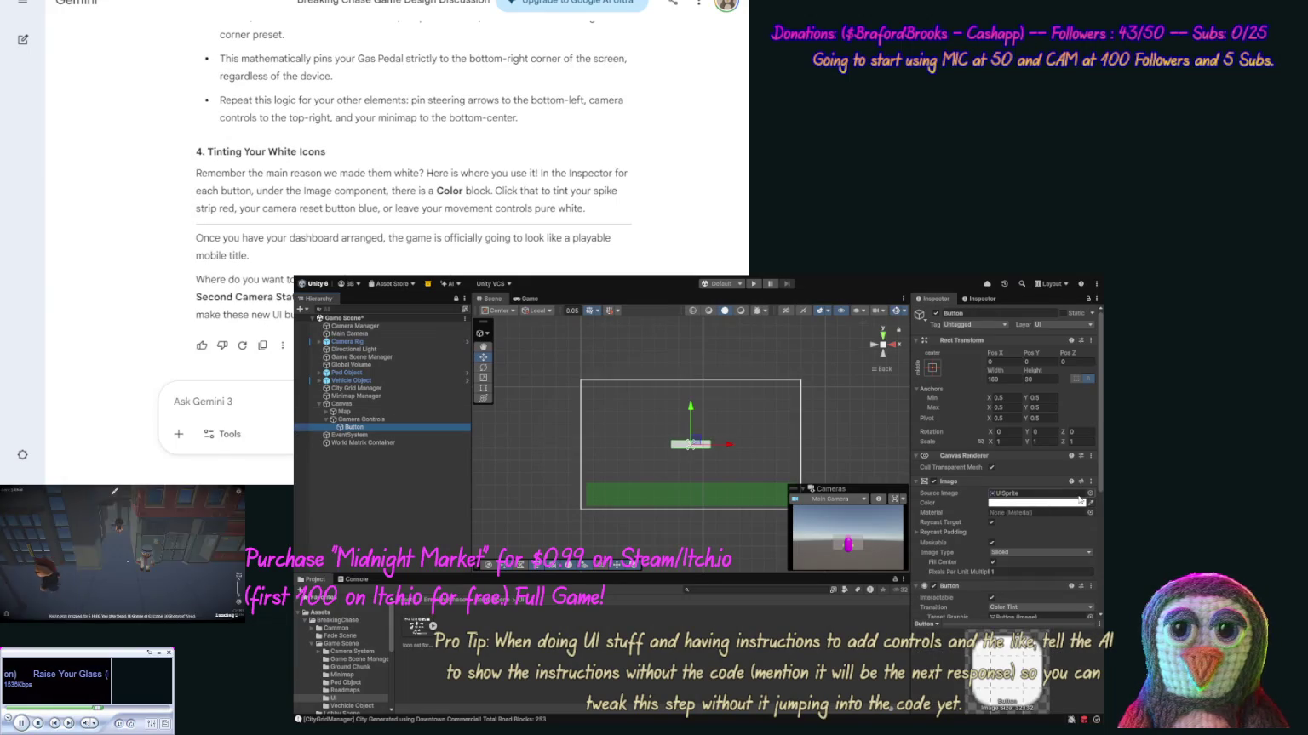
pyautogui.click(1090, 495)
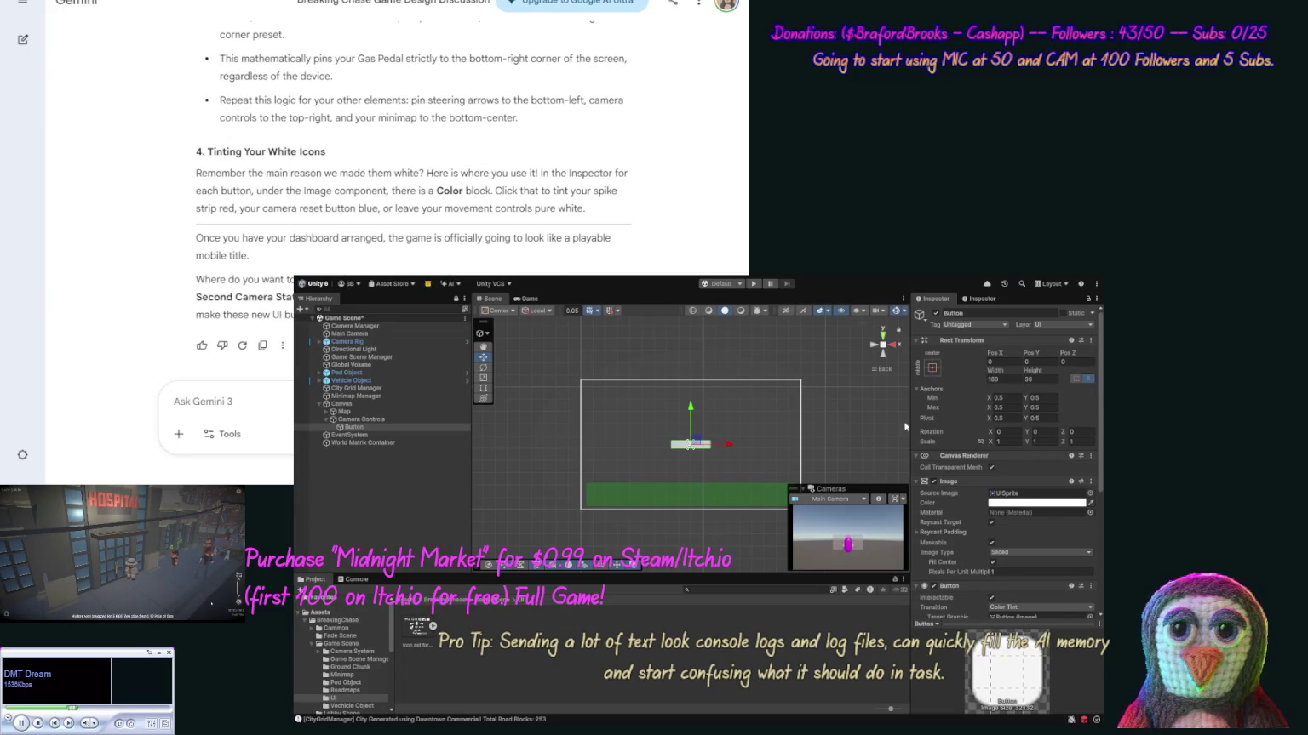
# Select the Icon set for digital interface design texture to view its import settings.
pyautogui.click(1038, 493)
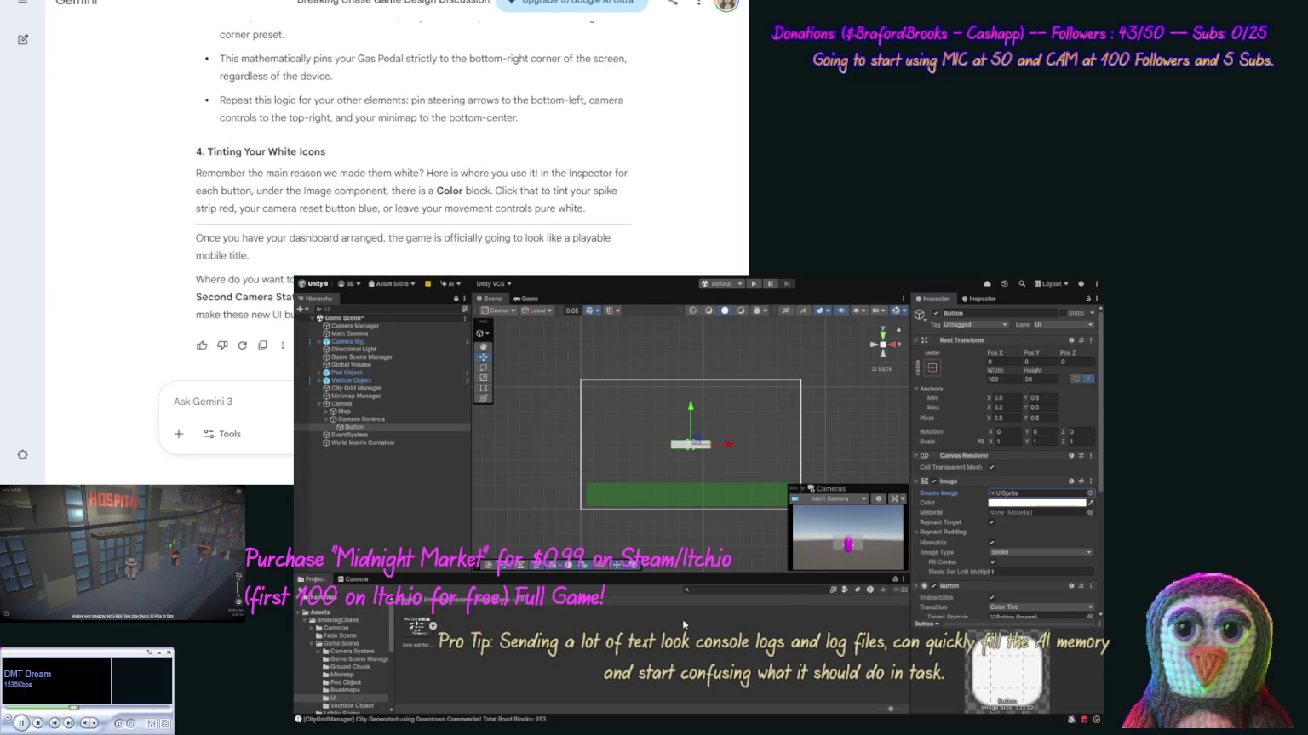
pyautogui.click(418, 630)
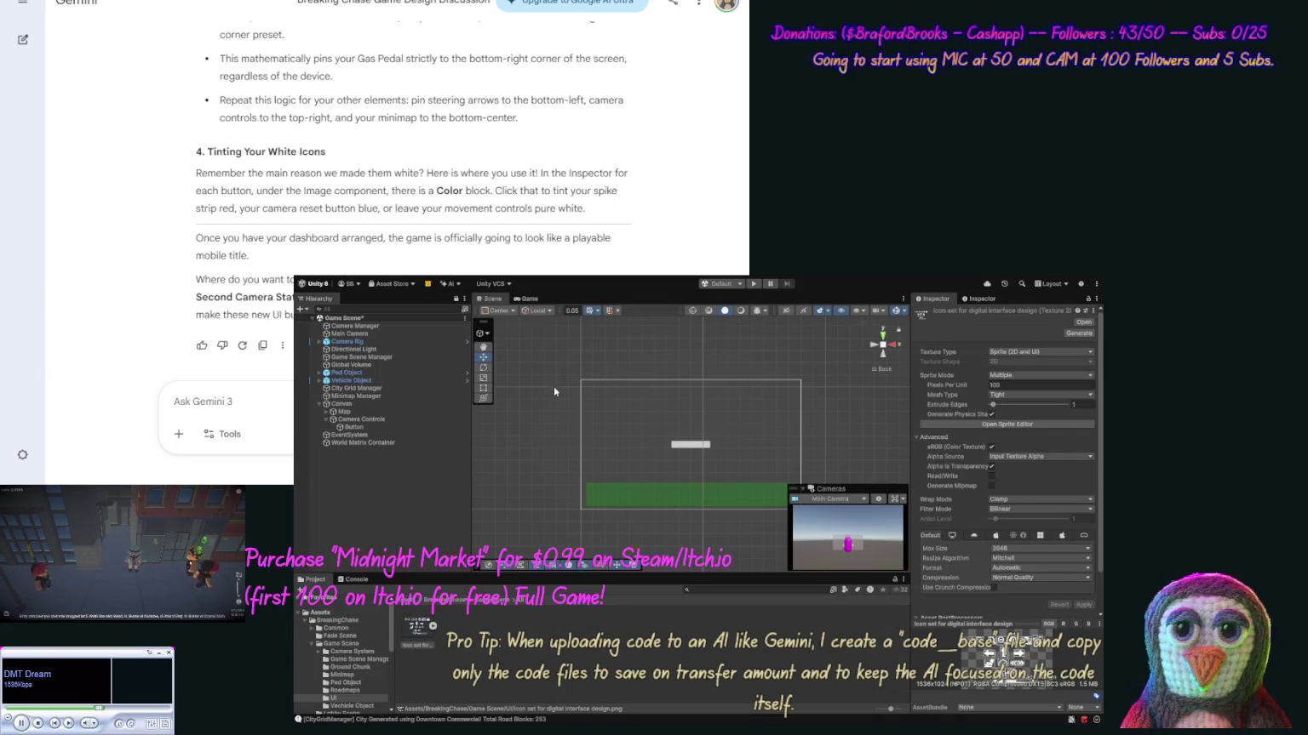
# Use the Icon set for digital interface design sprite as the Button's Source Image, Image Type Simple.
pyautogui.click(954, 349)
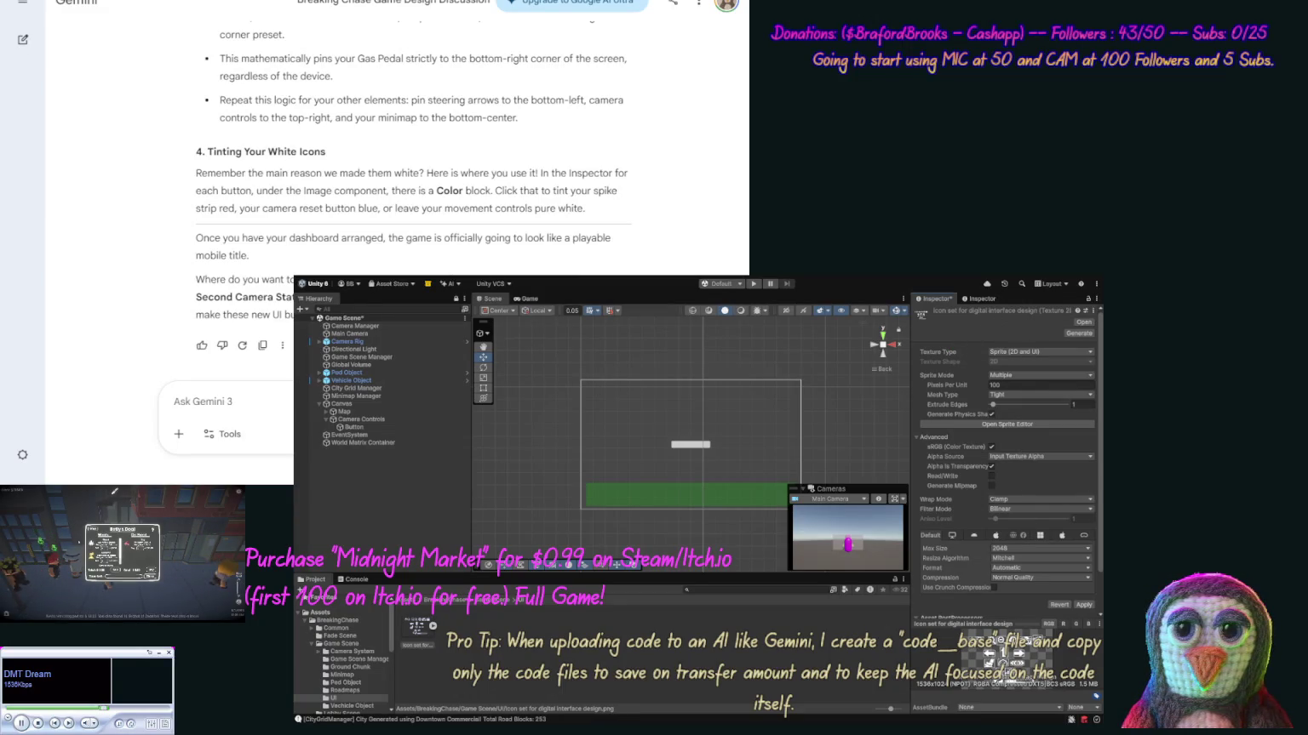
pyautogui.click(376, 427)
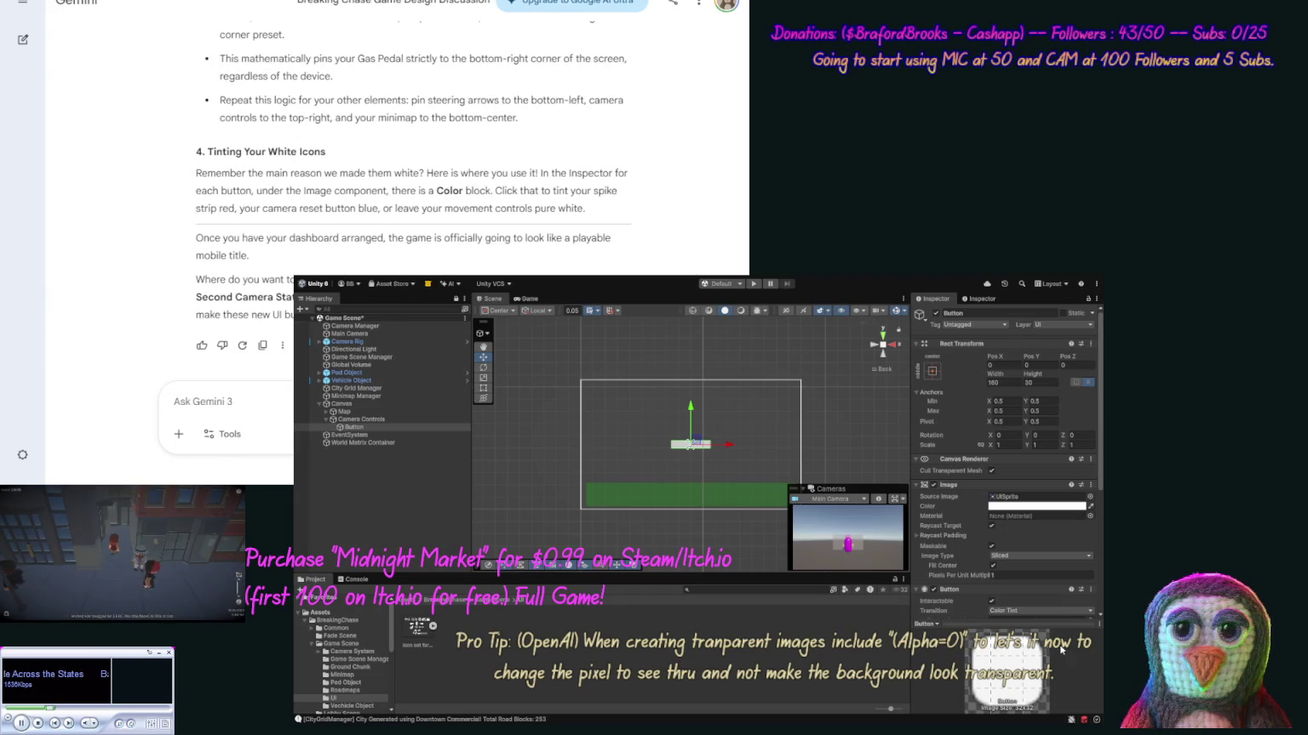
pyautogui.hotkey('ctrl', 'z')
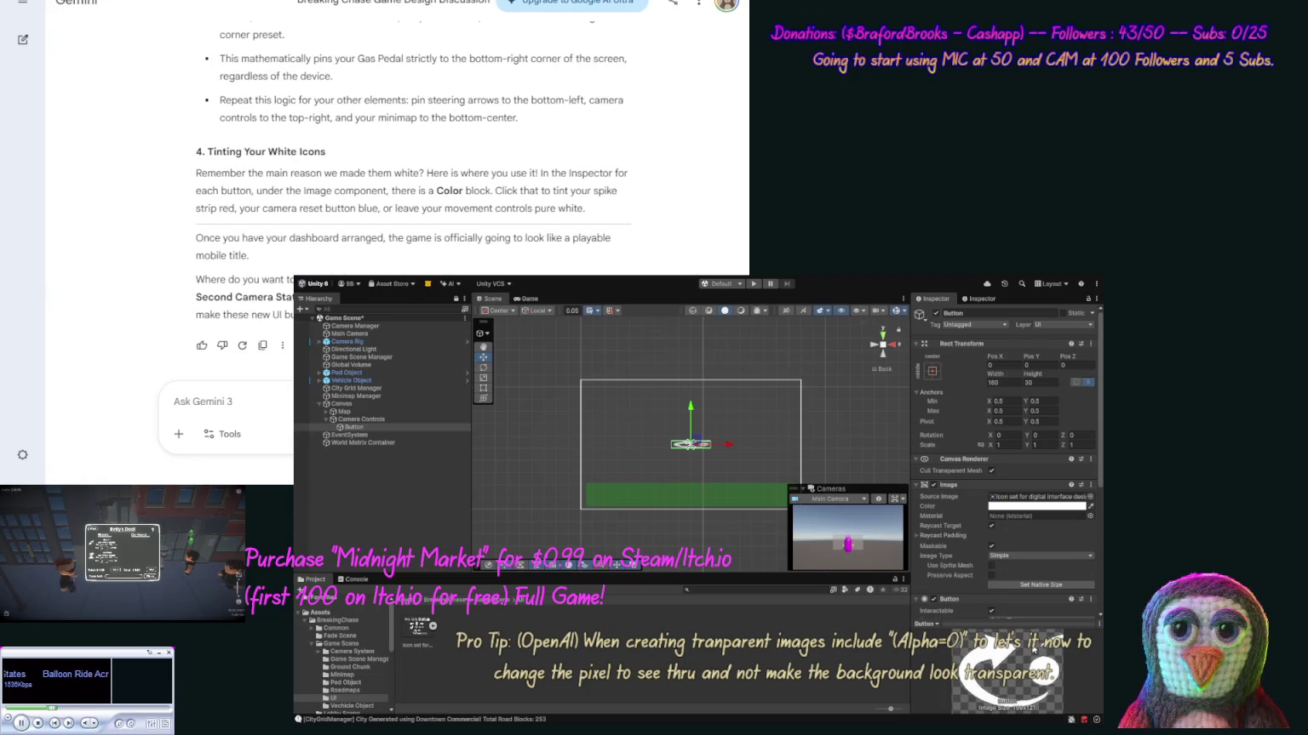
# Set the Button's Rect Transform to width 80 and height 80, then move it directly under Canvas.
pyautogui.click(372, 426)
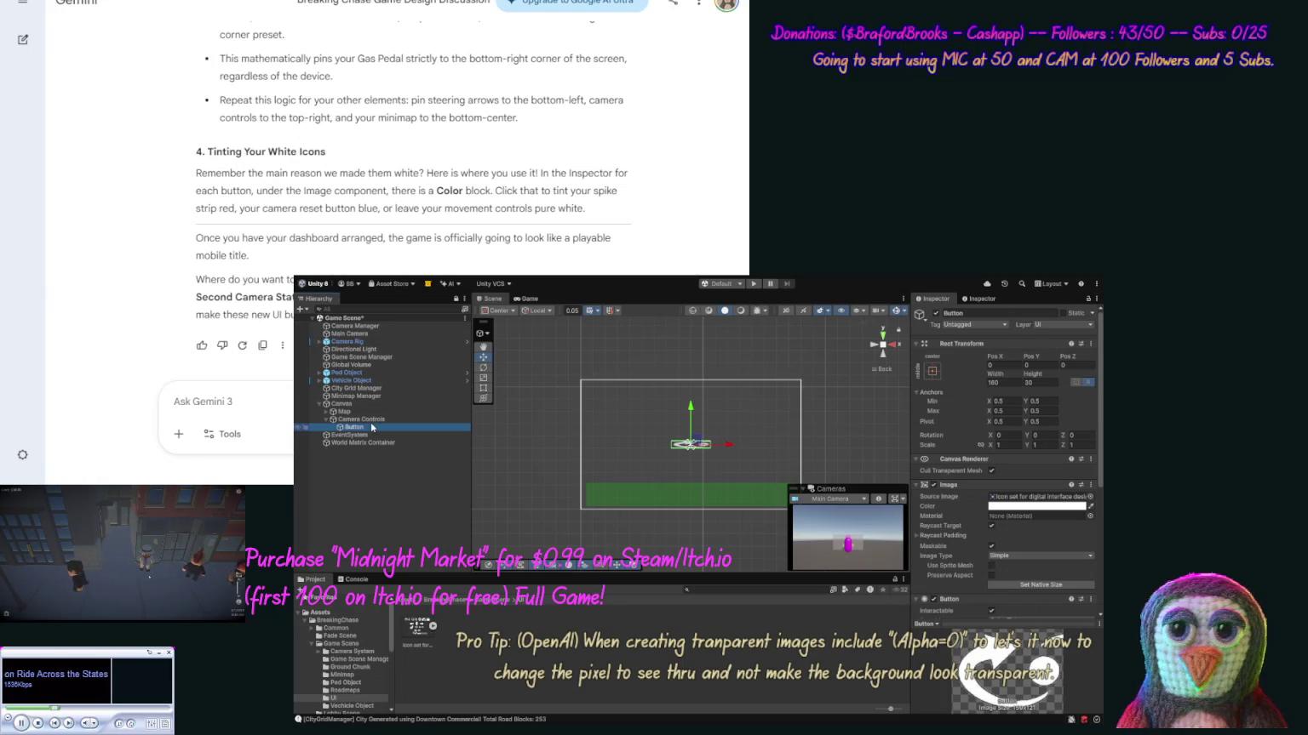
pyautogui.click(1039, 382)
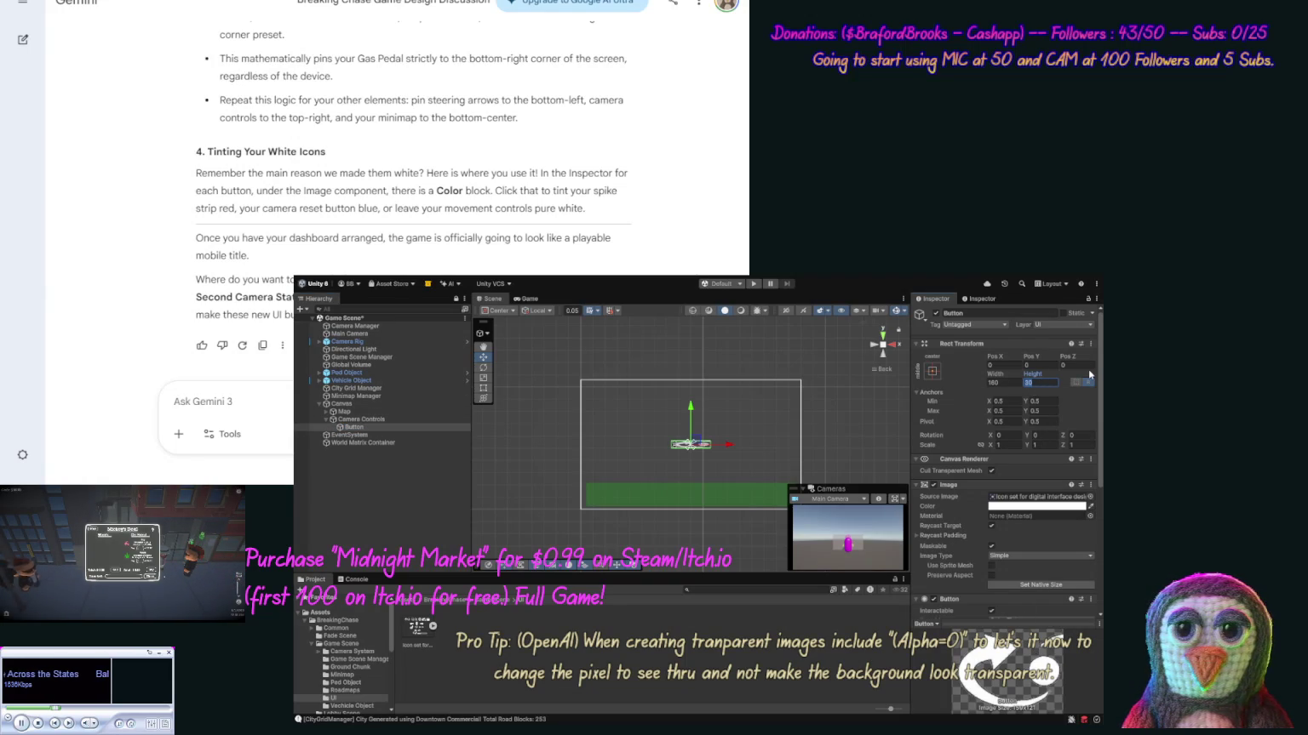
pyautogui.write('180')
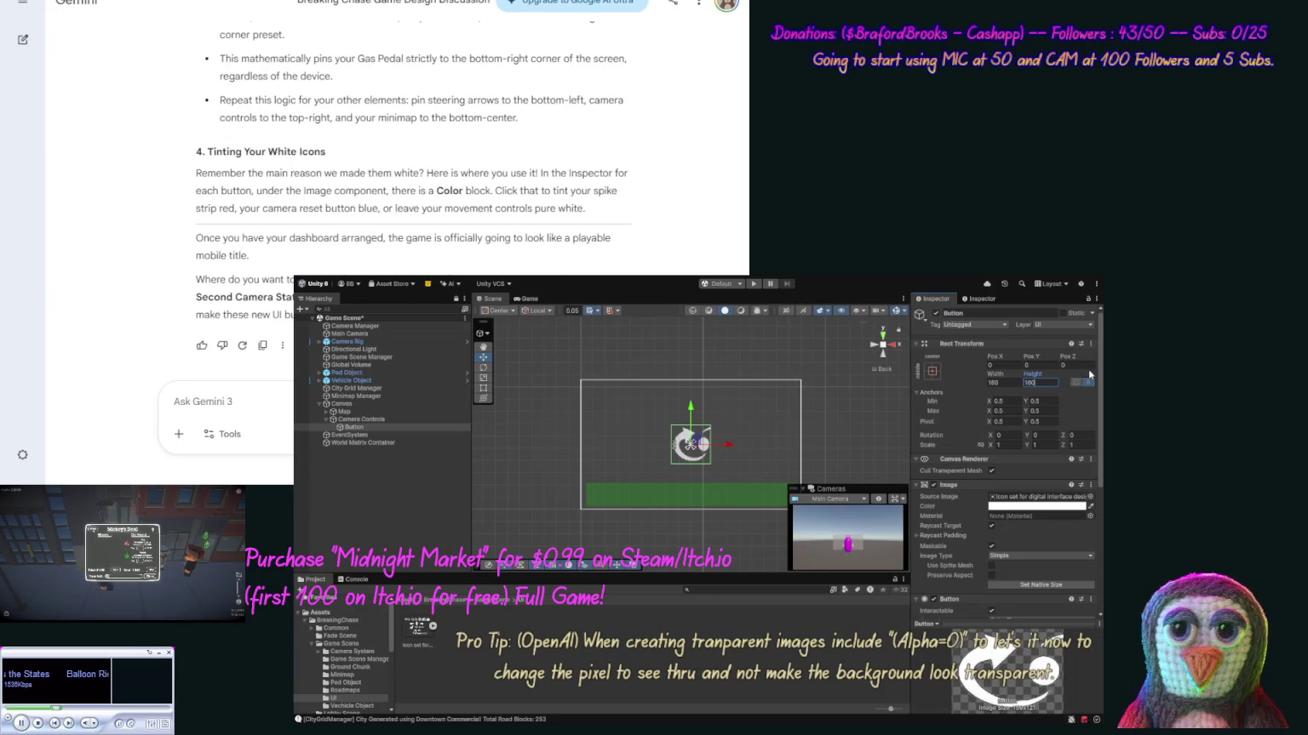
pyautogui.click(1009, 381)
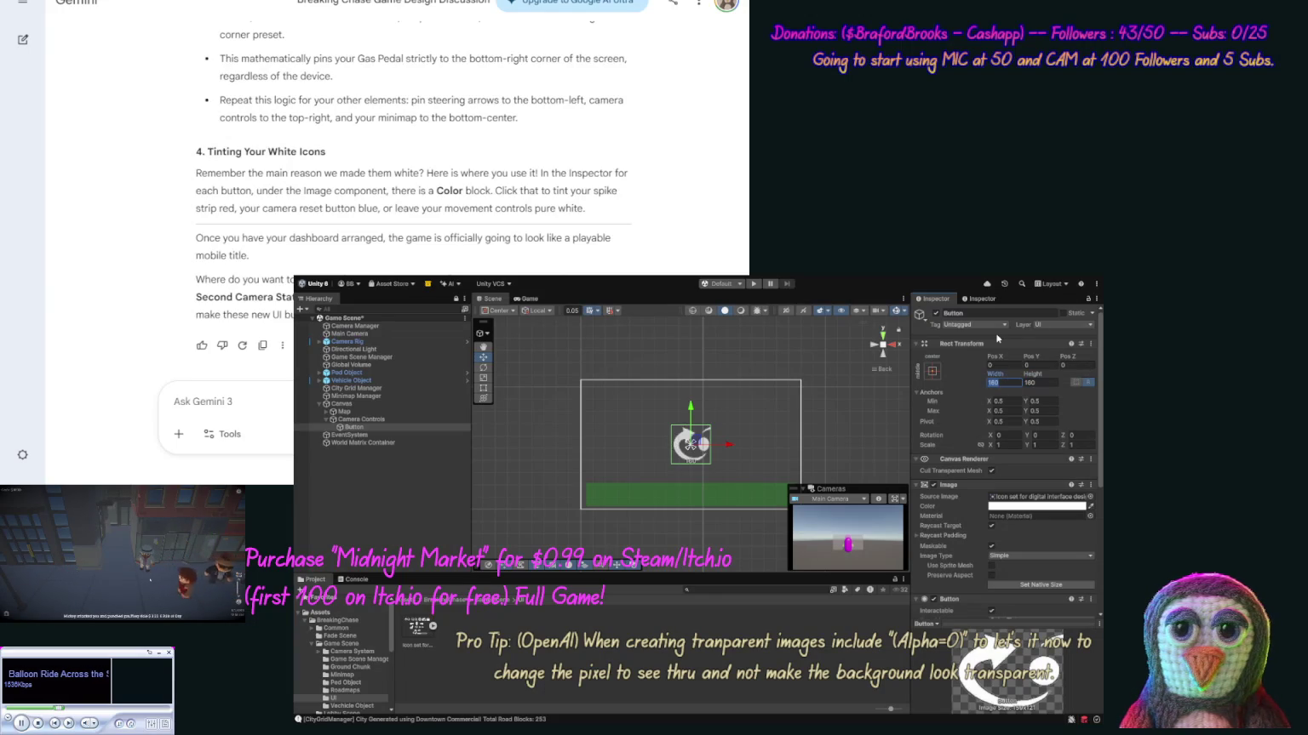
pyautogui.write('80')
pyautogui.click(1039, 384)
pyautogui.write('8')
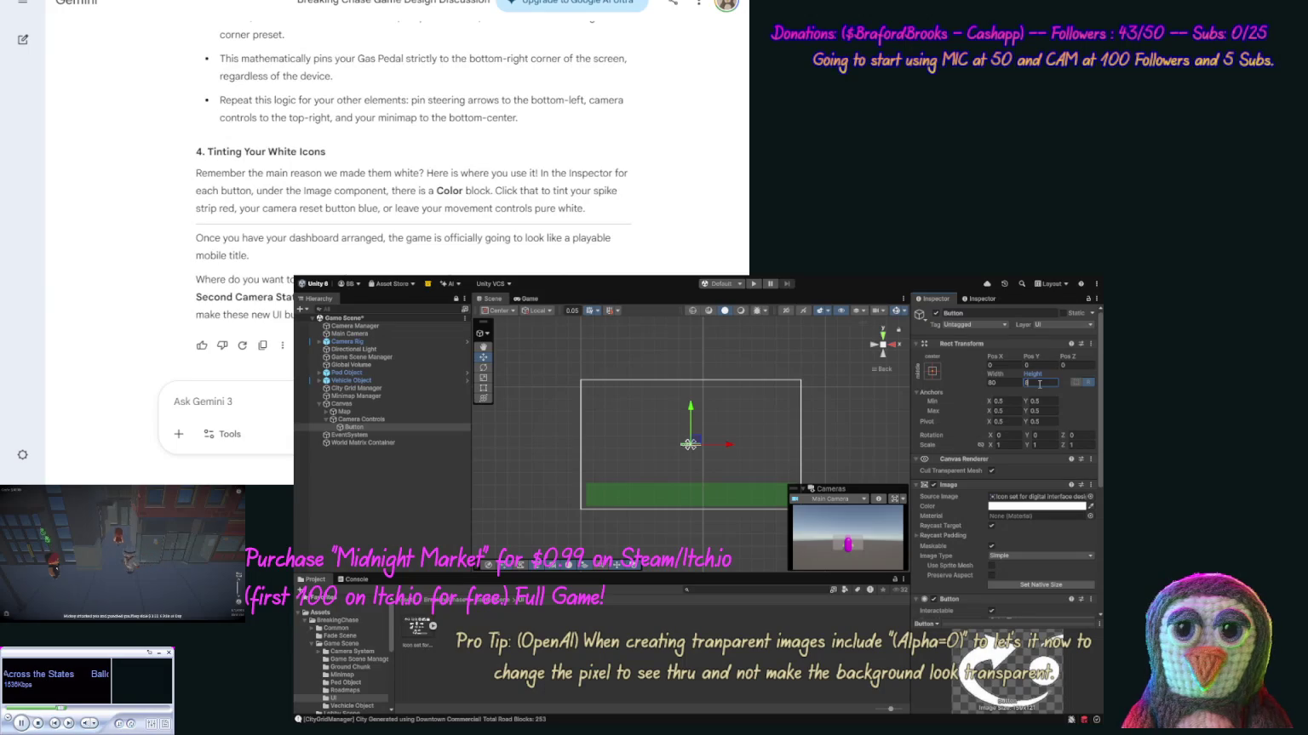
pyautogui.write('0')
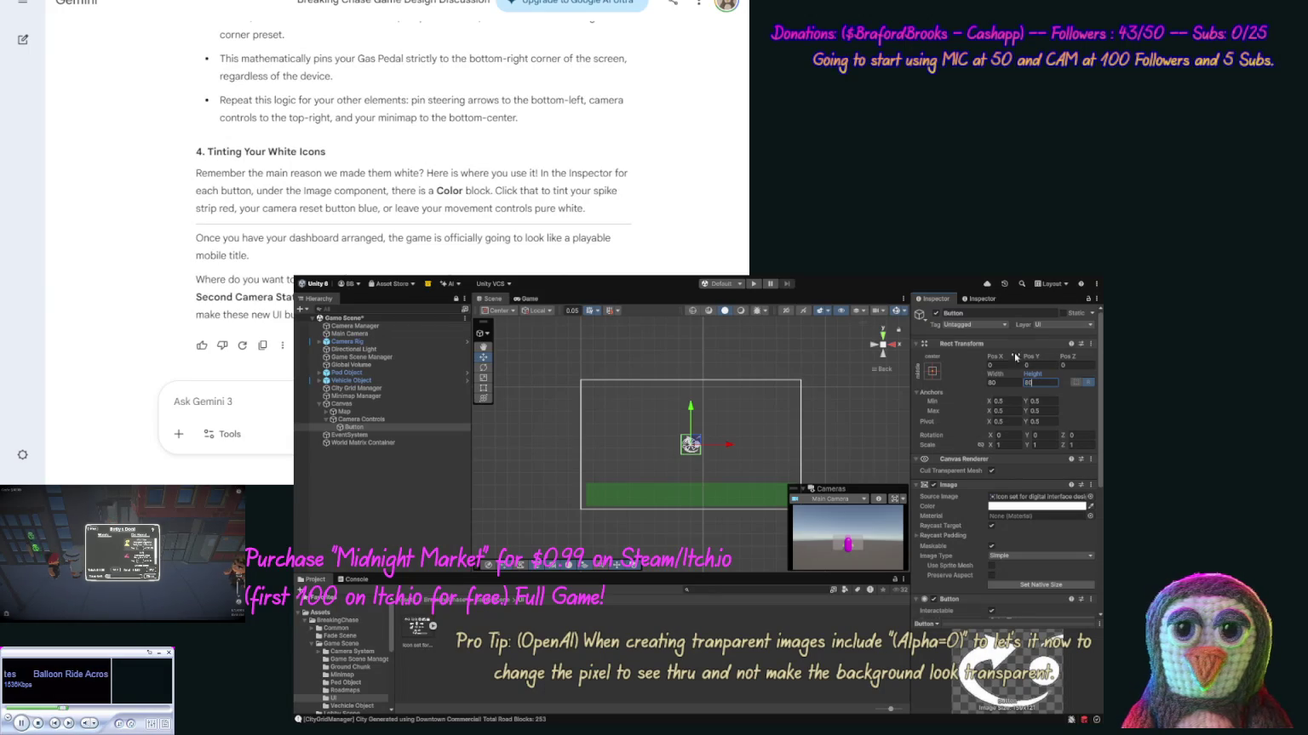
pyautogui.click(351, 427)
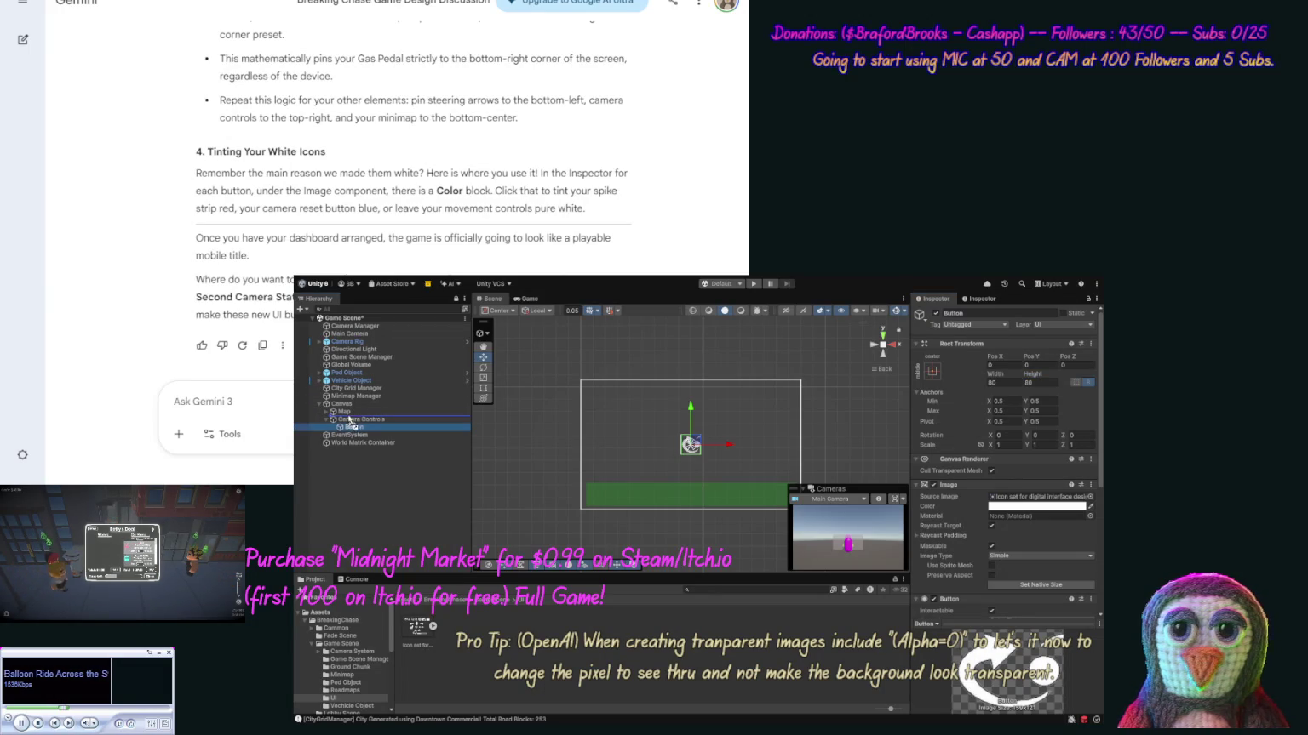
pyautogui.moveTo(351, 427); pyautogui.dragTo(353, 415)
# Anchor Camera Controls to the top center of the canvas.
pyautogui.click(363, 427)
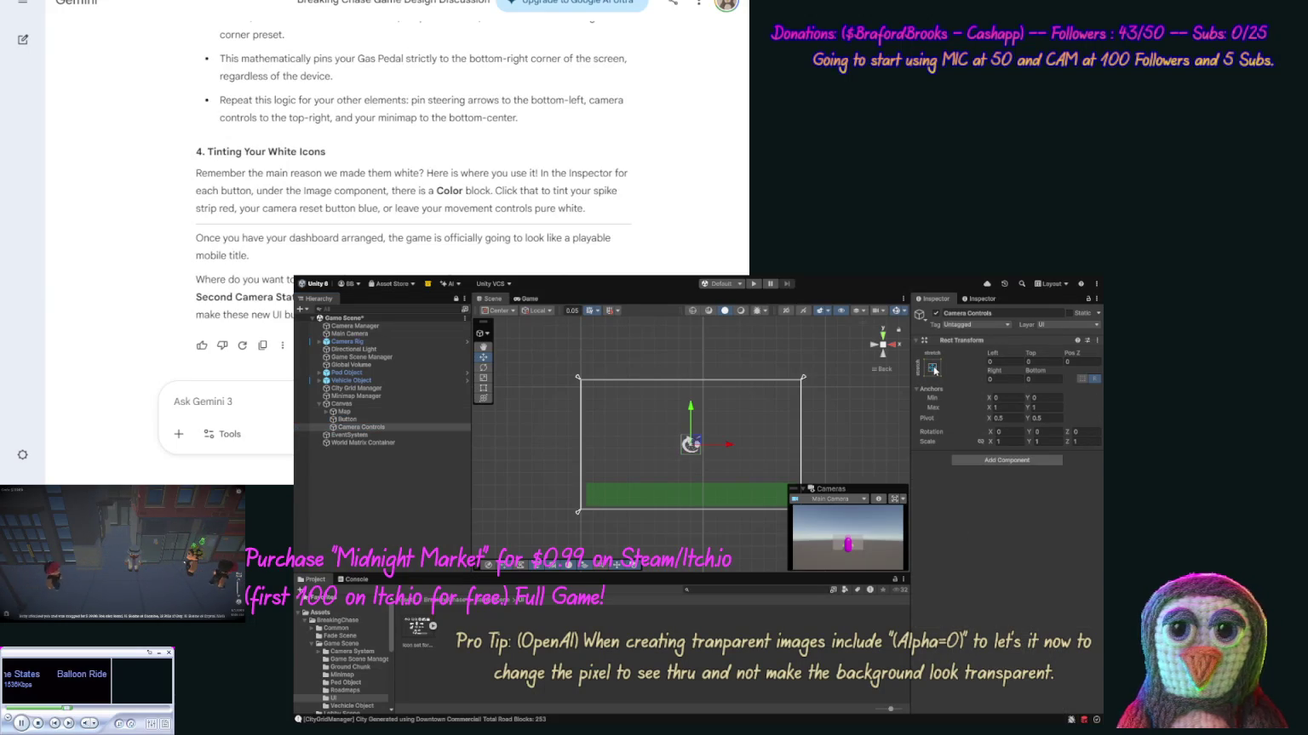
pyautogui.click(989, 444)
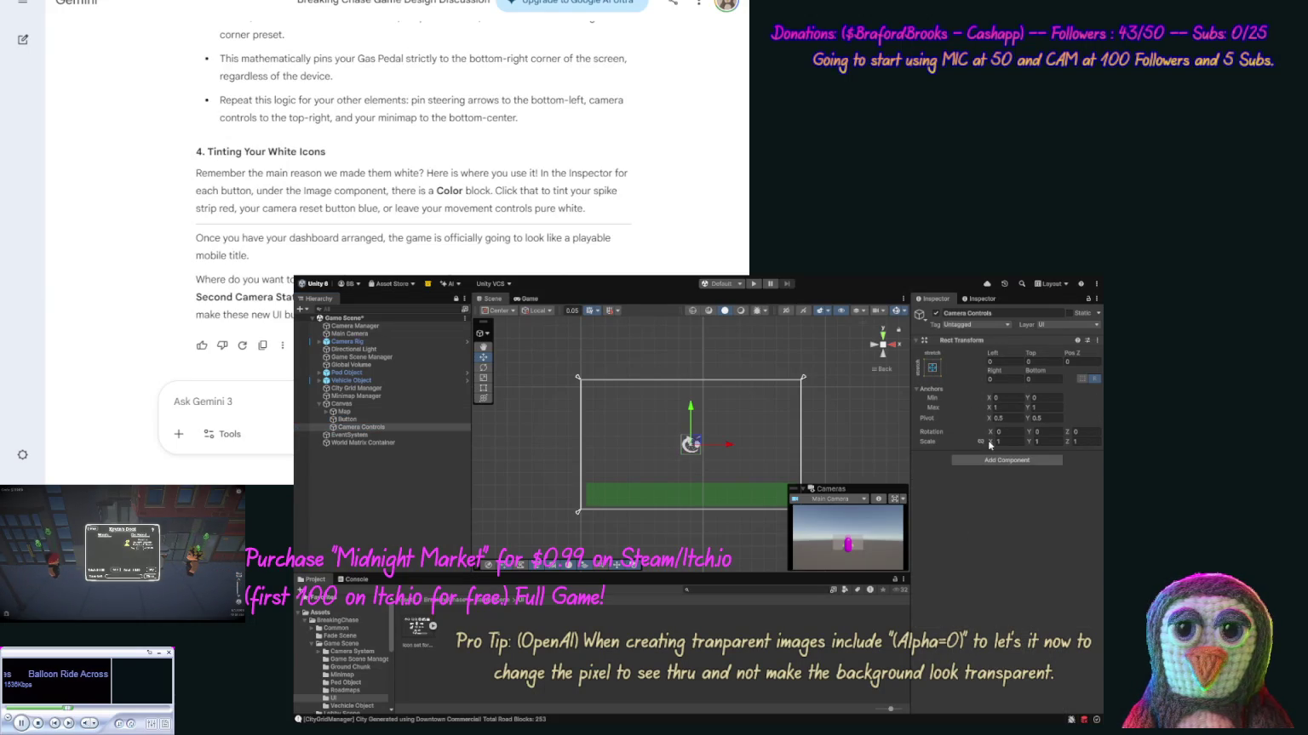
pyautogui.click(932, 367)
pyautogui.click(994, 364)
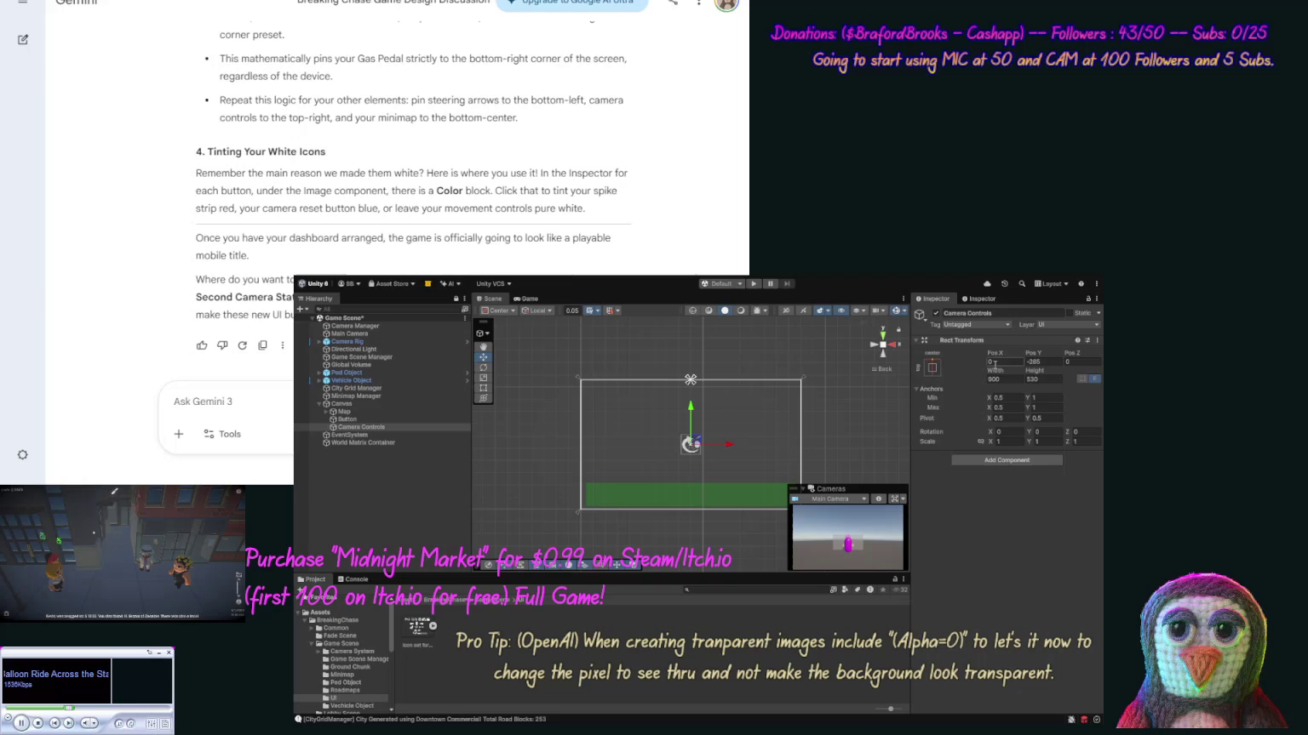
# Size Camera Controls to 400 by 100 at Pos Y -80 and nest Button inside it.
pyautogui.click(1000, 378)
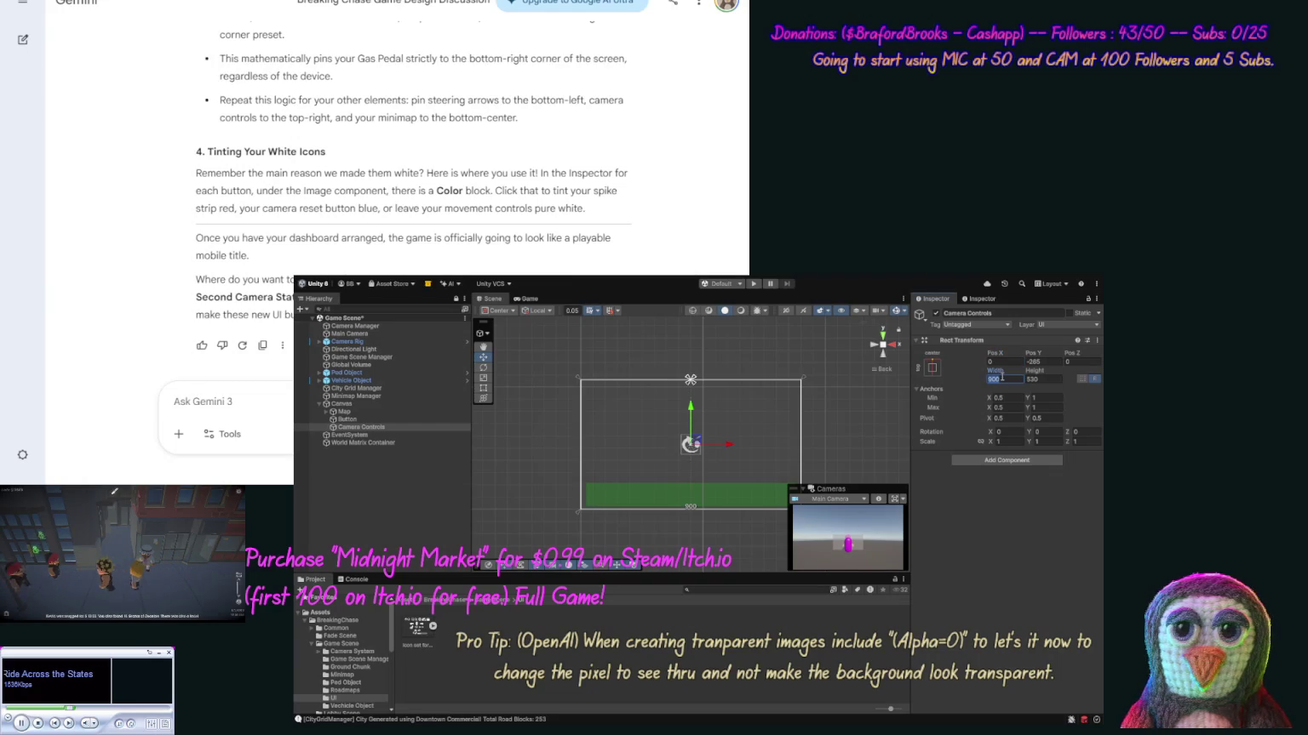
pyautogui.write('40')
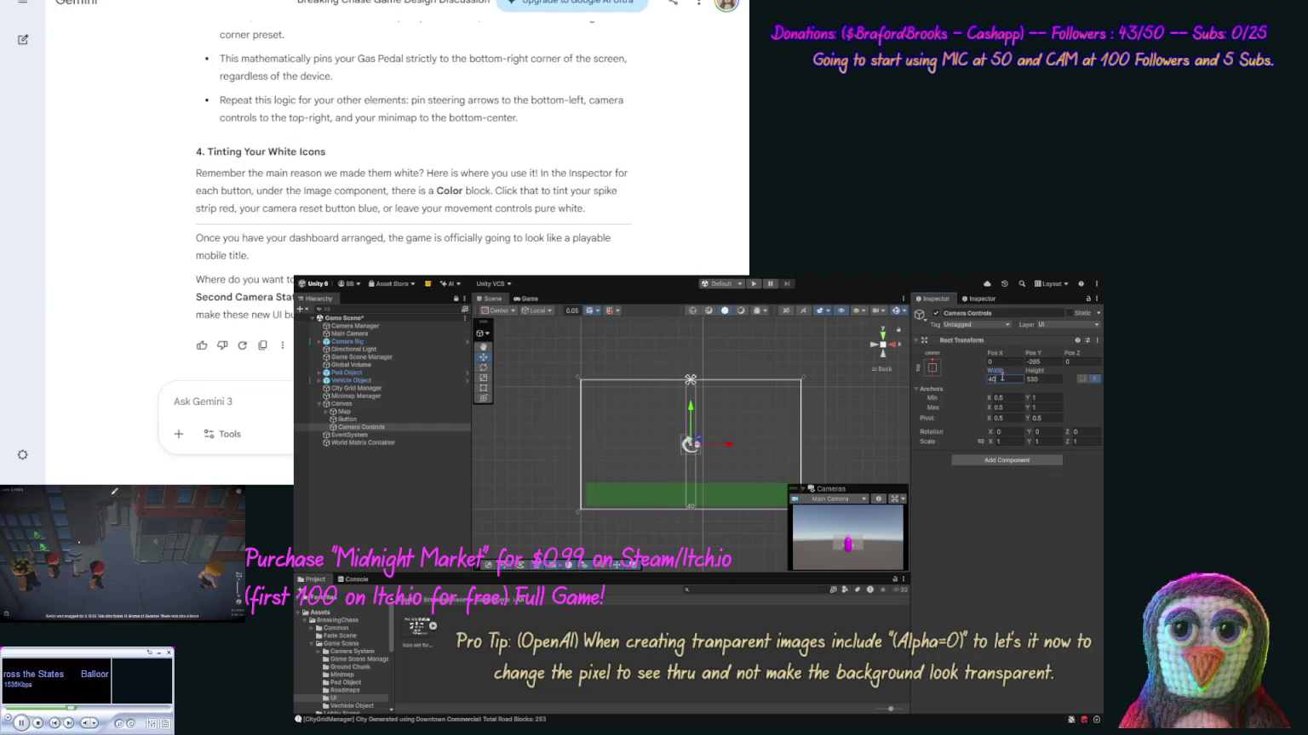
pyautogui.write('0')
pyautogui.click(1048, 381)
pyautogui.write('200')
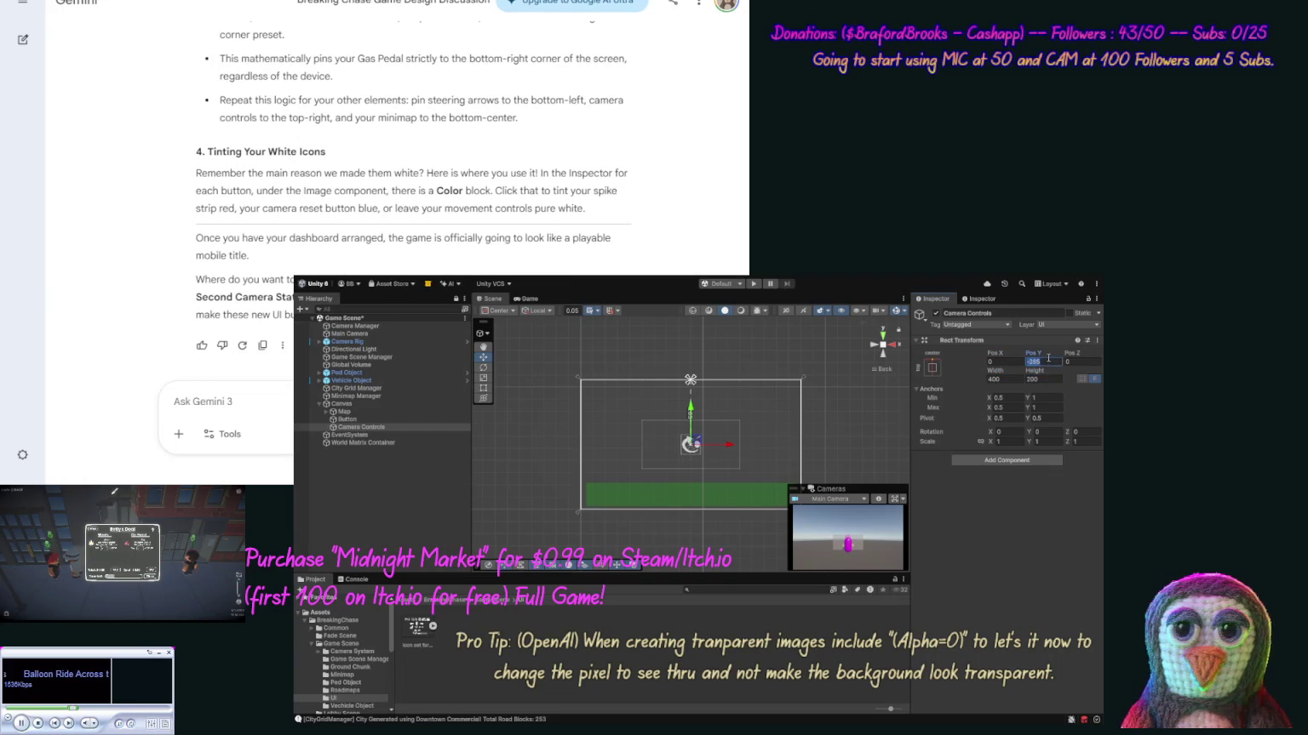
pyautogui.write('-')
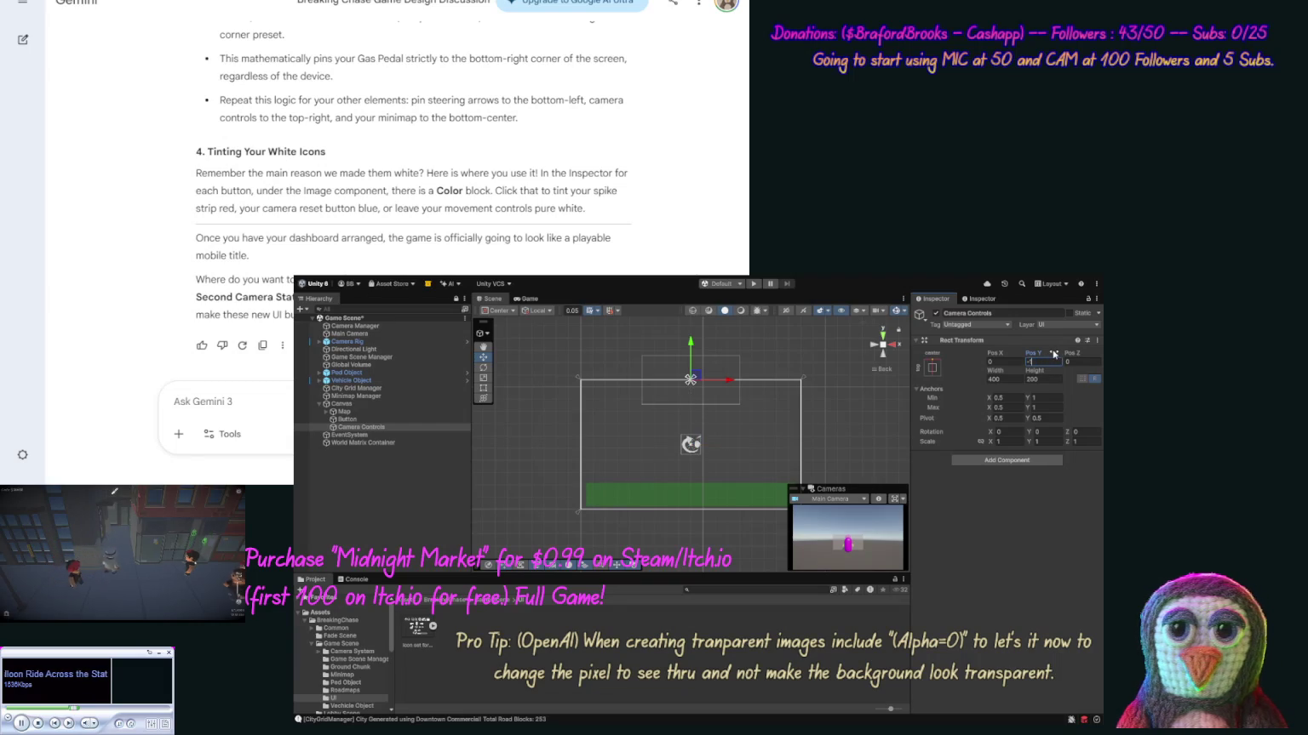
pyautogui.write('110')
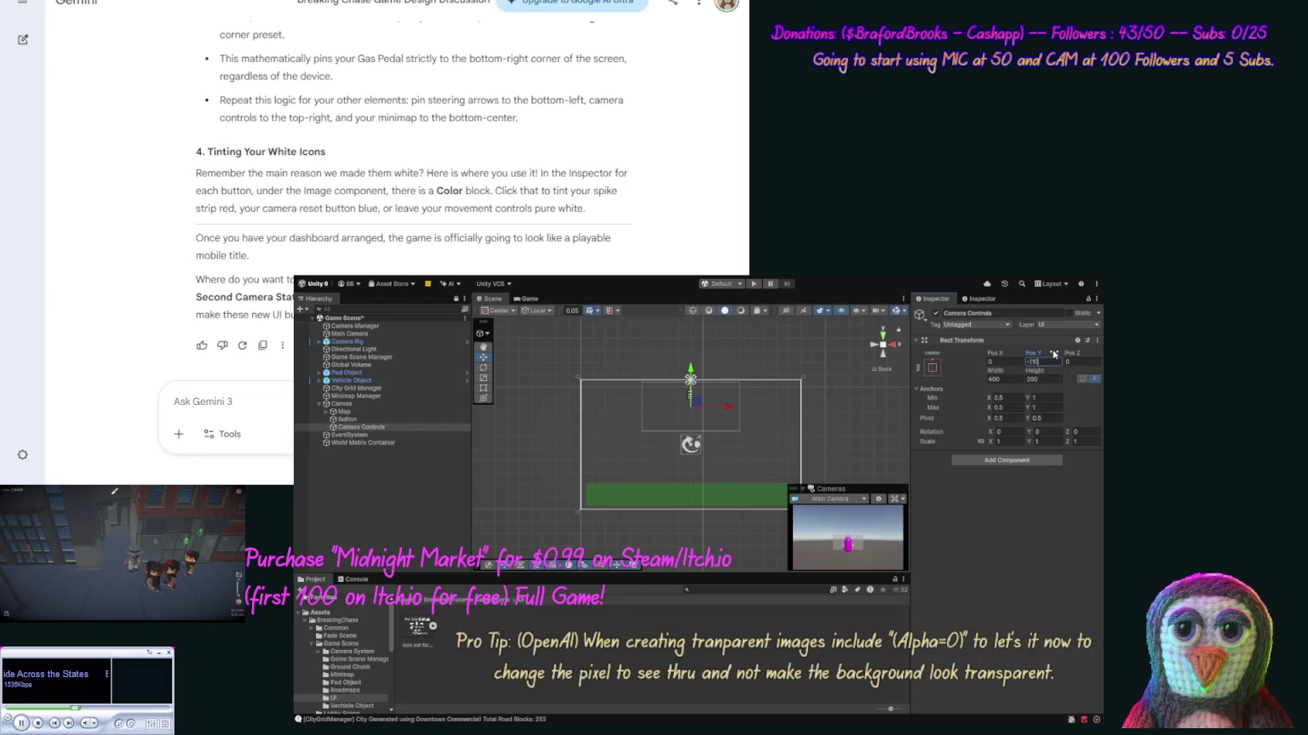
pyautogui.moveTo(1034, 371); pyautogui.dragTo(1019, 380)
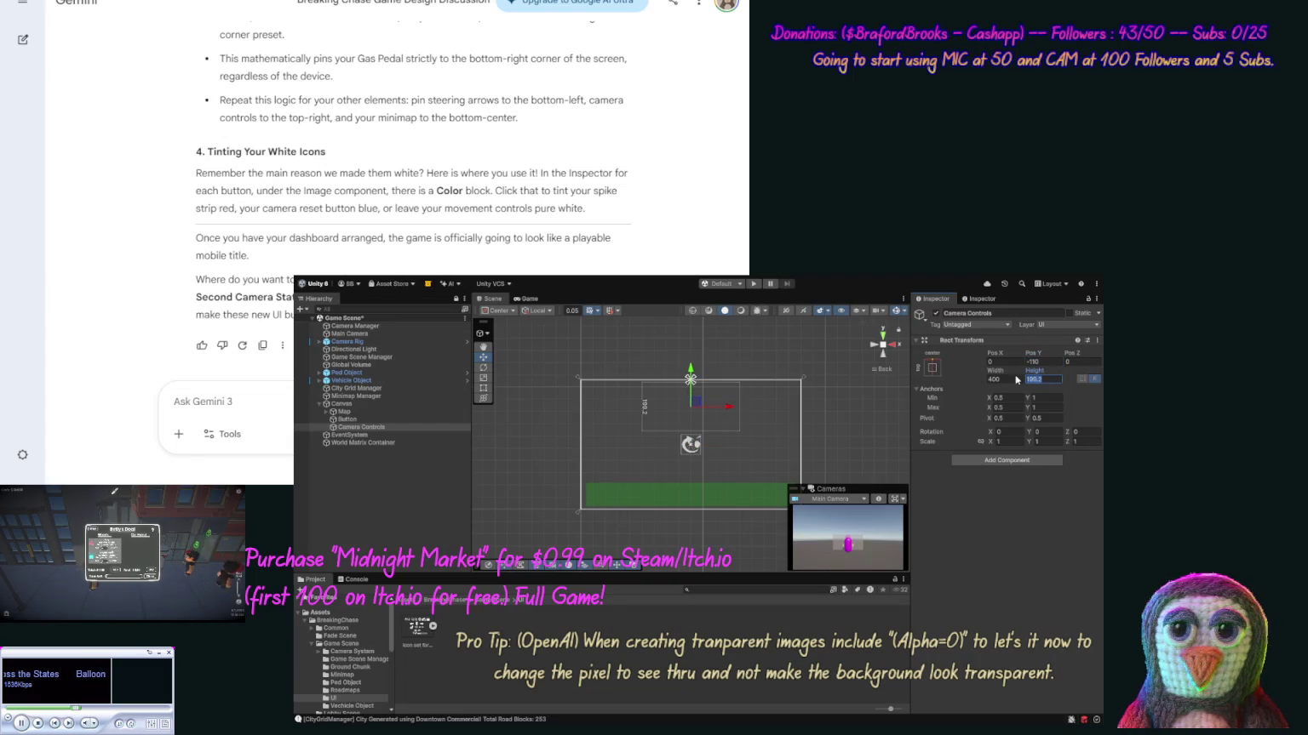
pyautogui.write('100')
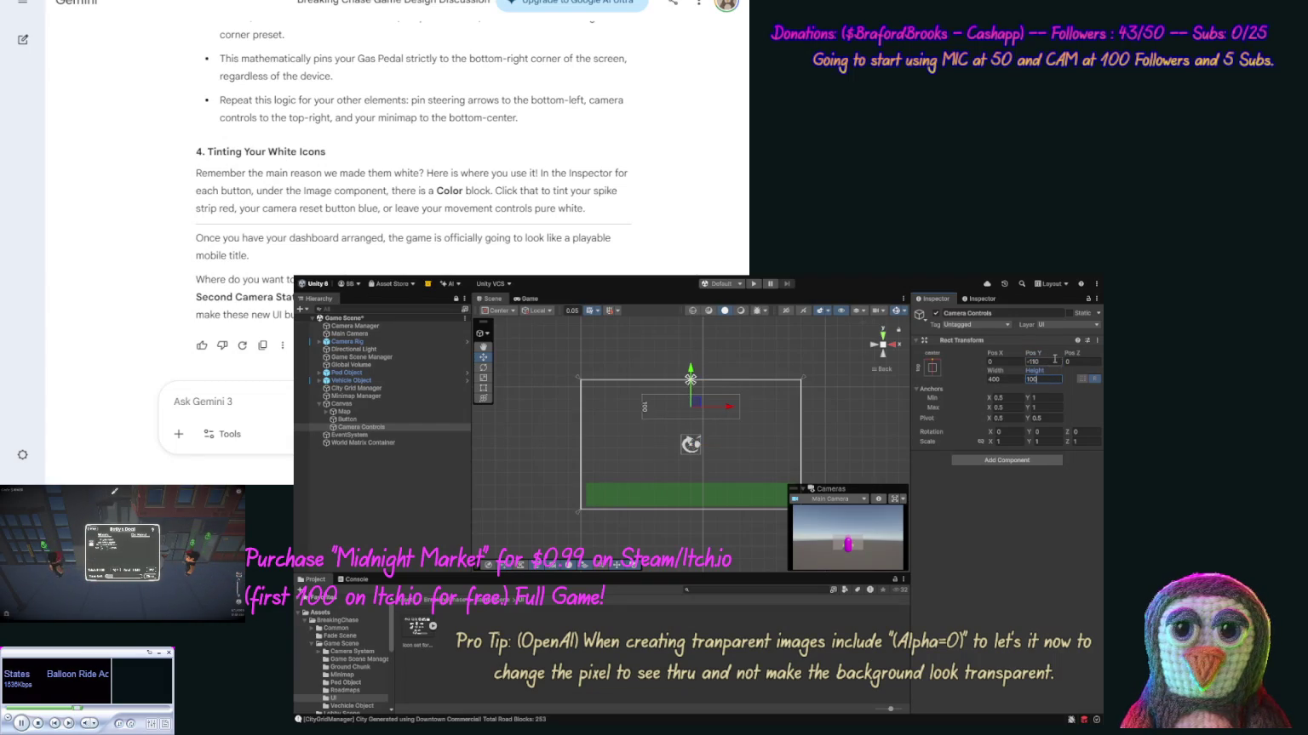
pyautogui.write('-60')
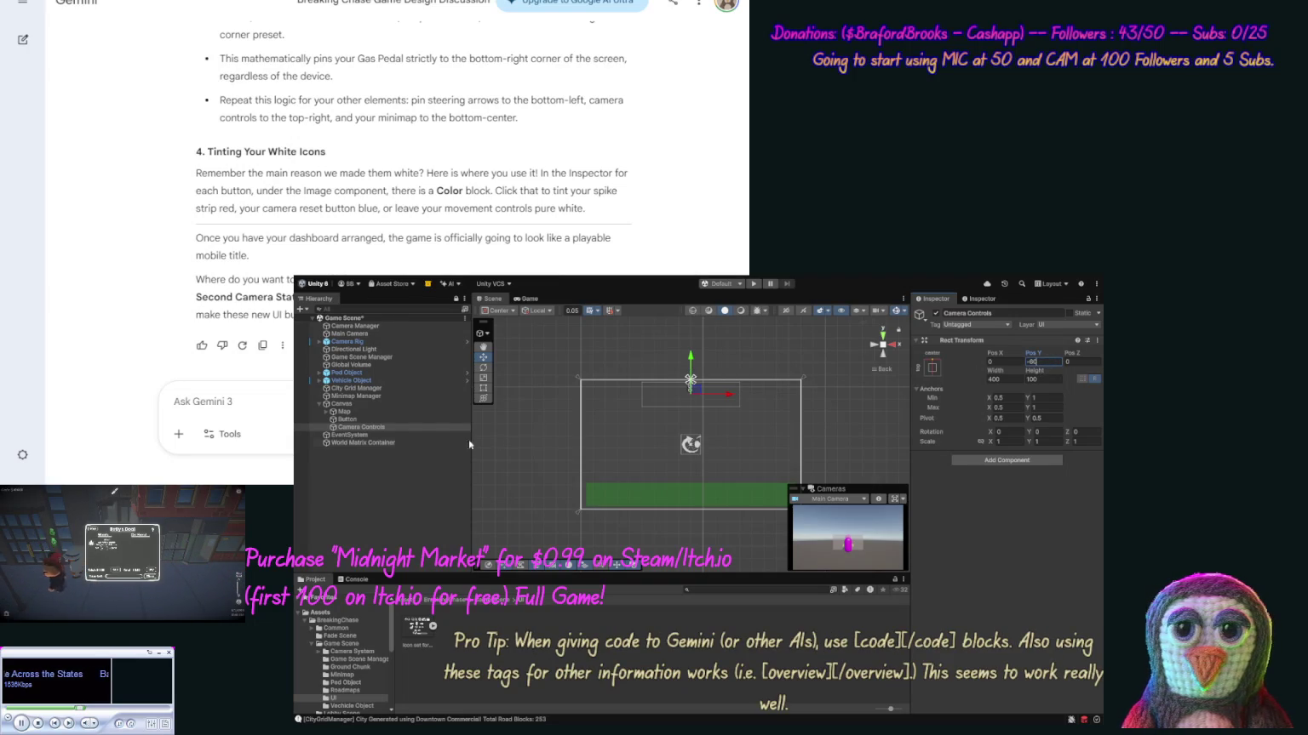
pyautogui.moveTo(347, 420); pyautogui.dragTo(361, 428)
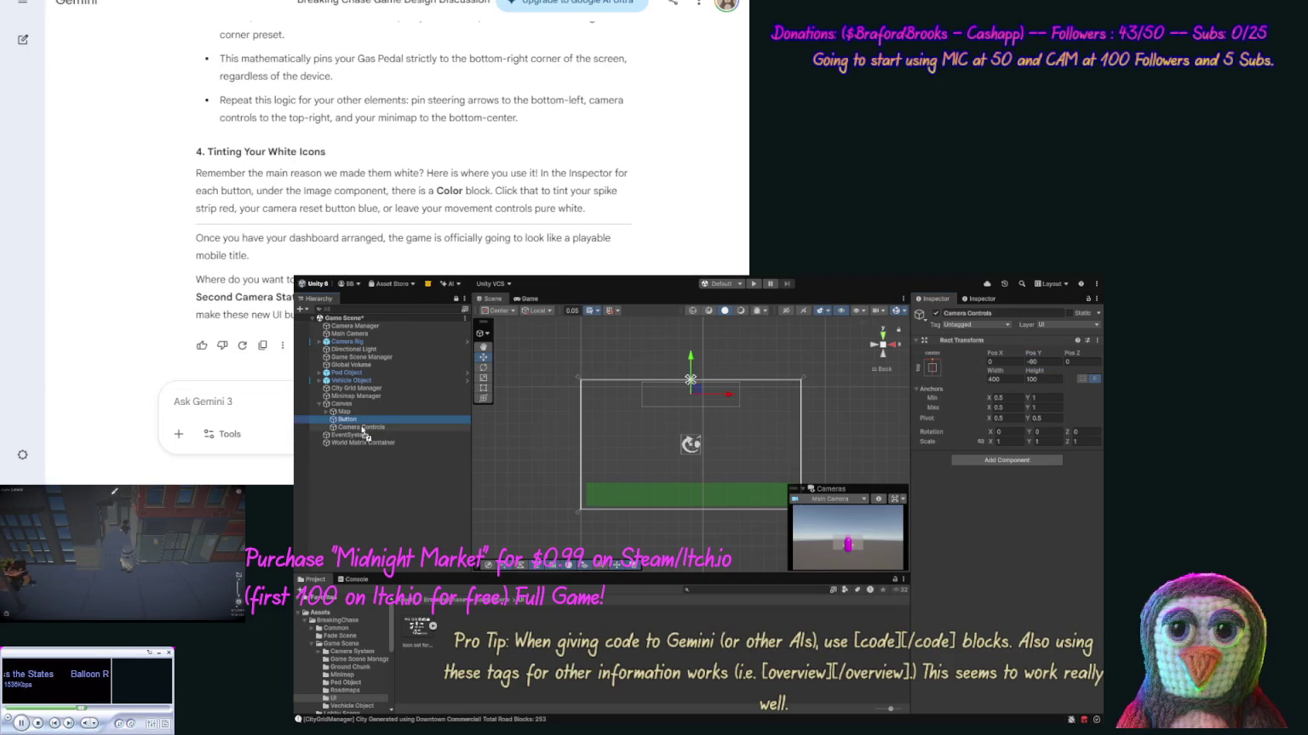
# Raise Camera Controls slightly and drag Button up into the Camera Controls strip.
pyautogui.click(691, 383)
pyautogui.moveTo(690, 380)
pyautogui.mouseDown()
pyautogui.moveTo(690, 443)
pyautogui.moveTo(691, 379)
pyautogui.mouseUp()
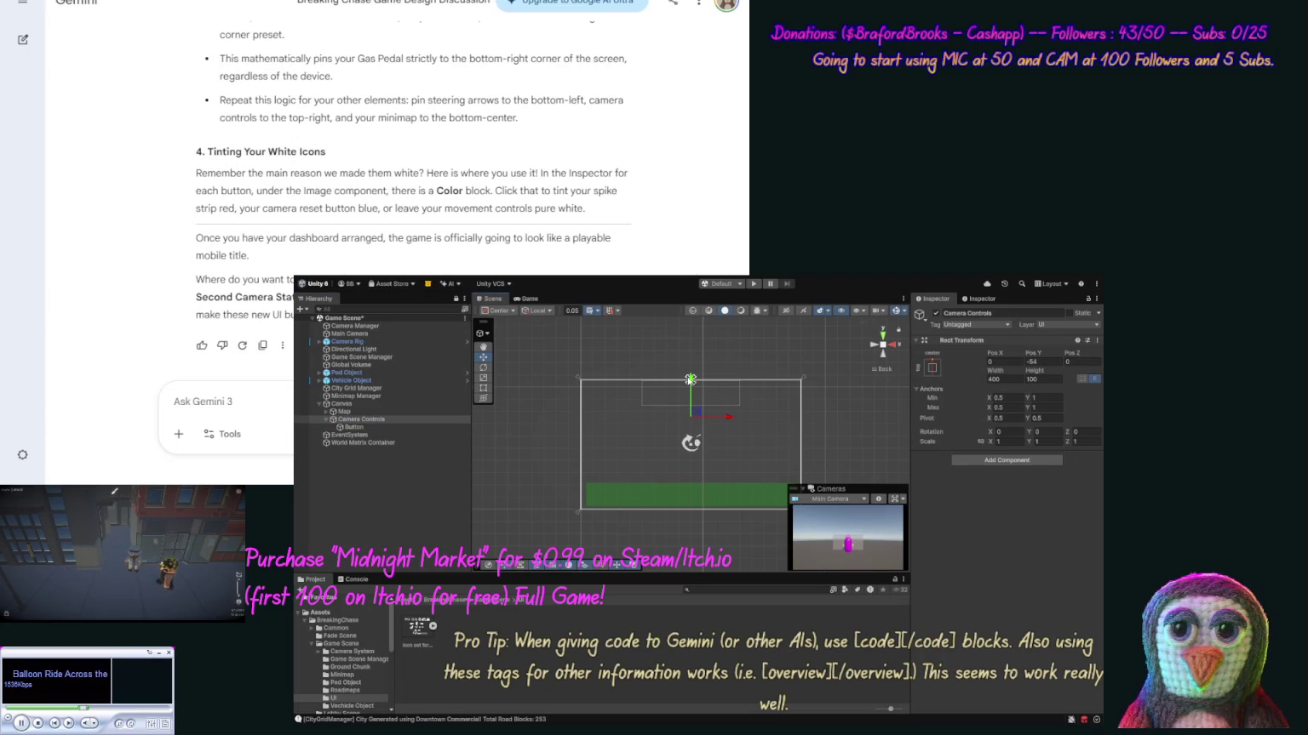
pyautogui.click(351, 428)
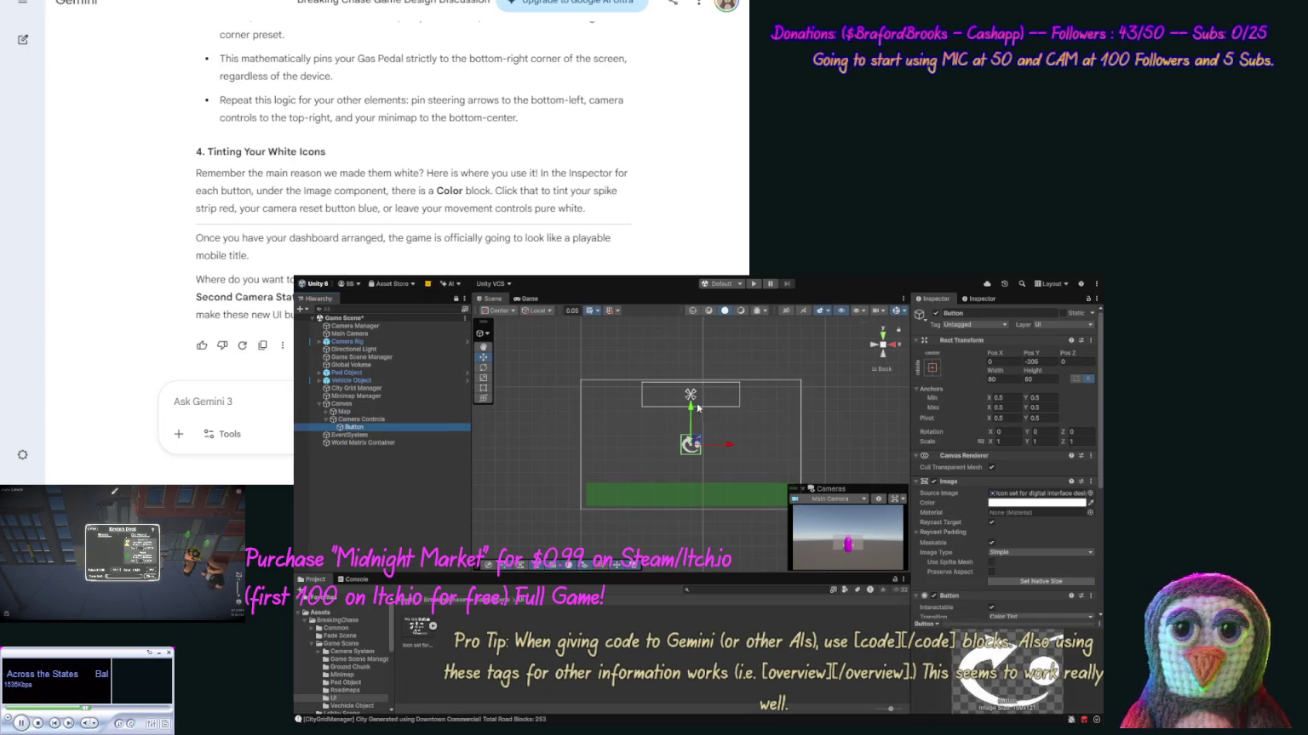
pyautogui.moveTo(692, 410)
pyautogui.mouseDown()
pyautogui.moveTo(693, 358)
pyautogui.moveTo(719, 395)
pyautogui.mouseUp()
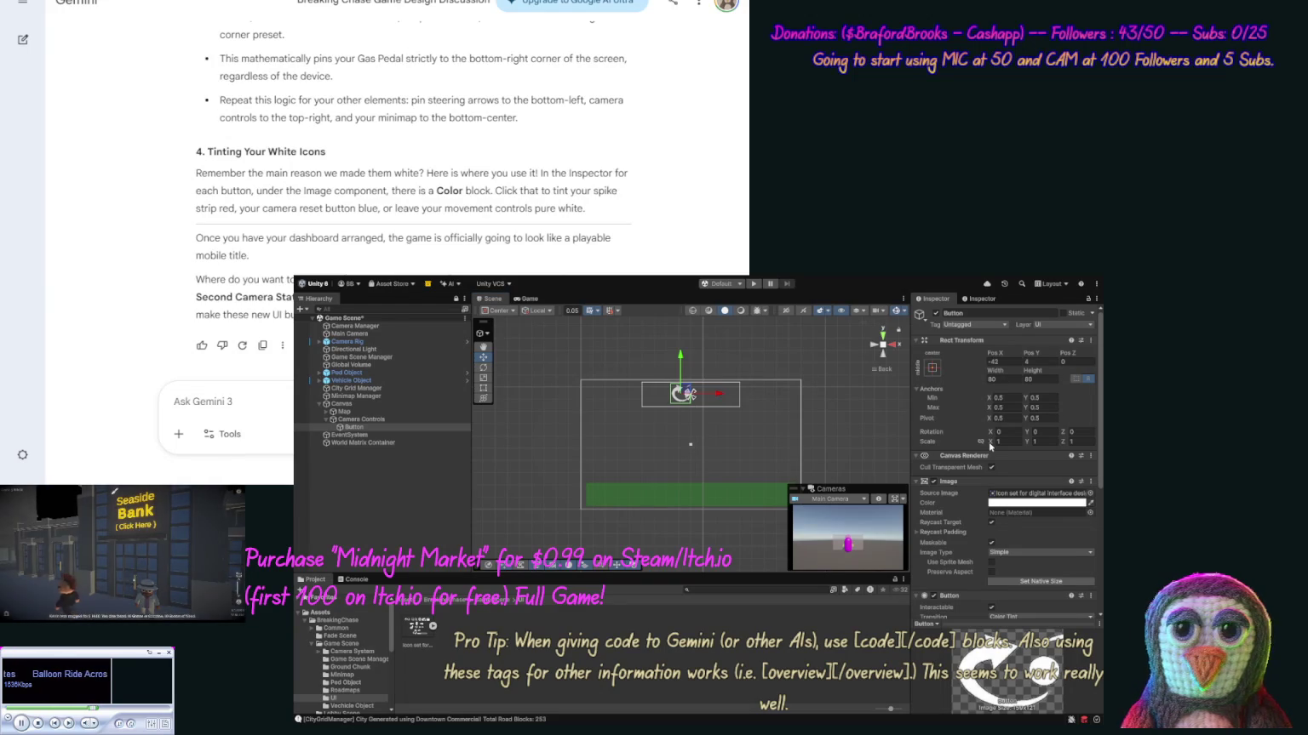
# Duplicate the Button and rename the original 'Camera Rotate Right'.
pyautogui.hotkey('ctrl', 'd')
pyautogui.click(362, 428)
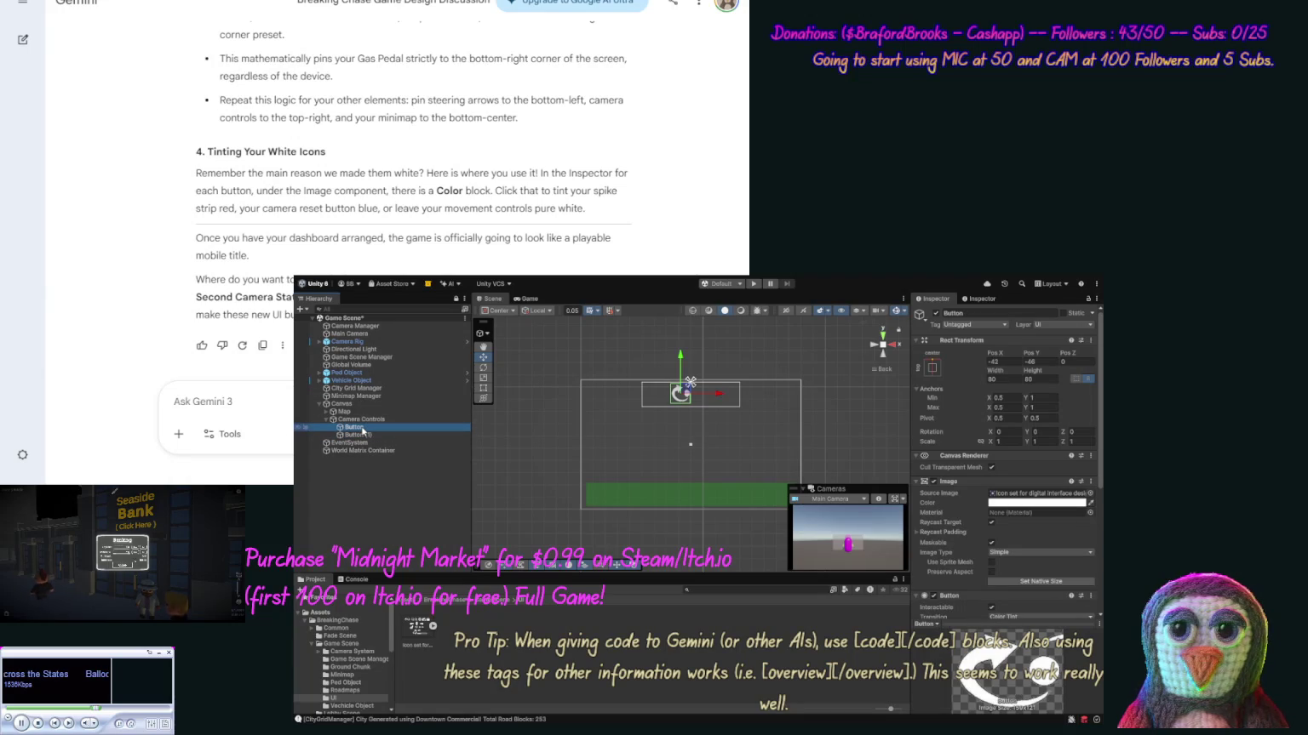
pyautogui.press('F2')
pyautogui.write('C')
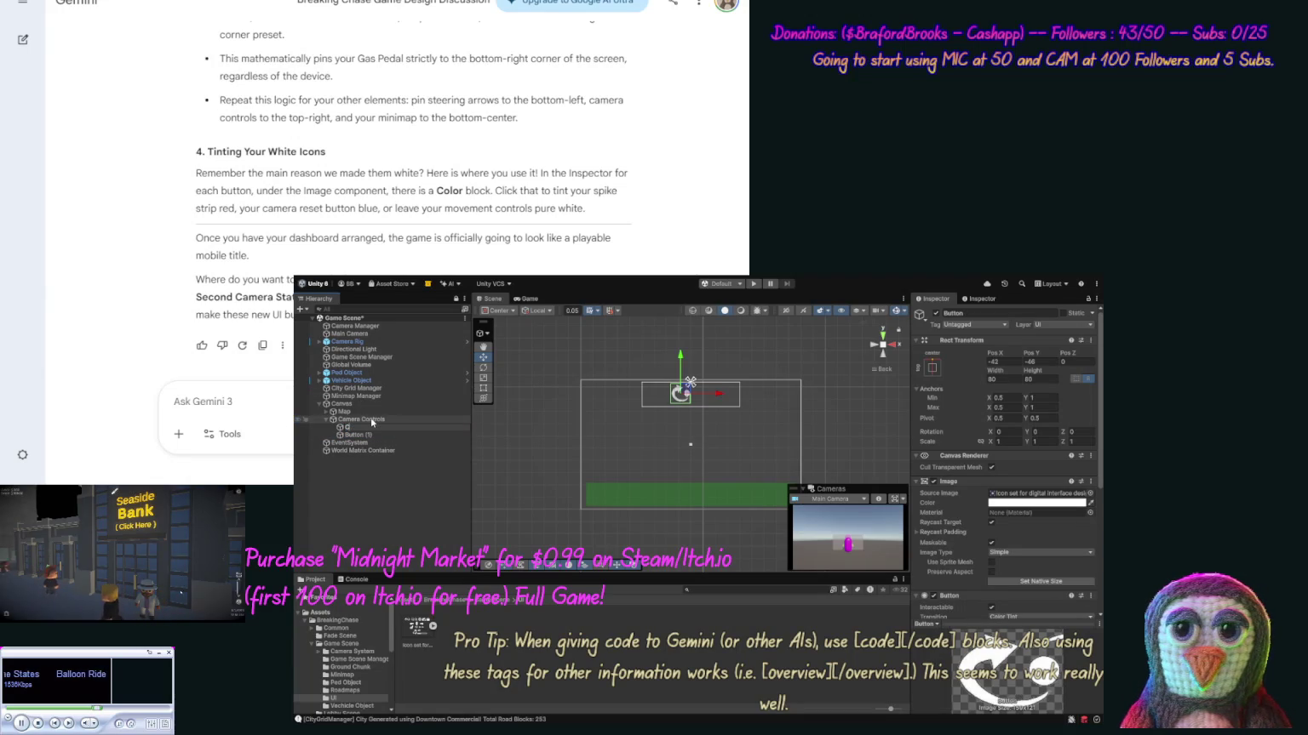
pyautogui.write('amer')
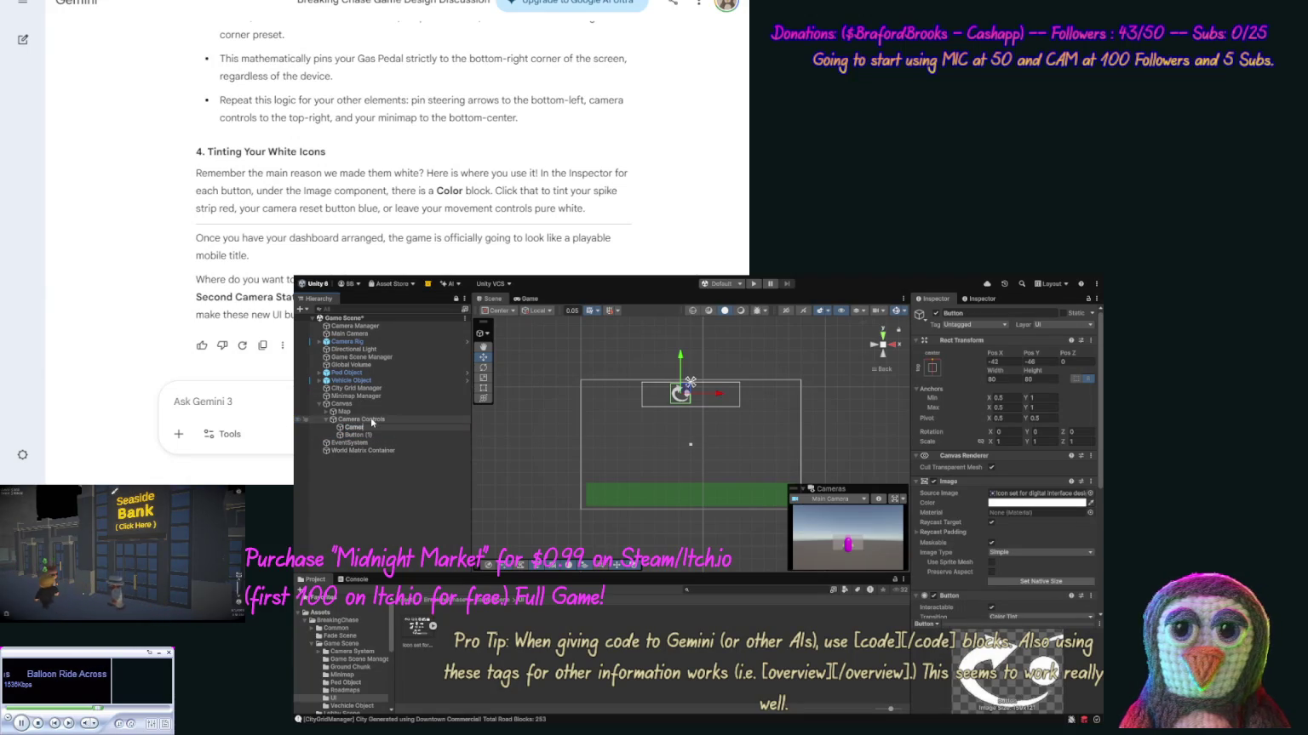
pyautogui.write('a Rotate')
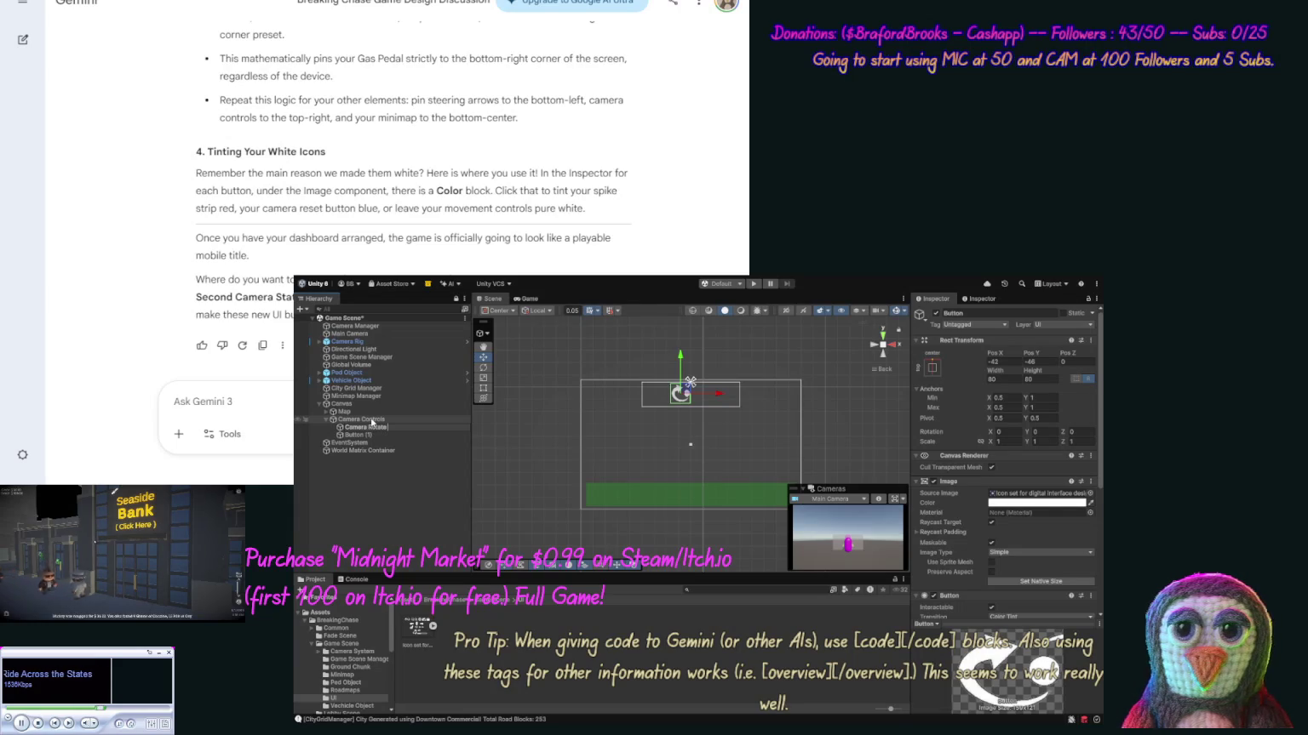
pyautogui.write(' Right')
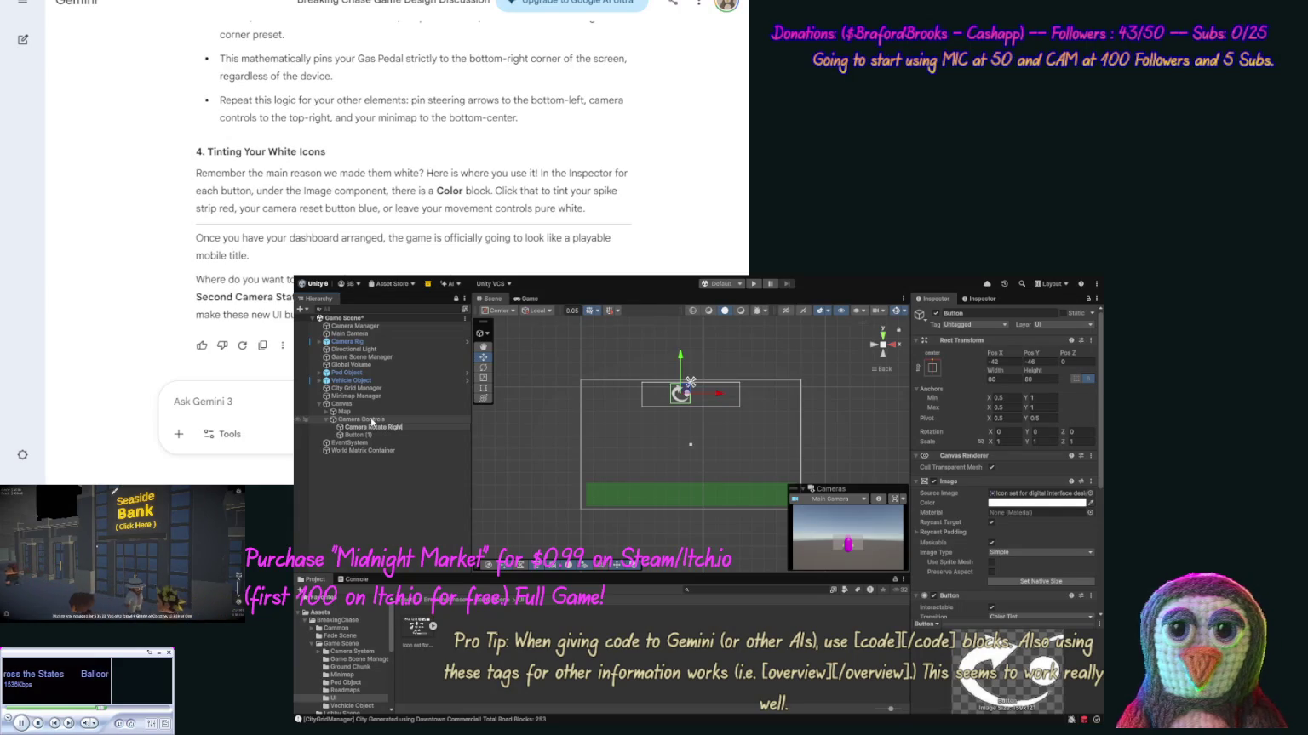
pyautogui.press('Return')
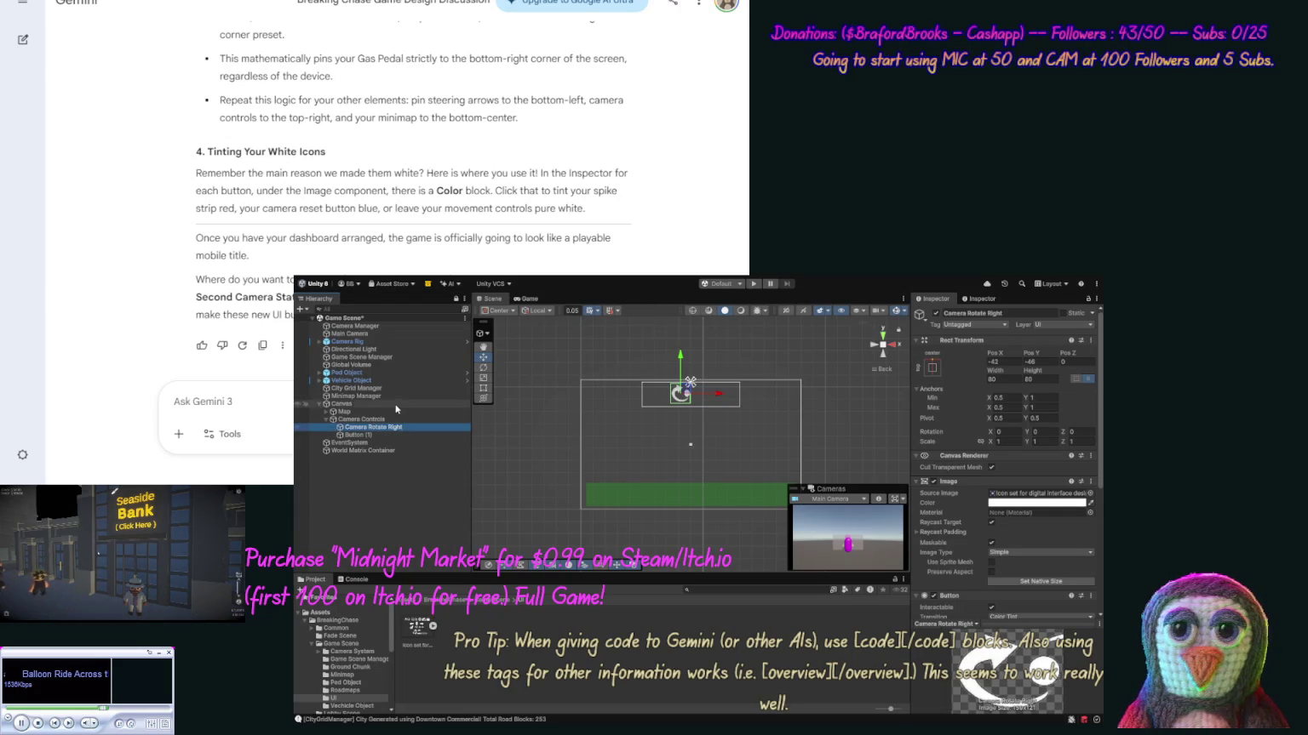
# Rename the copy 'Camera Rotate Left' and shift it right of its twin.
pyautogui.click(383, 436)
pyautogui.press('F2')
pyautogui.write('Camera Rotate Right')
pyautogui.write('e')
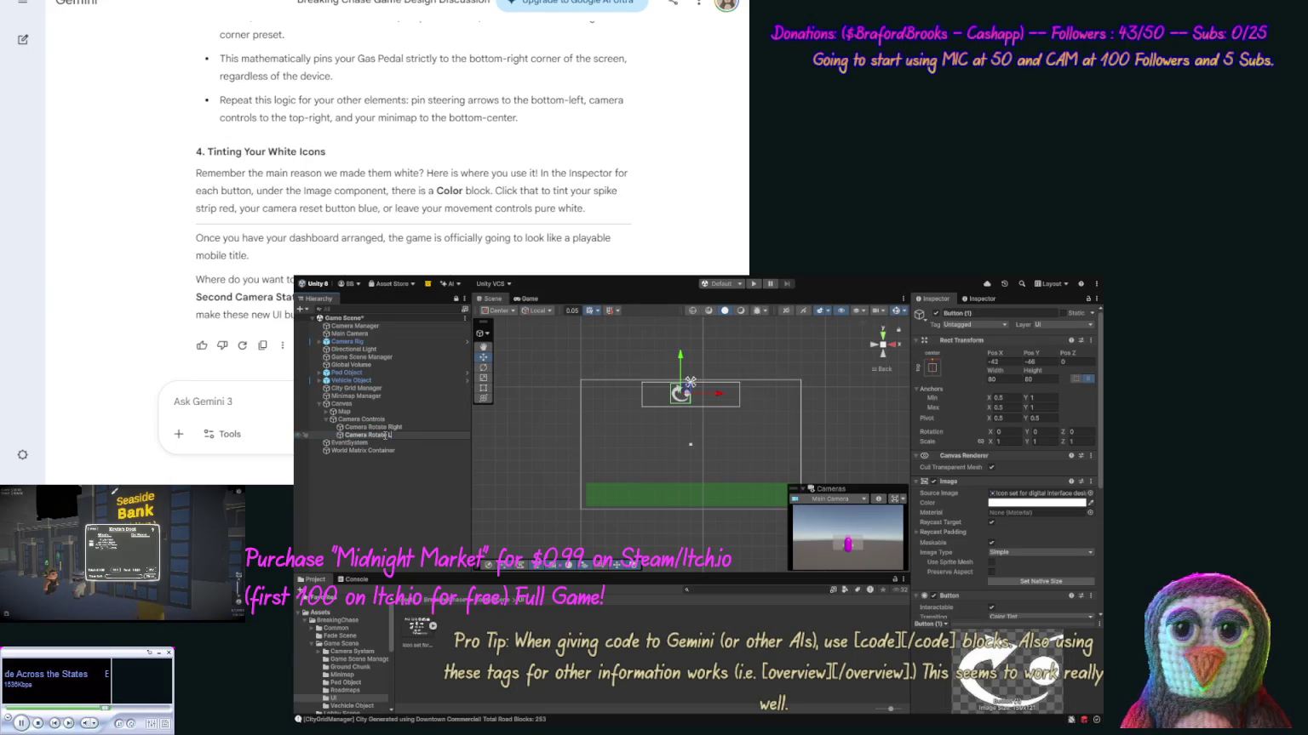
pyautogui.press('Return')
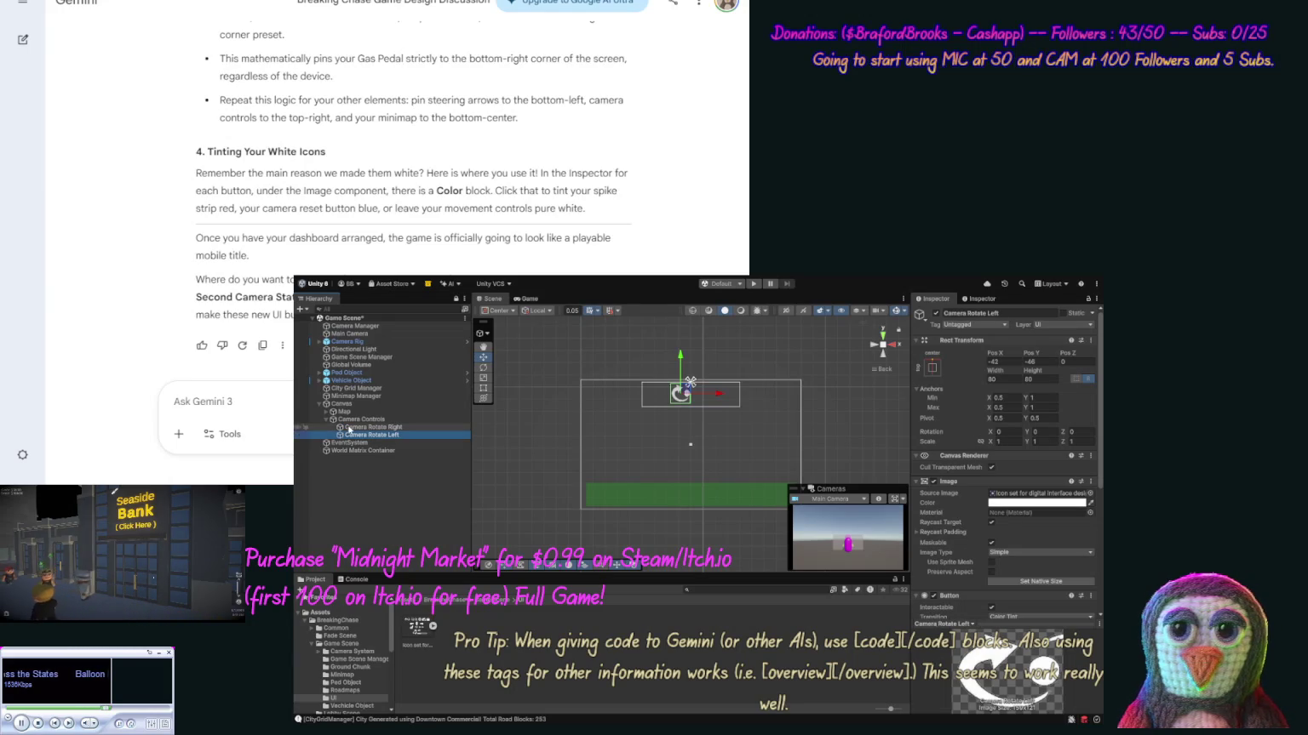
pyautogui.moveTo(720, 395); pyautogui.dragTo(735, 394)
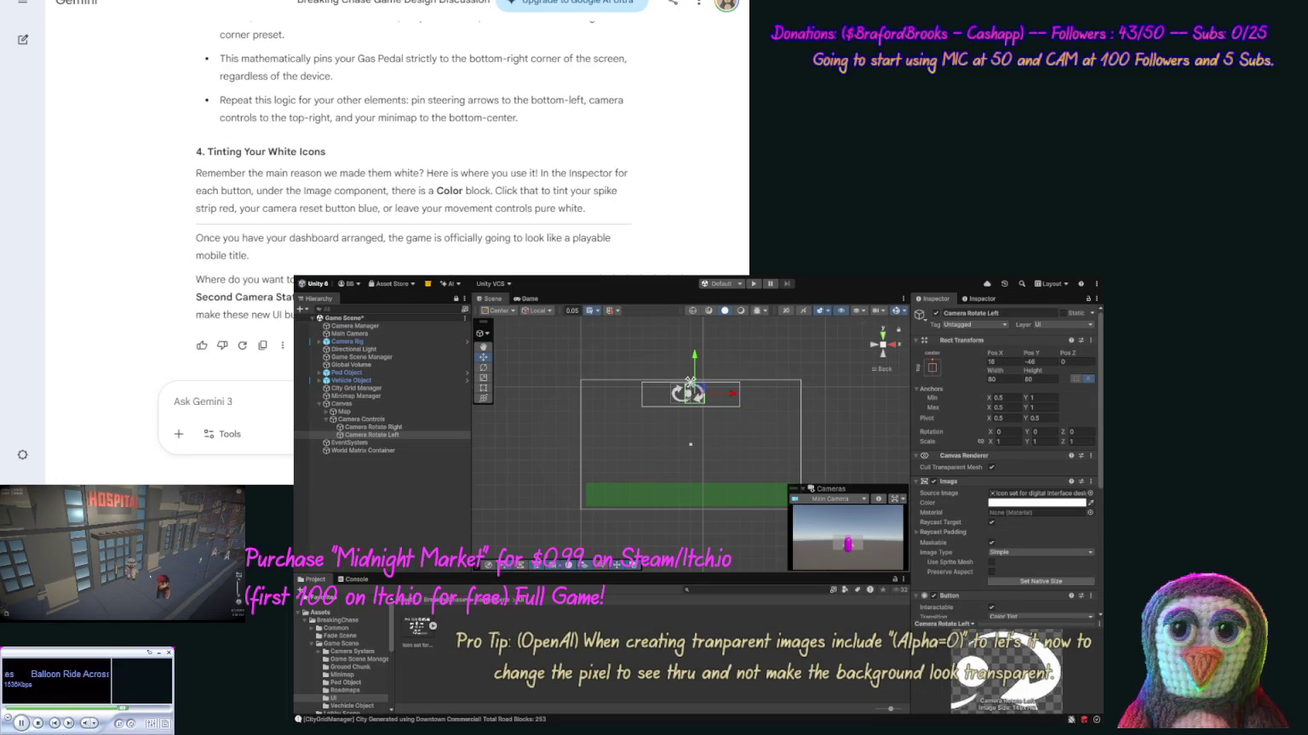
# Nudge Camera Rotate Left left and down with the move gizmo to line up the icons.
pyautogui.click(1034, 493)
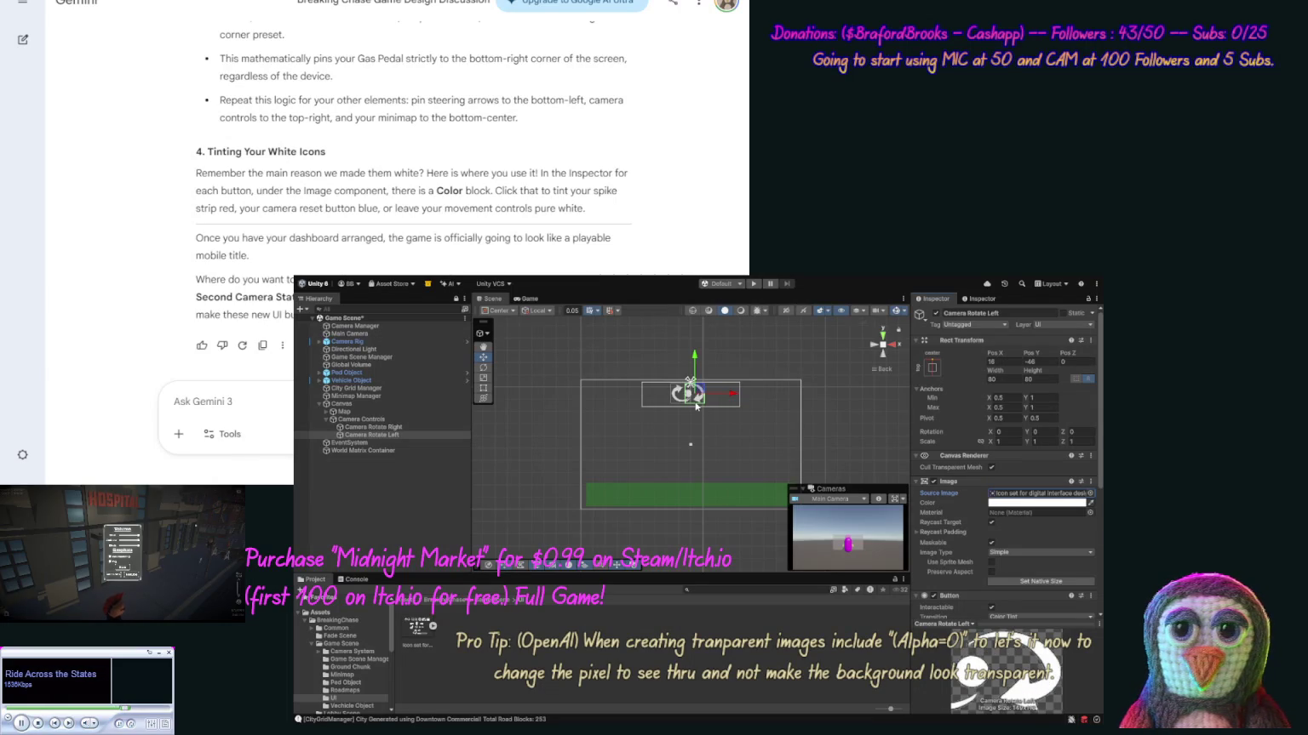
pyautogui.moveTo(724, 481)
pyautogui.mouseDown()
pyautogui.moveTo(722, 443)
pyautogui.moveTo(792, 489)
pyautogui.mouseUp()
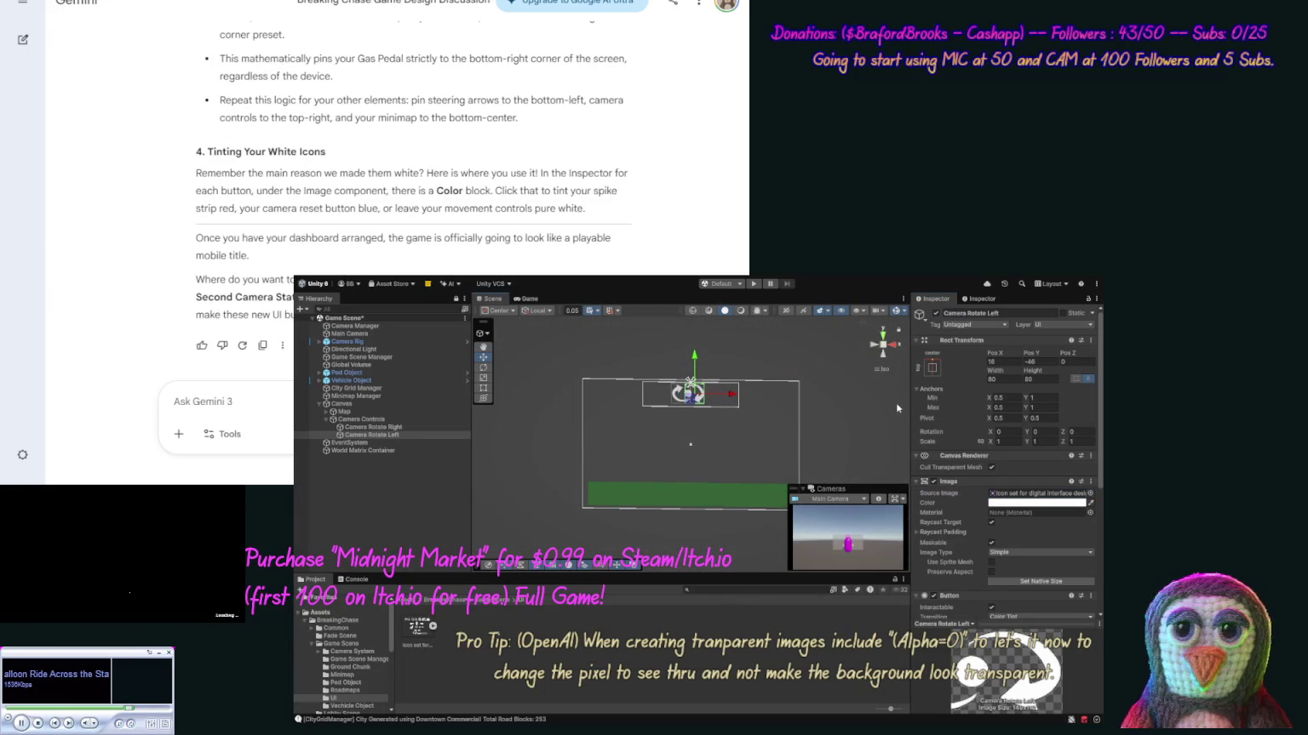
pyautogui.scroll(-3, 726, 364)
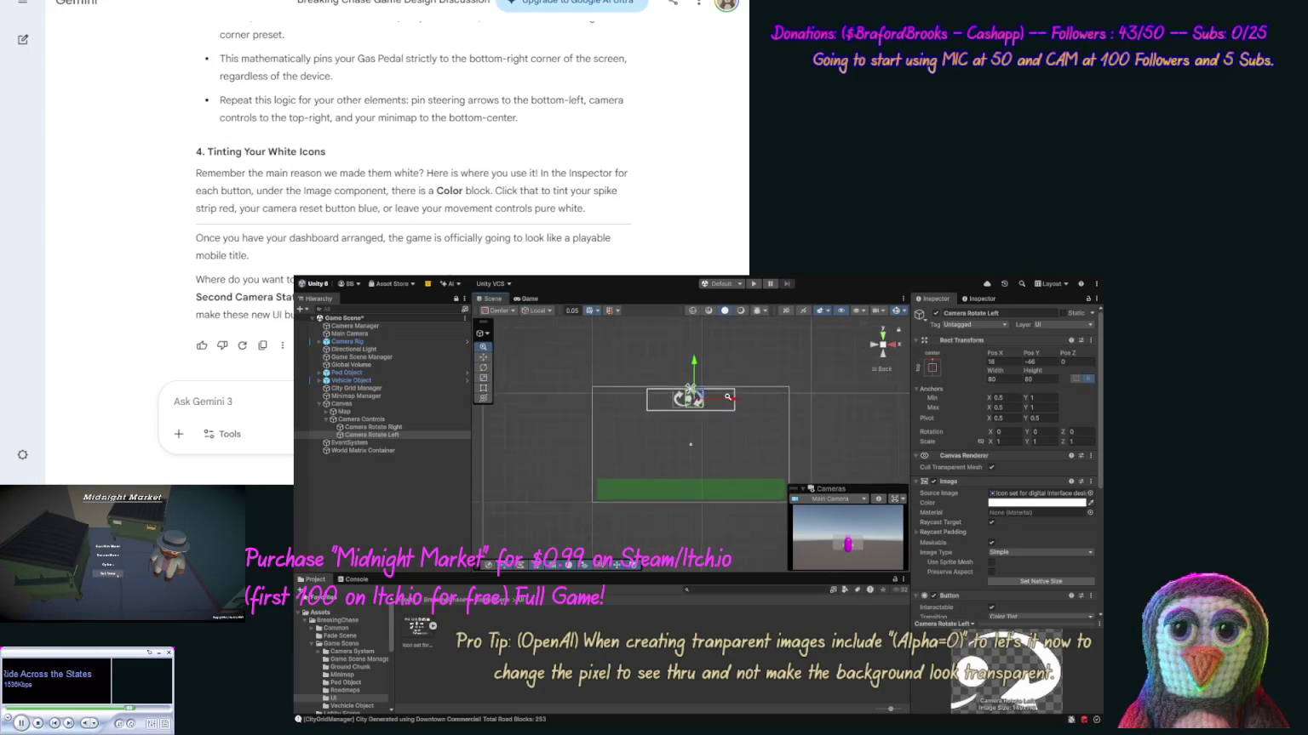
pyautogui.scroll(4, 726, 364)
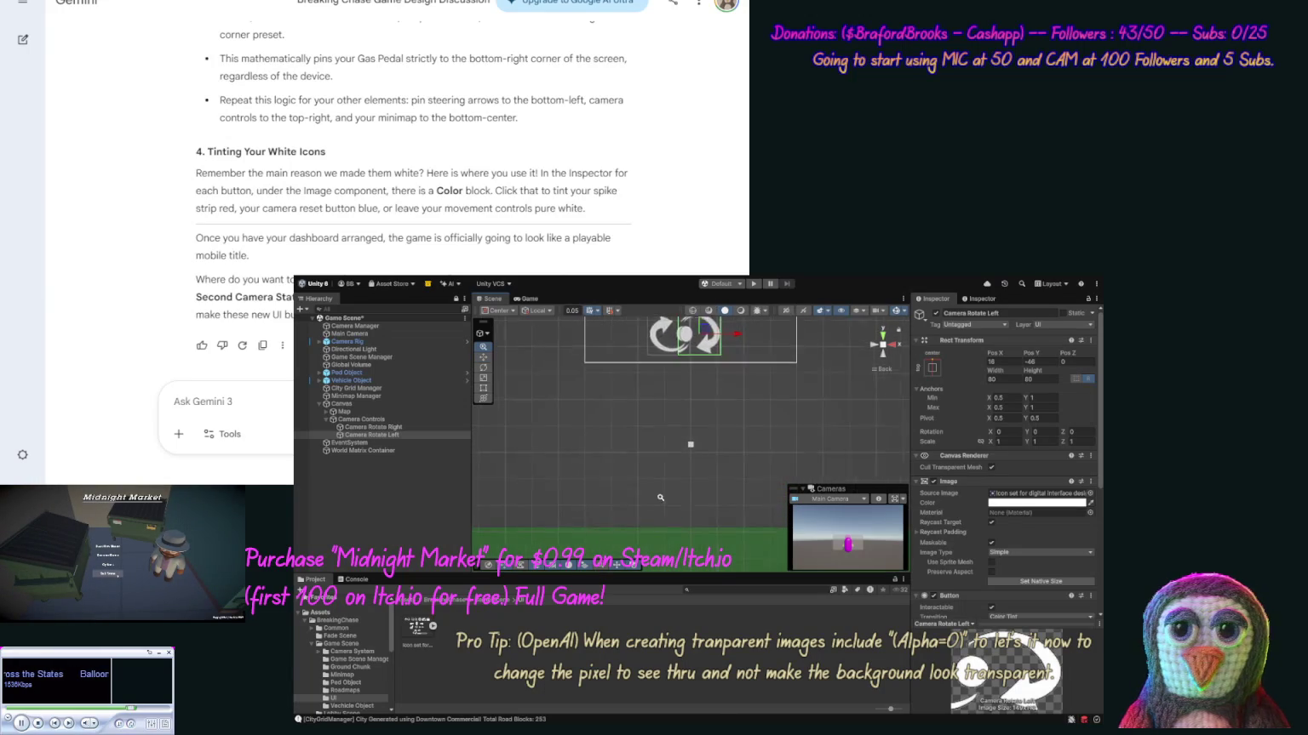
pyautogui.moveTo(647, 398); pyautogui.dragTo(643, 488)
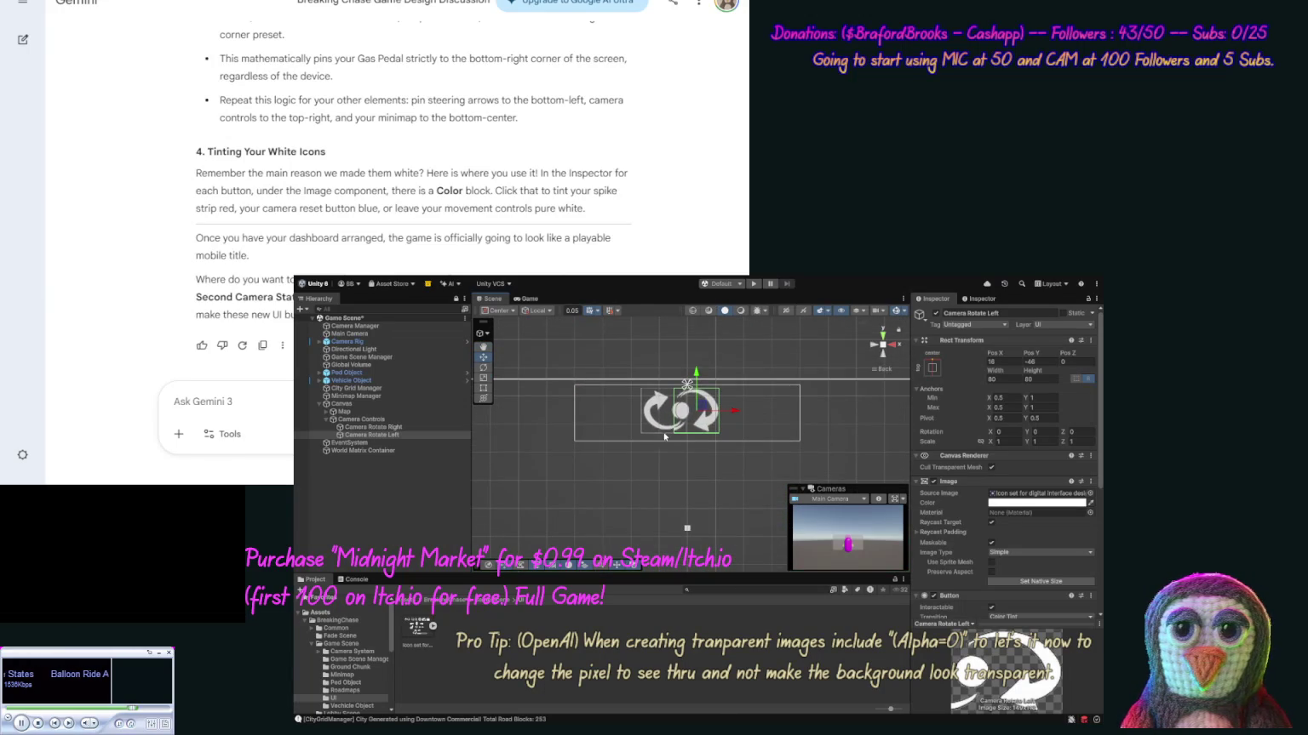
pyautogui.moveTo(734, 411); pyautogui.dragTo(730, 414)
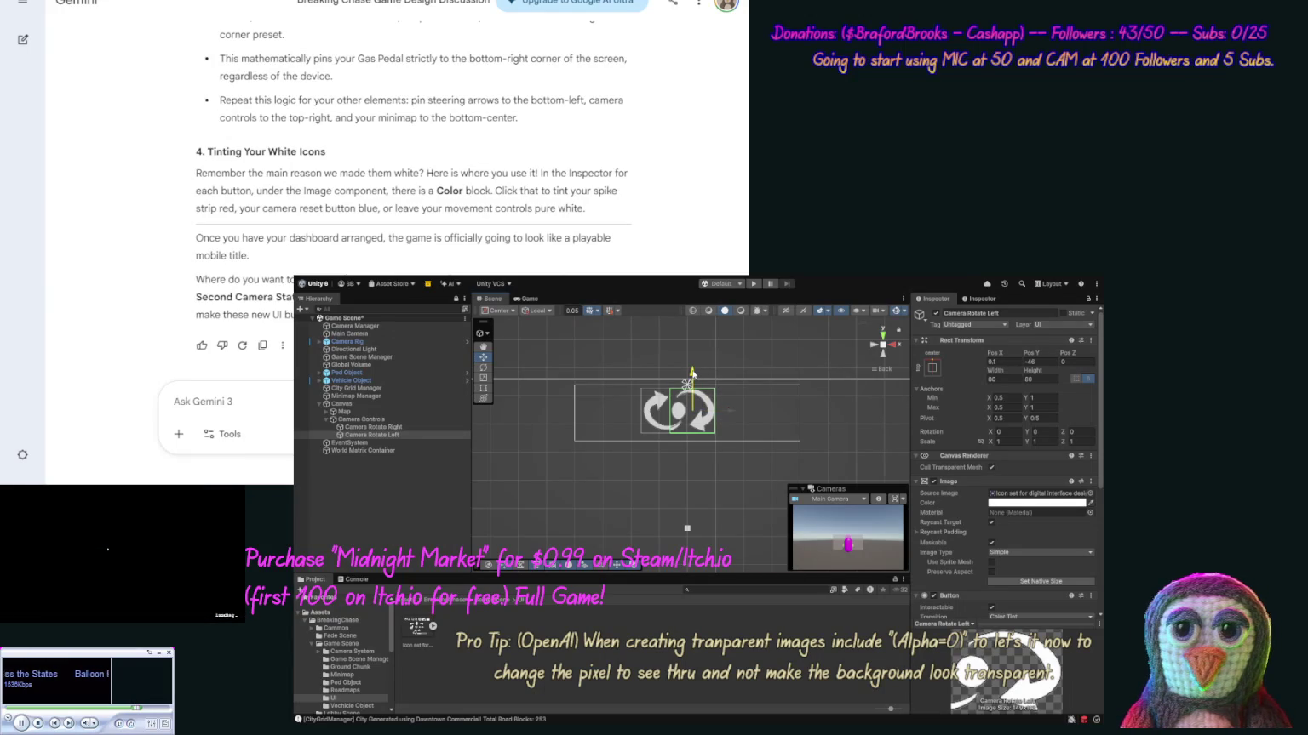
pyautogui.moveTo(693, 373); pyautogui.dragTo(697, 372)
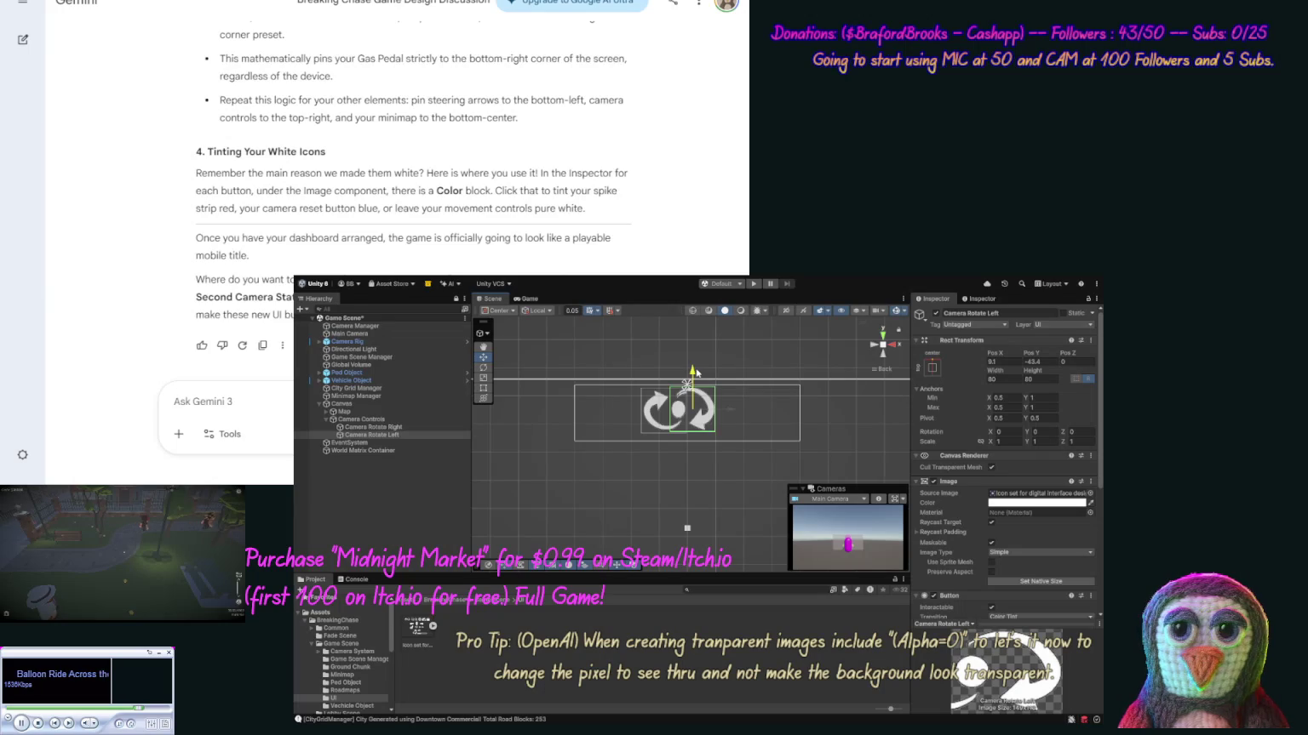
pyautogui.moveTo(693, 372); pyautogui.dragTo(693, 372)
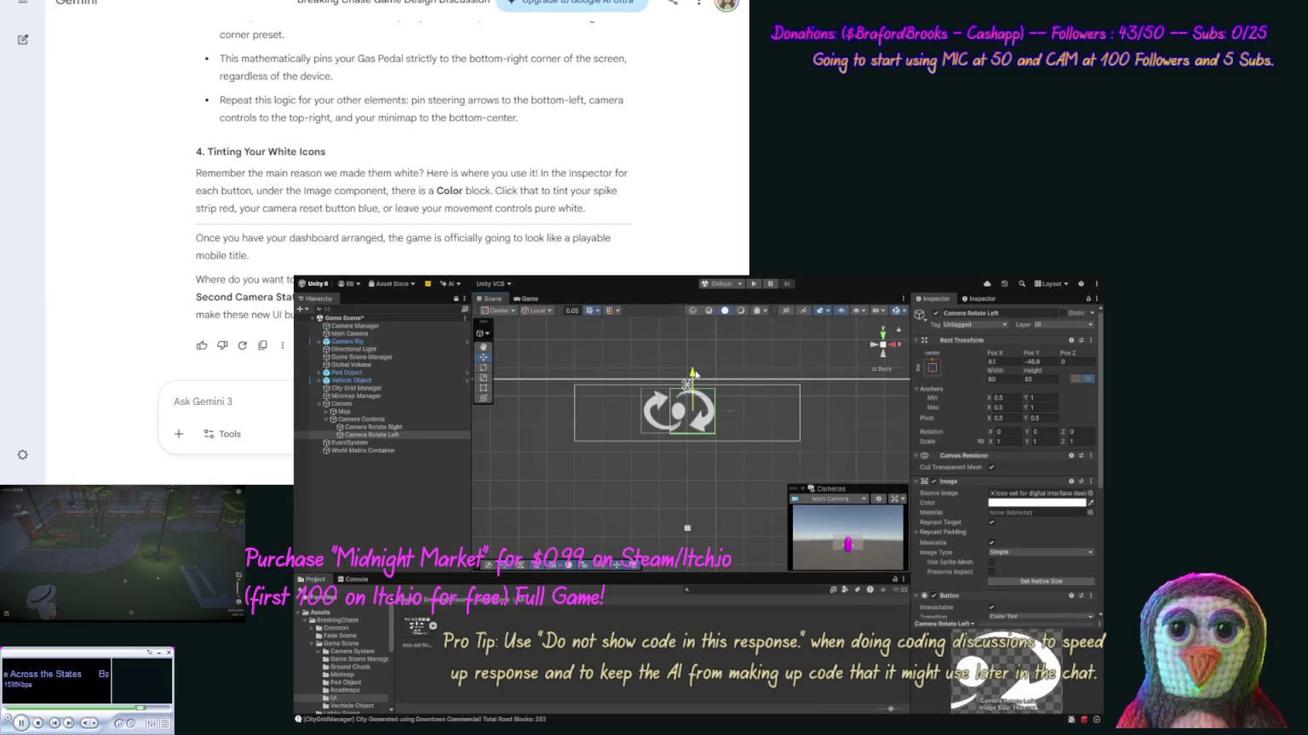
# Compare with Camera Rotate Right's position and fine-tune Camera Rotate Left to Pos X 10.
pyautogui.click(375, 427)
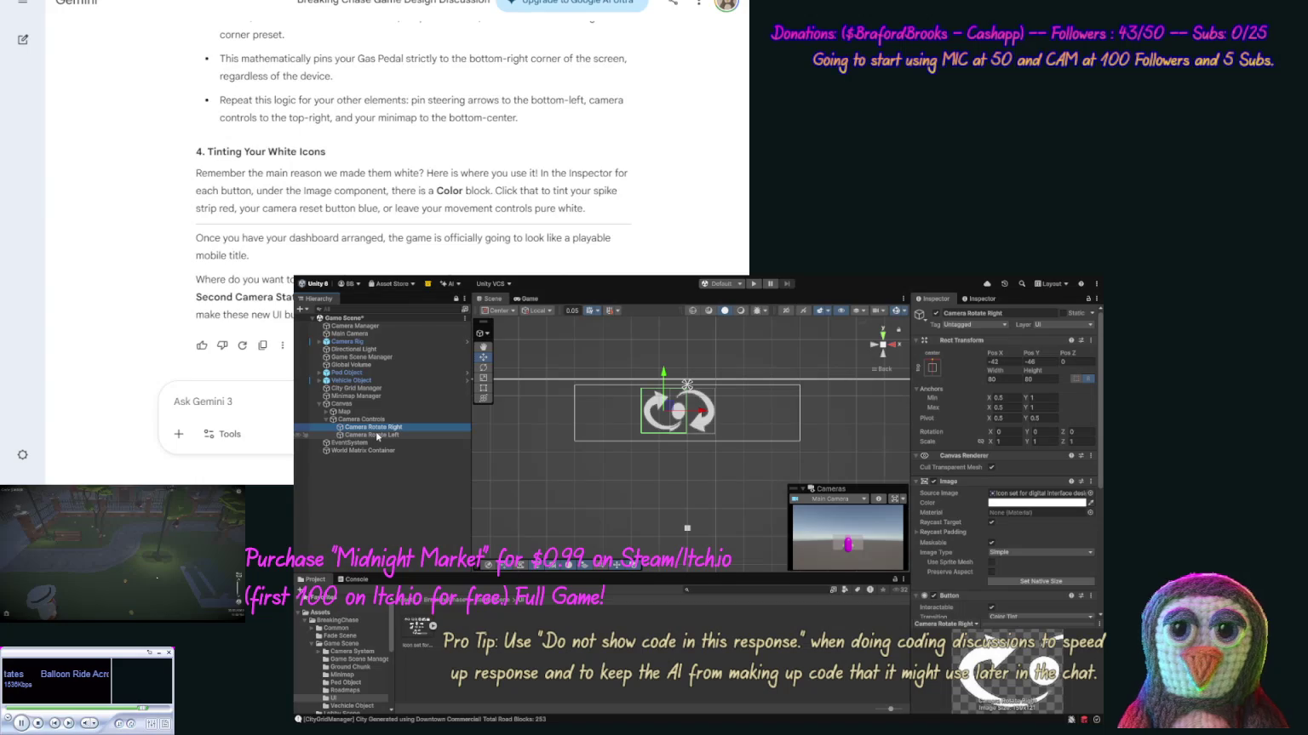
pyautogui.click(377, 435)
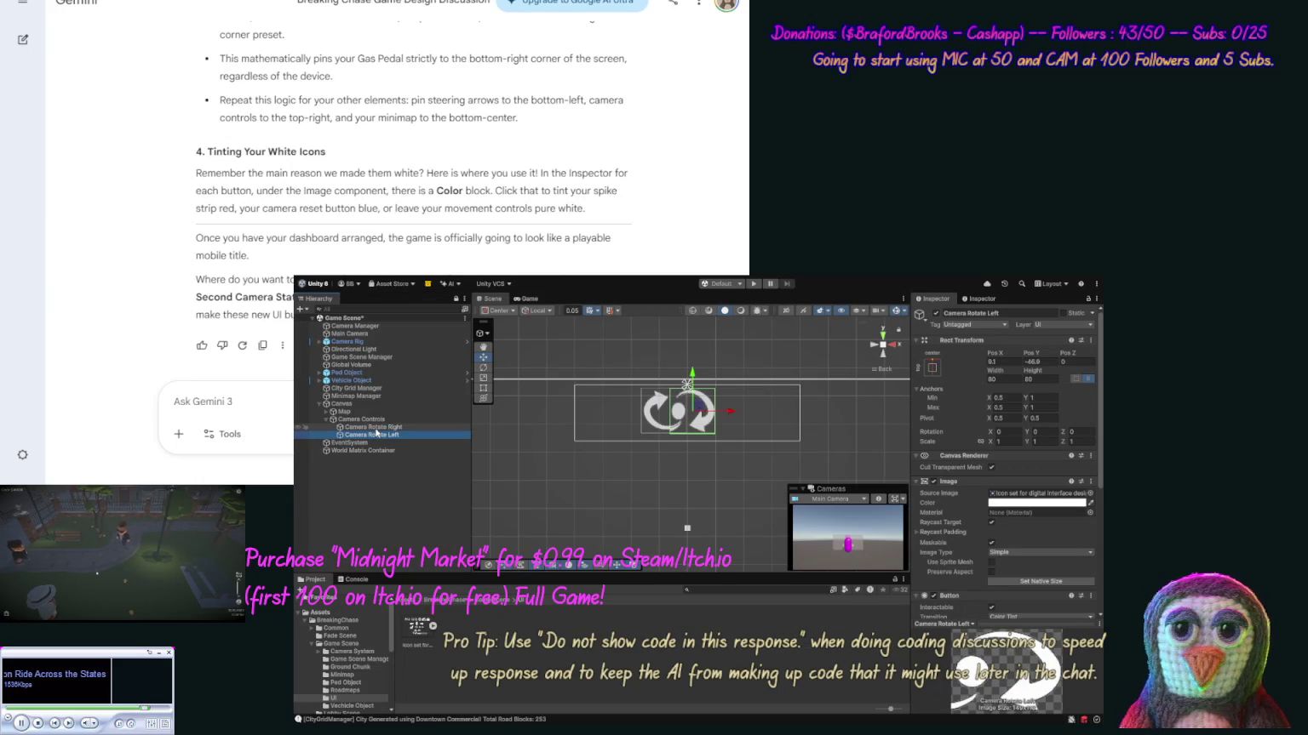
pyautogui.click(376, 428)
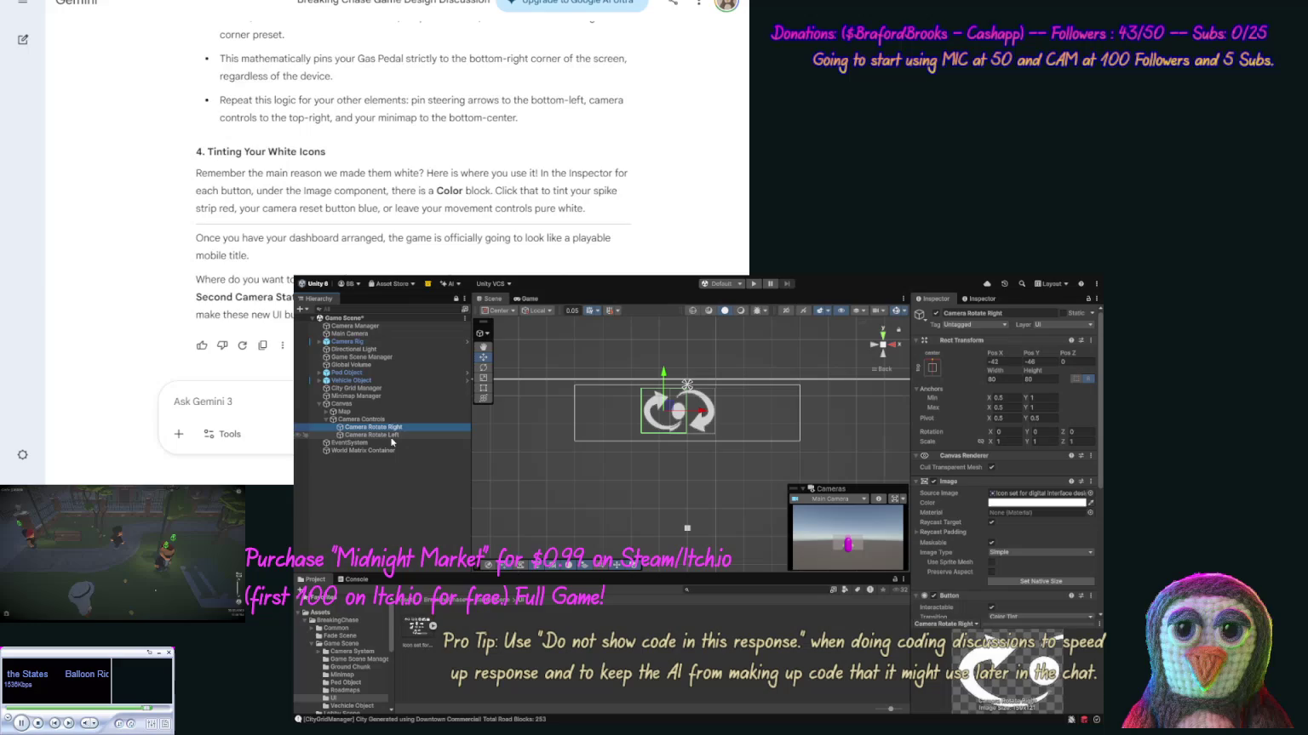
pyautogui.click(371, 435)
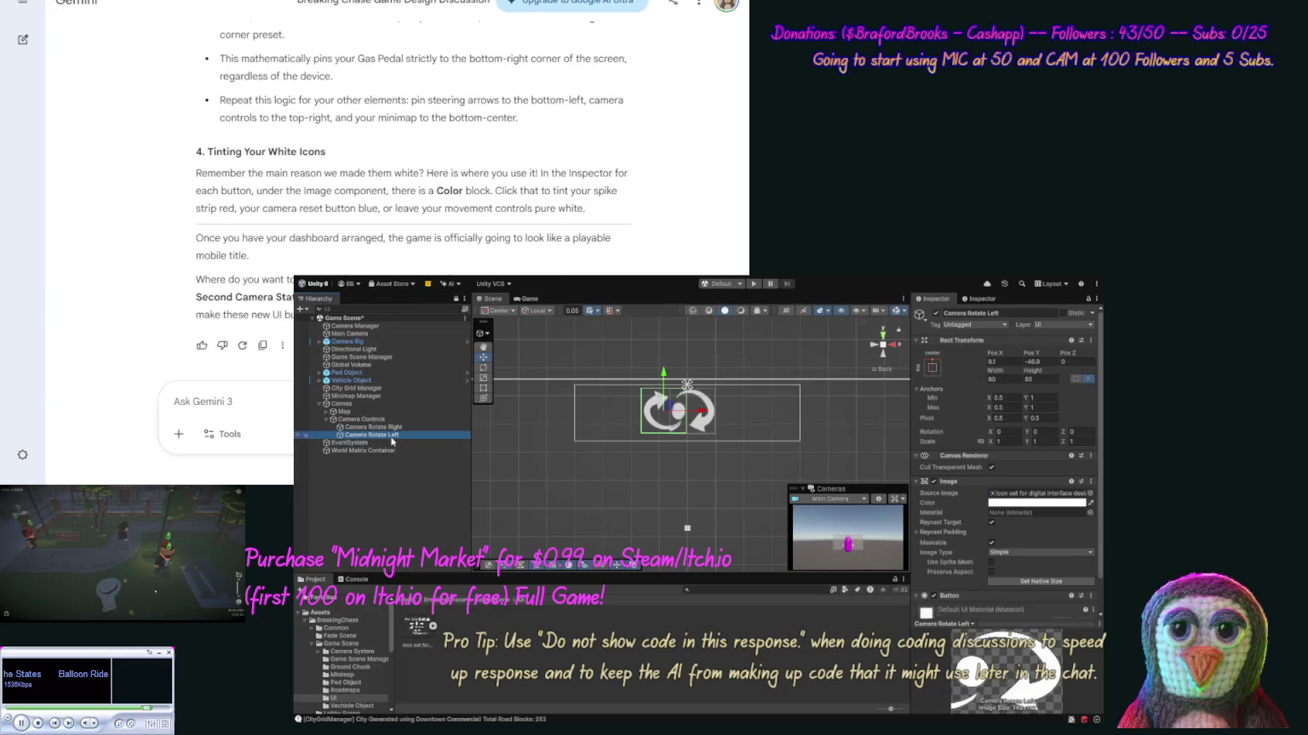
pyautogui.click(1034, 362)
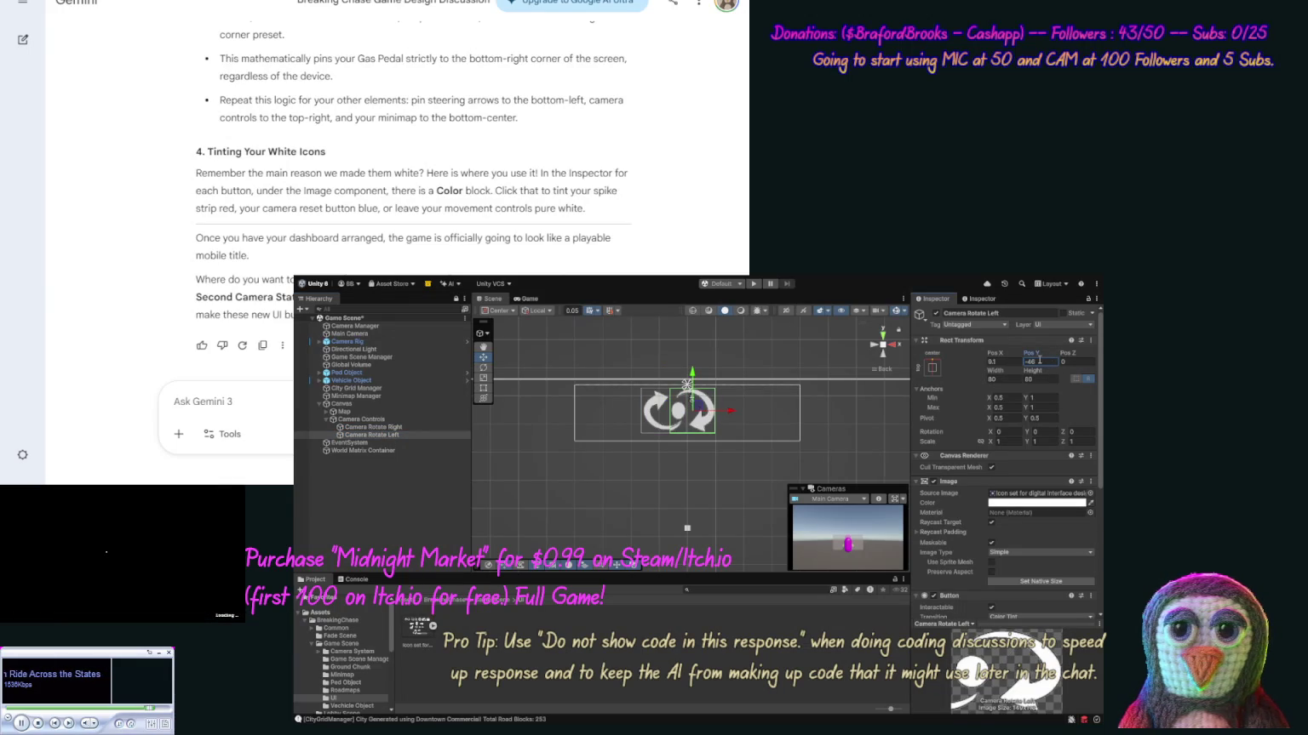
pyautogui.moveTo(729, 412); pyautogui.dragTo(730, 415)
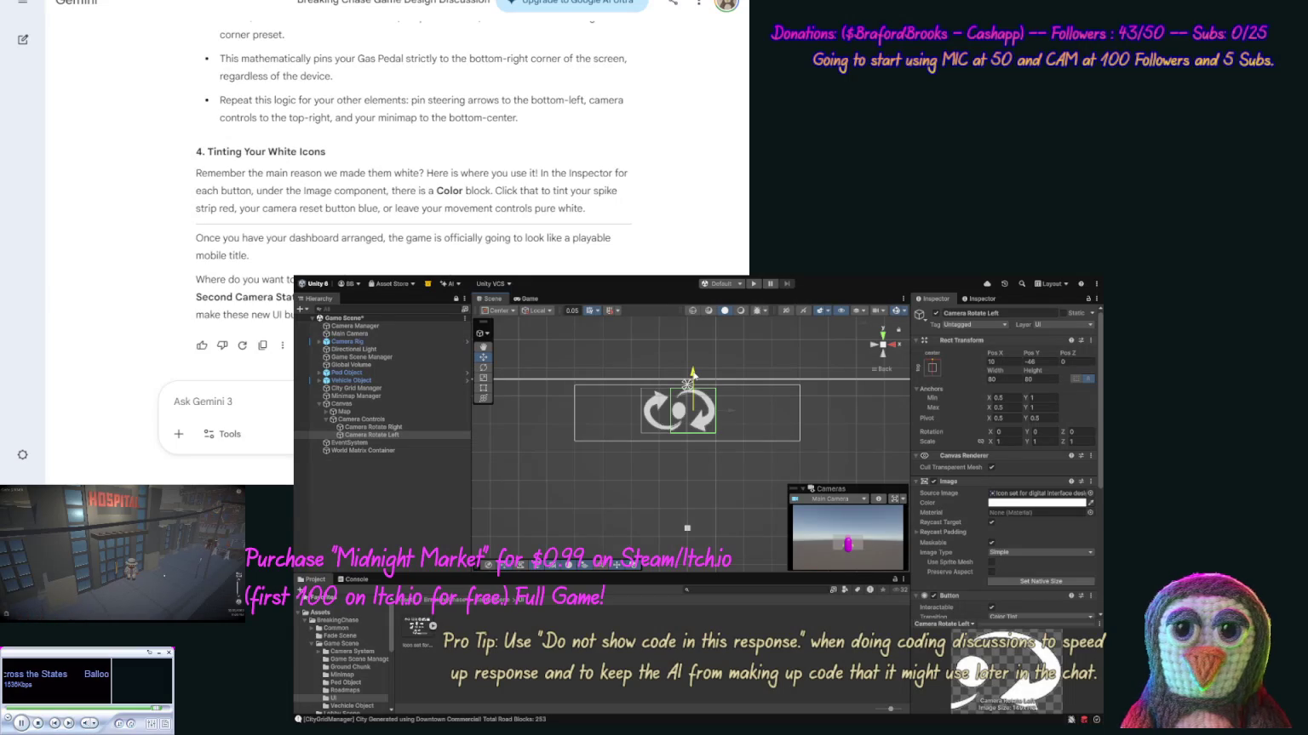
pyautogui.moveTo(692, 373); pyautogui.dragTo(692, 372)
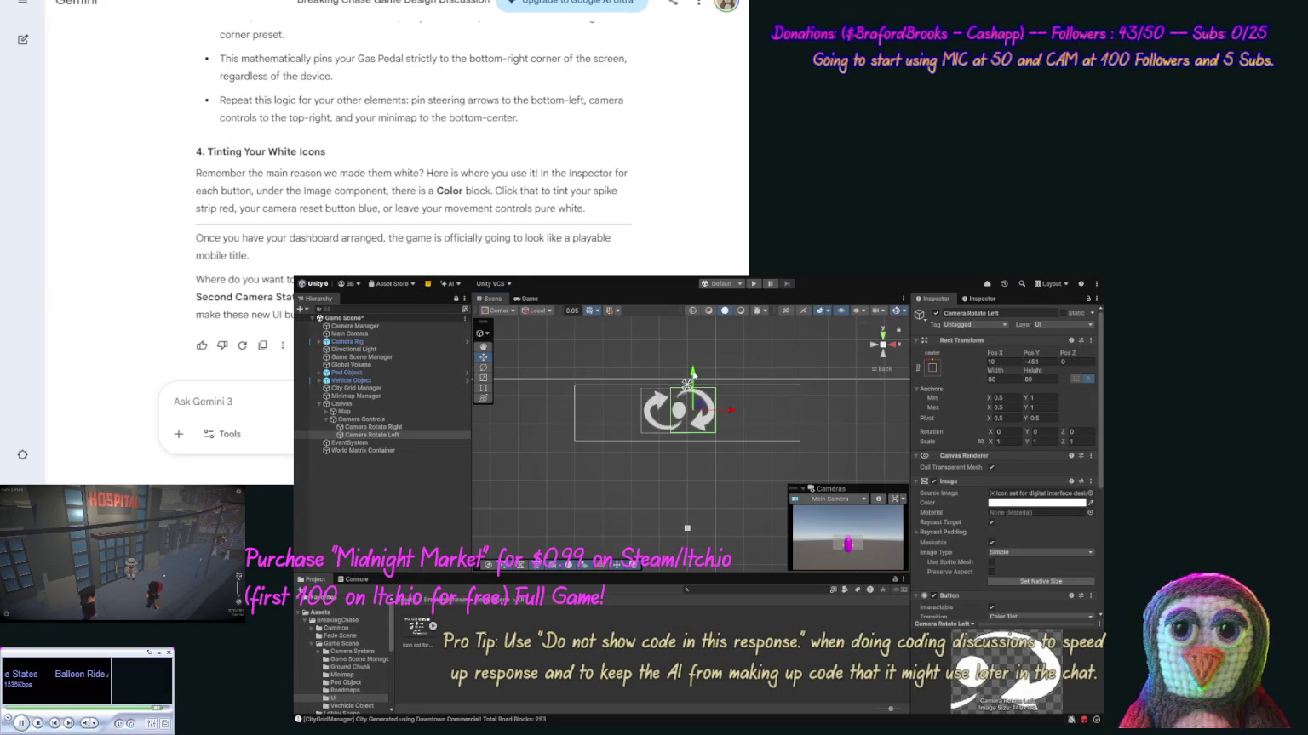
pyautogui.click(819, 428)
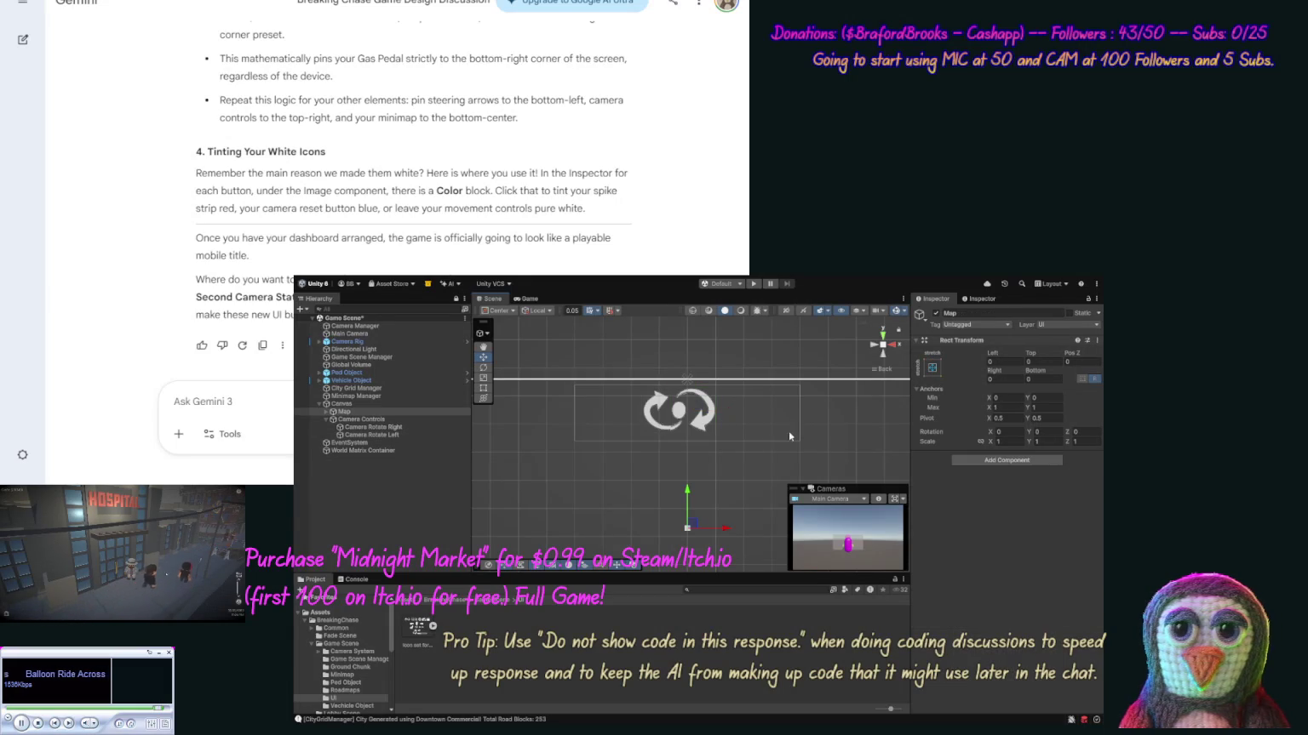
# Open the icon sprite sheet's import settings and apply Point (no filter) filtering.
pyautogui.click(661, 428)
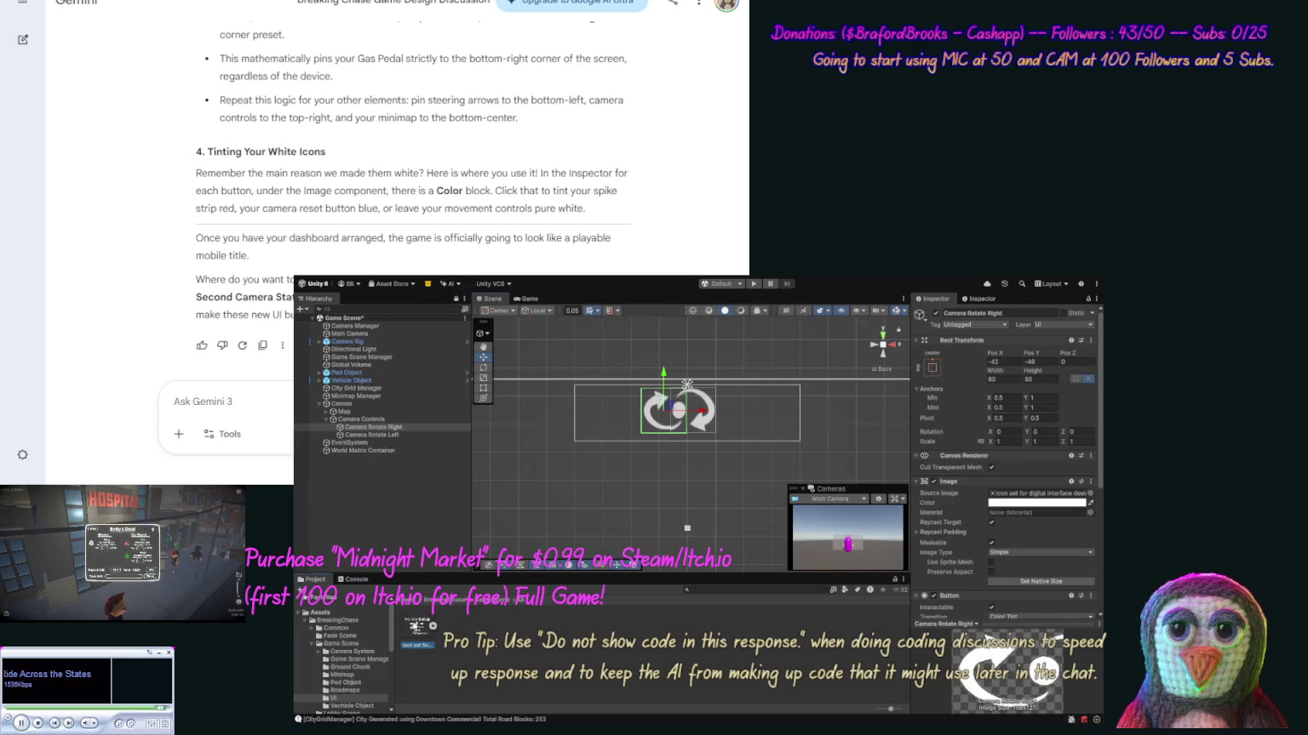
pyautogui.click(417, 631)
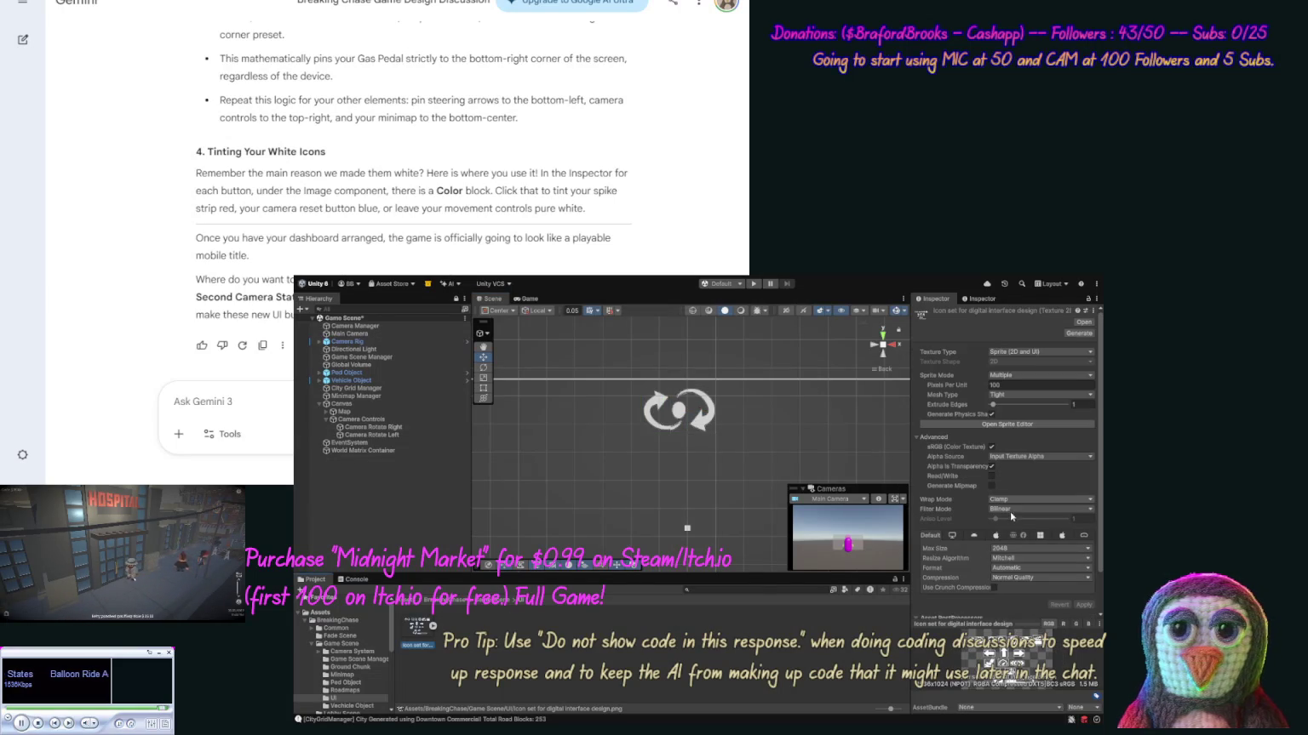
pyautogui.click(954, 511)
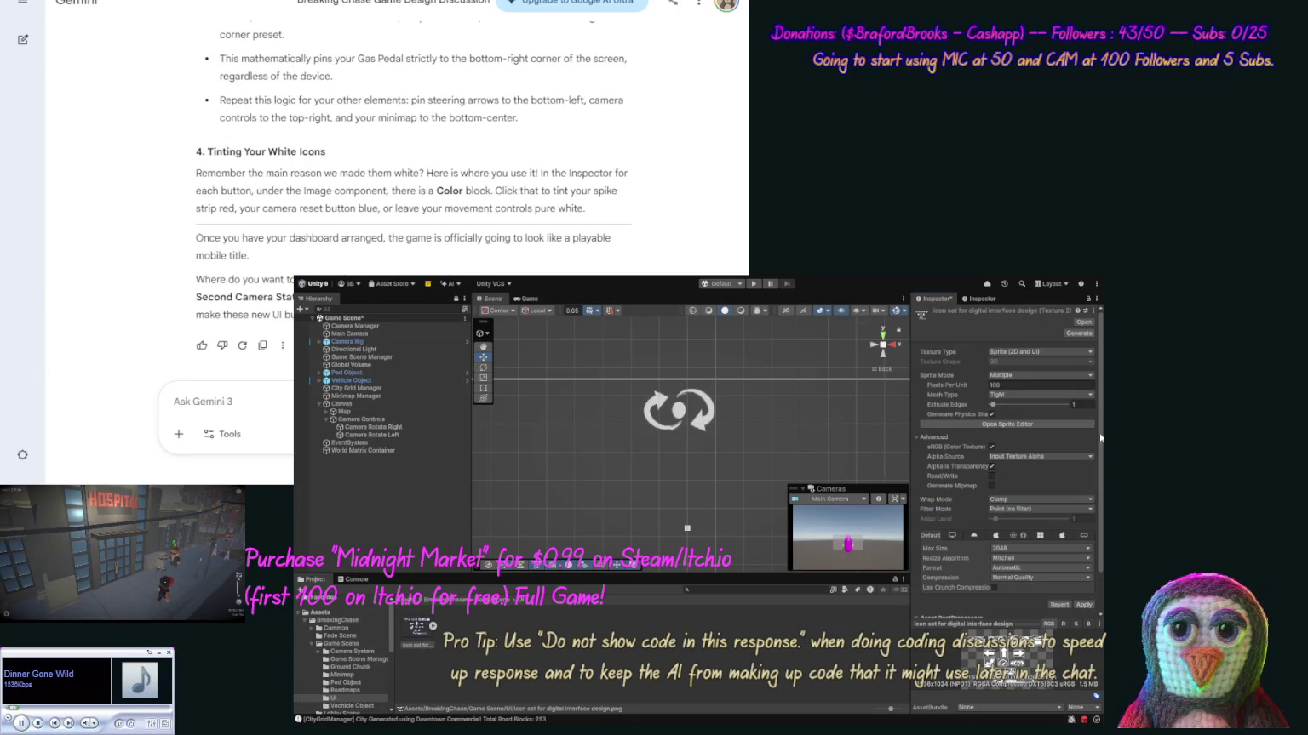
pyautogui.moveTo(1099, 438); pyautogui.dragTo(1100, 479)
pyautogui.click(1084, 561)
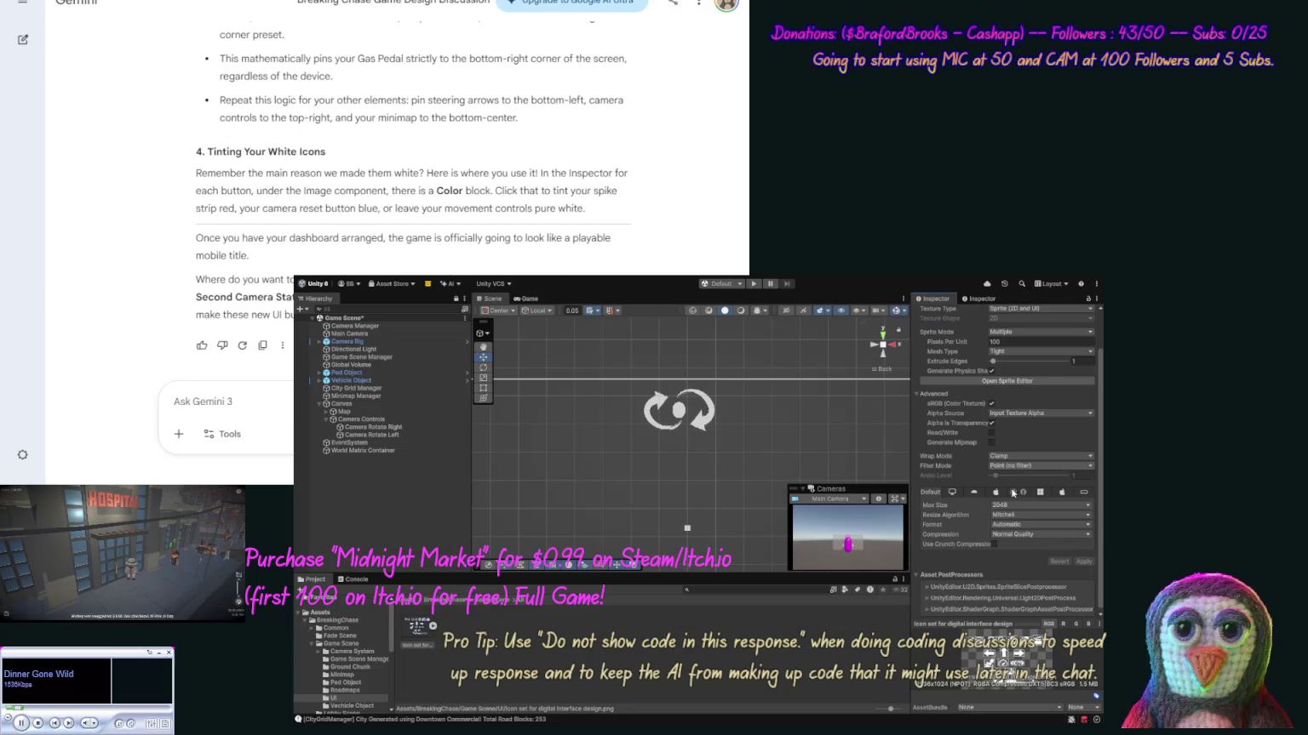
# Switch filtering to Trilinear and apply with Extrude Edges set to 1.
pyautogui.click(1010, 499)
pyautogui.click(1082, 563)
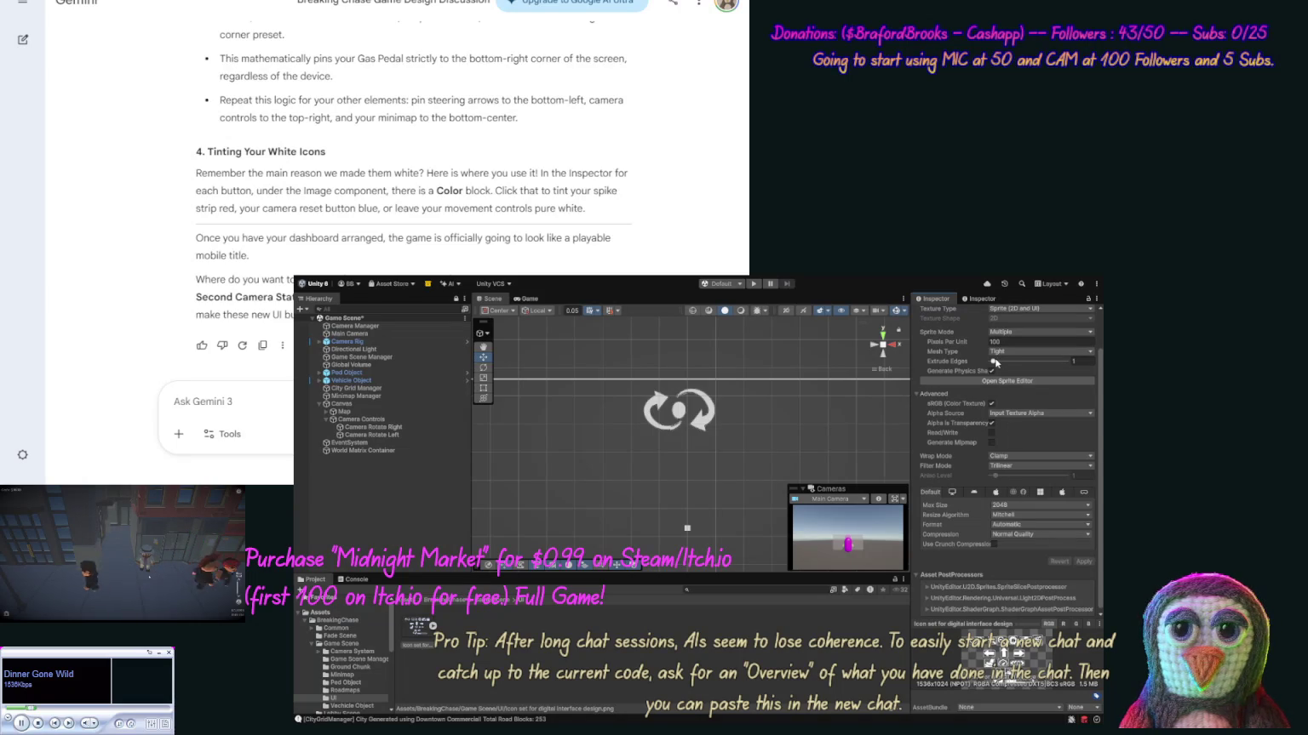
pyautogui.moveTo(992, 364); pyautogui.dragTo(988, 363)
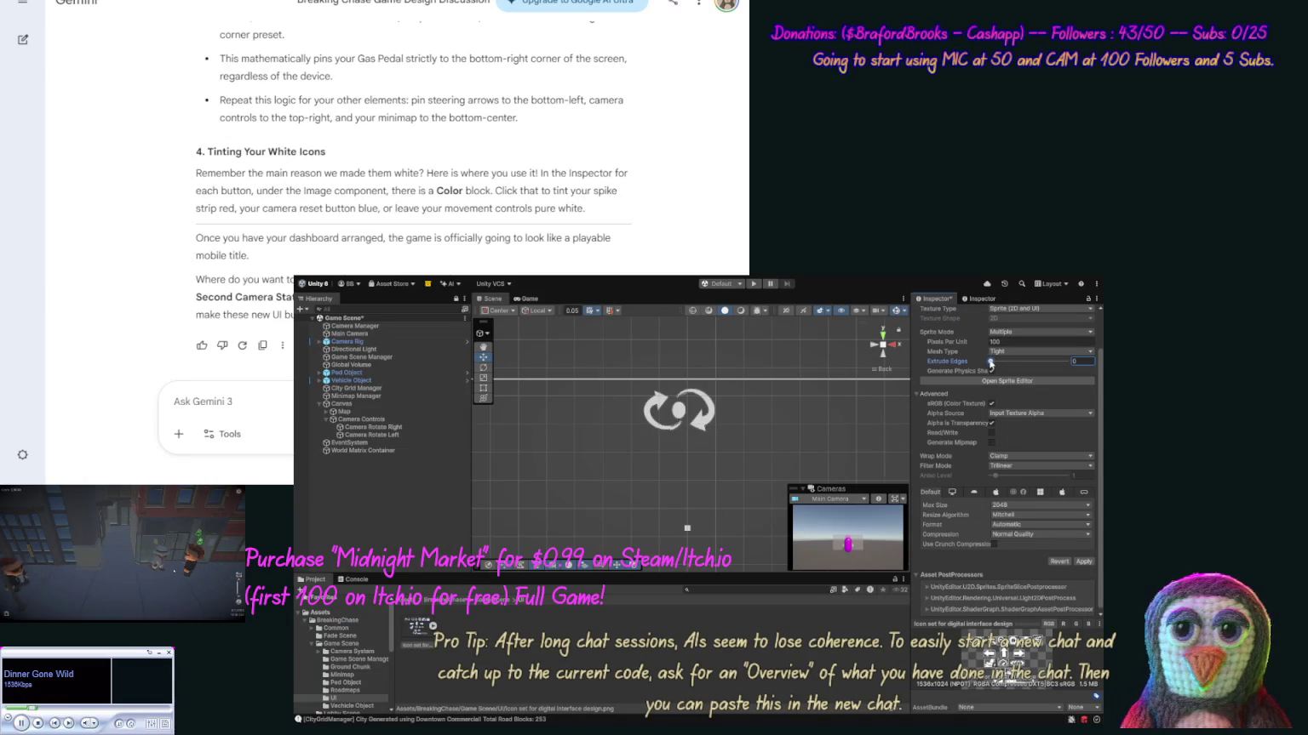
pyautogui.click(1085, 562)
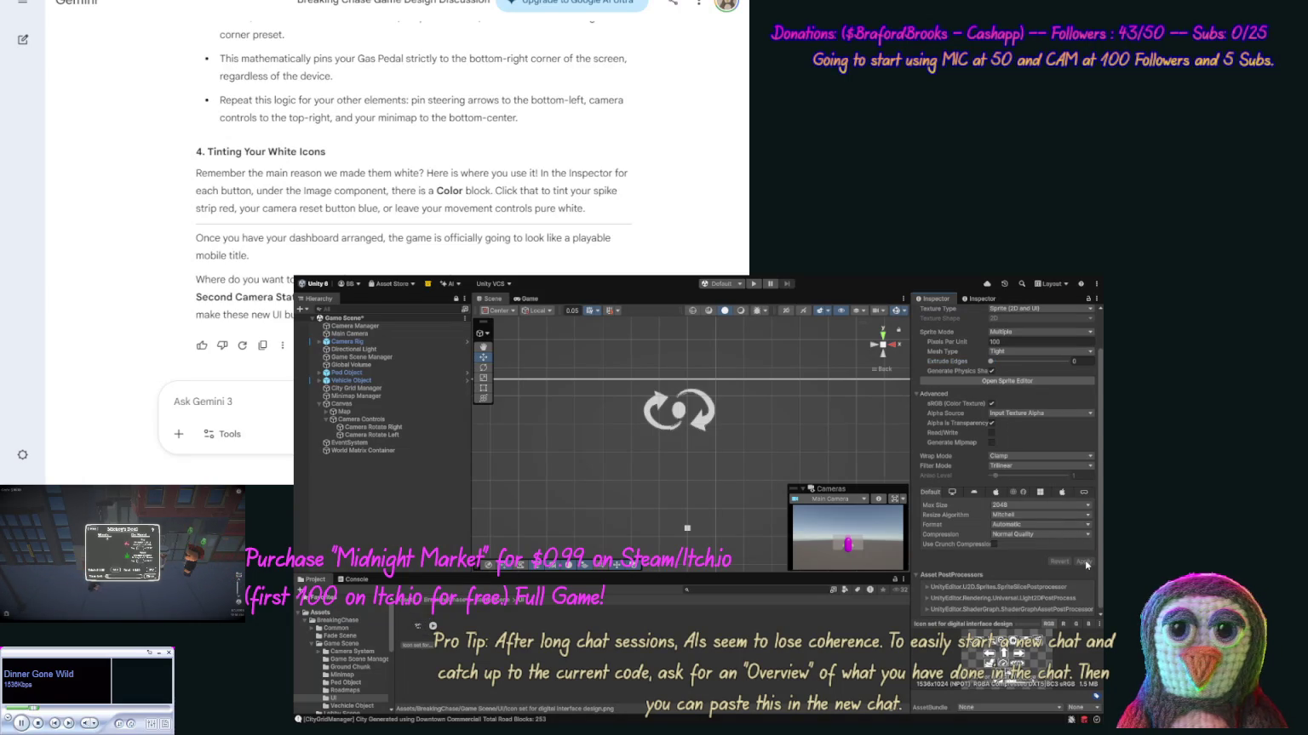
pyautogui.click(993, 361)
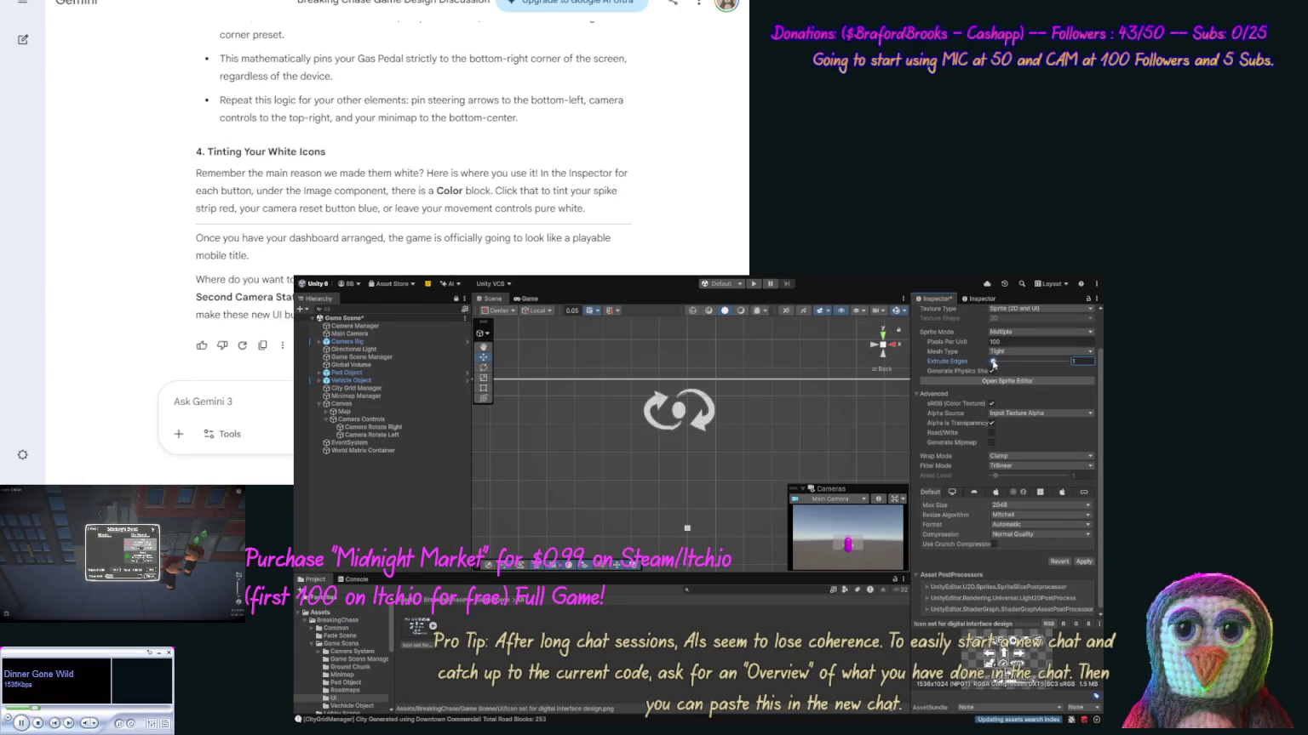
pyautogui.click(1083, 561)
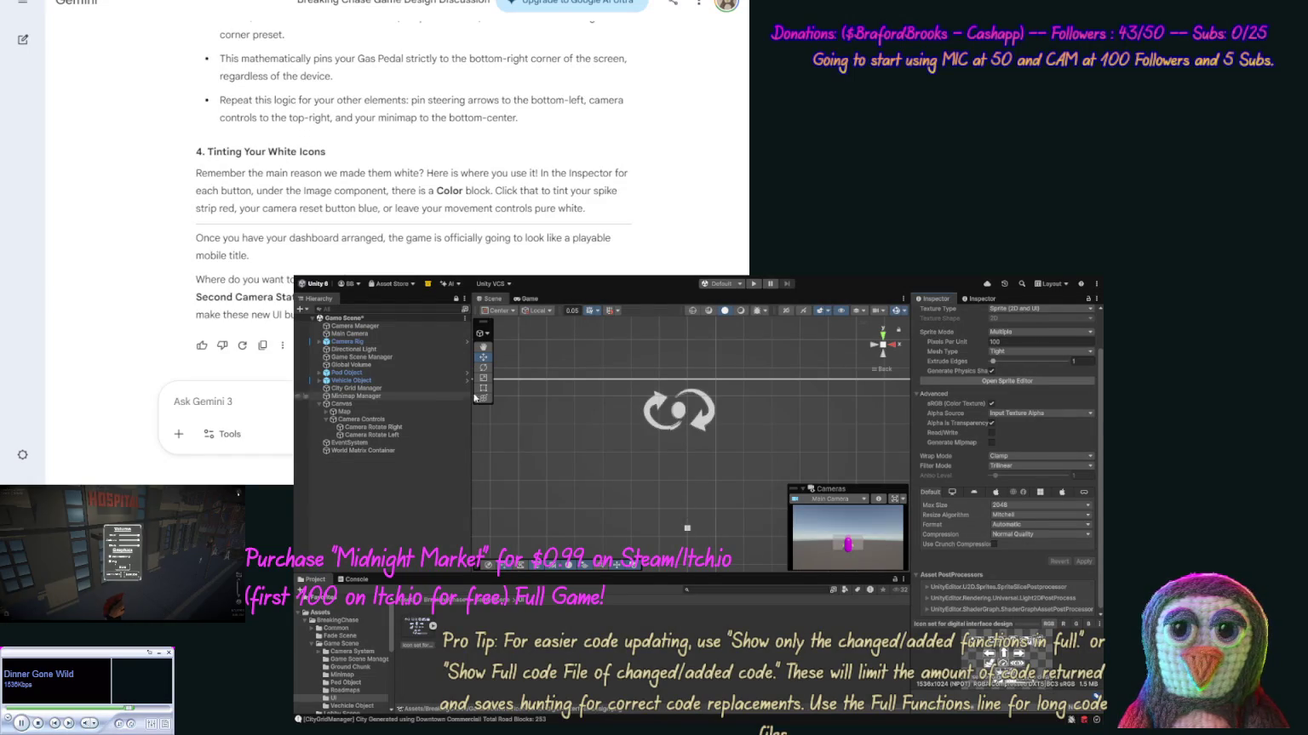
# Reselect Camera Rotate Right to show its 80 by 80 button settings at Pos X -42.
pyautogui.click(413, 427)
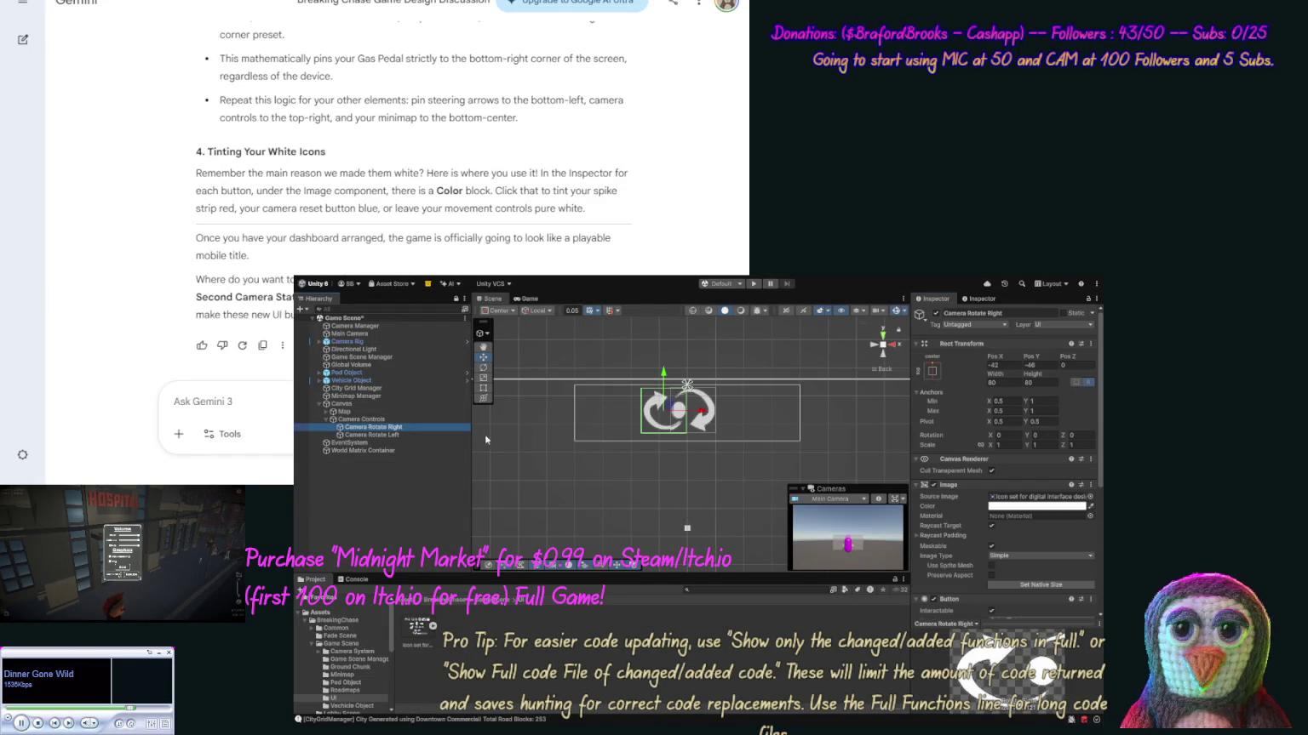
pyautogui.click(1090, 500)
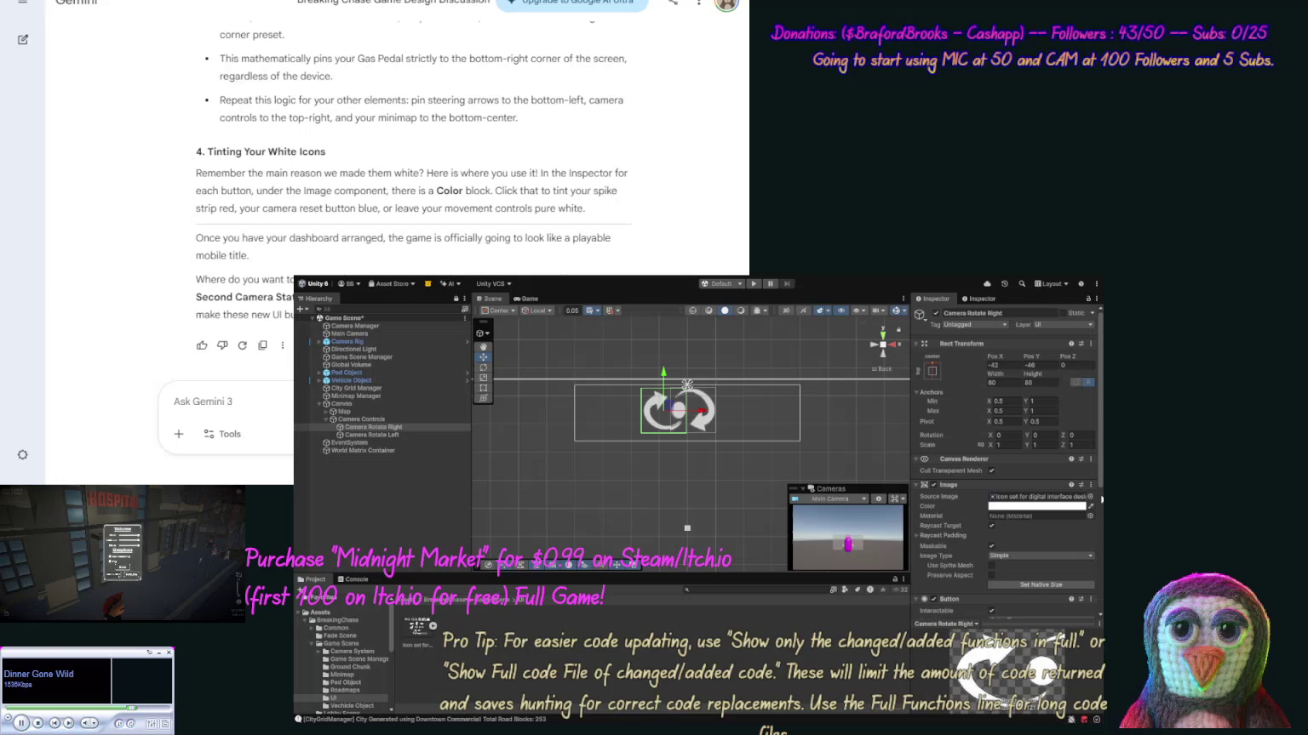
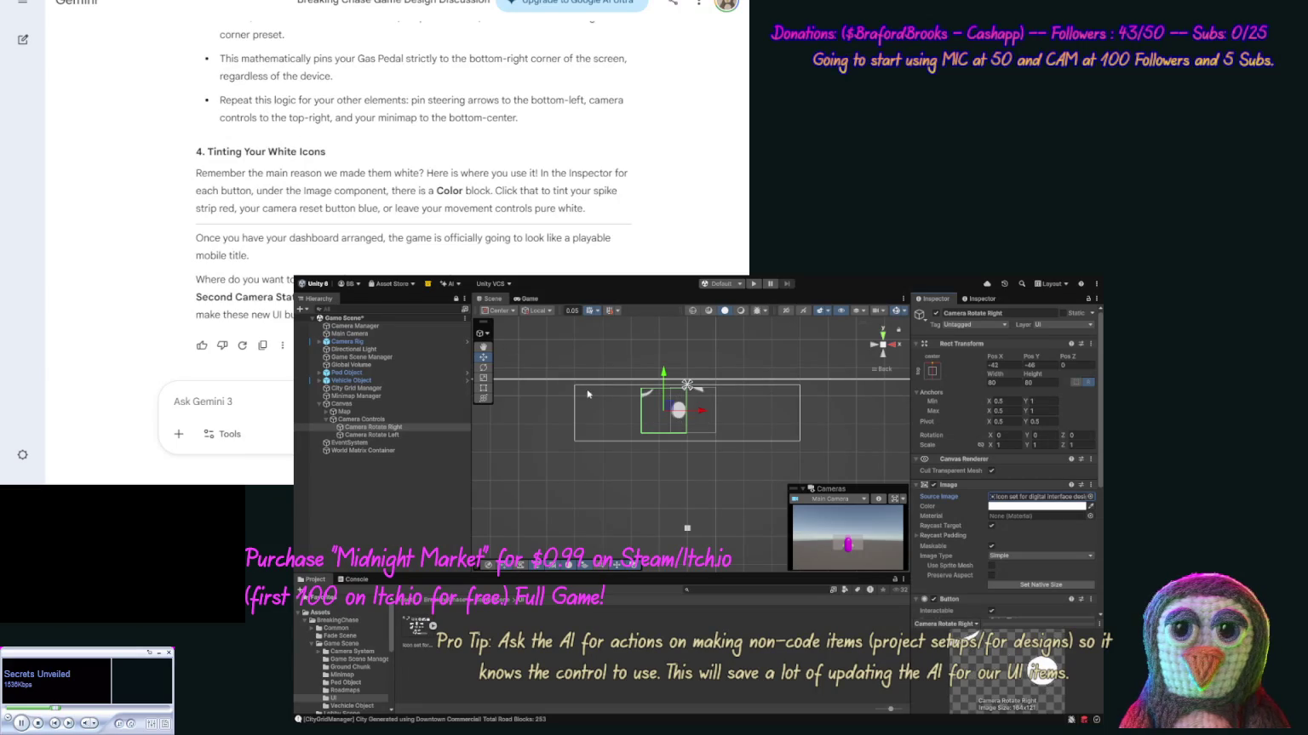
# Set the height of the Camera Rotate Right and Camera Rotate Left buttons to 70.
pyautogui.click(415, 631)
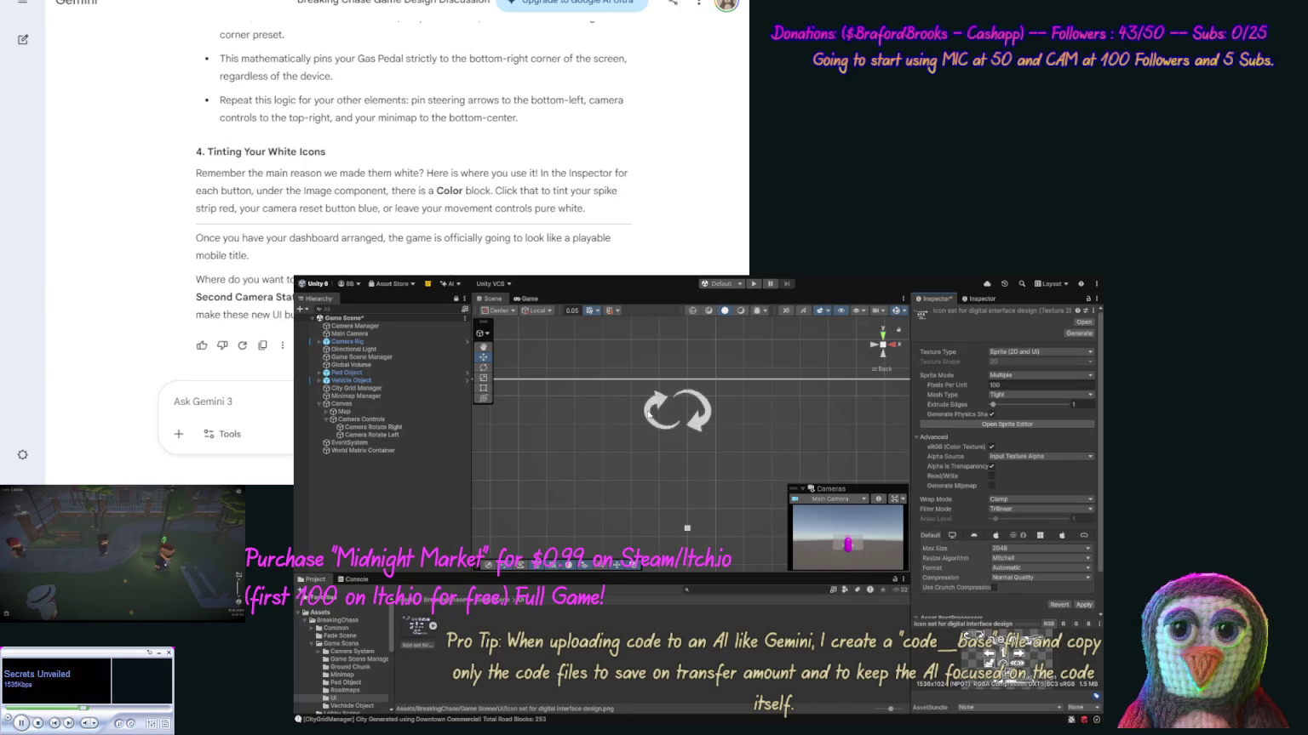
pyautogui.click(400, 427)
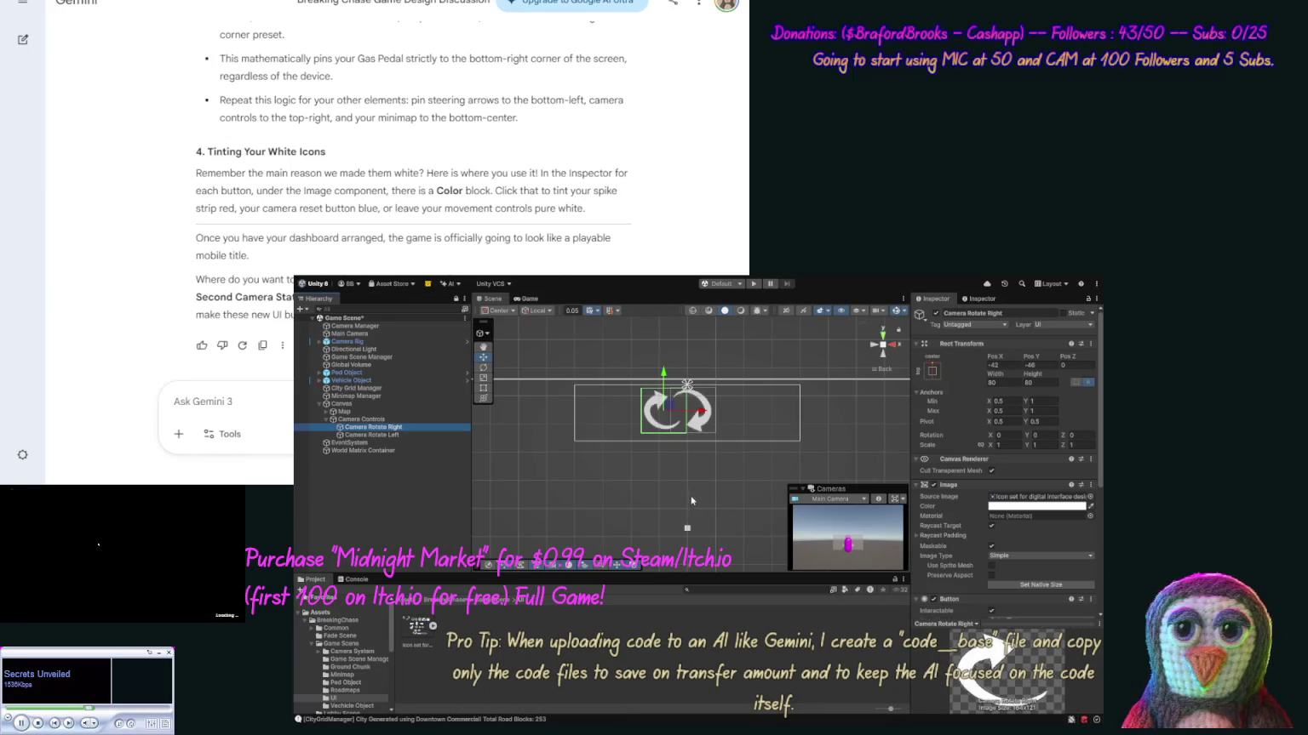
pyautogui.click(1031, 383)
pyautogui.write('70')
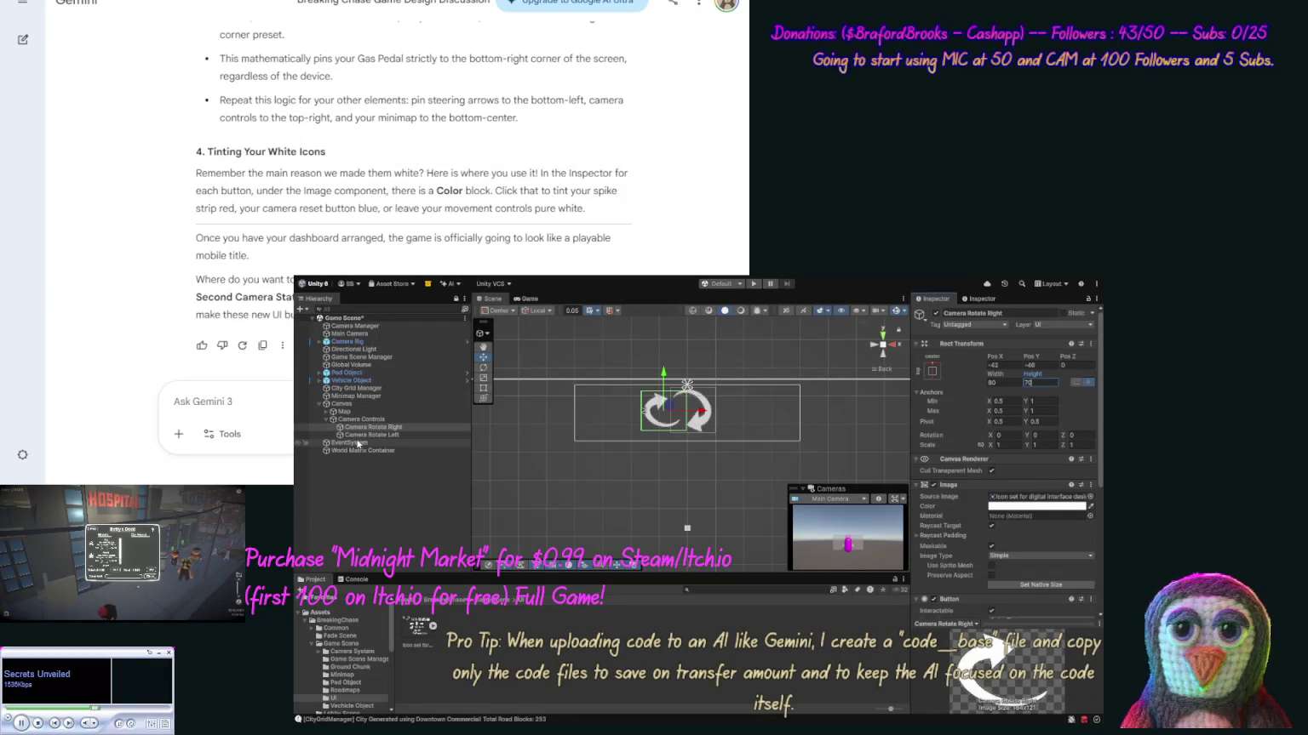
pyautogui.click(357, 435)
pyautogui.click(1040, 380)
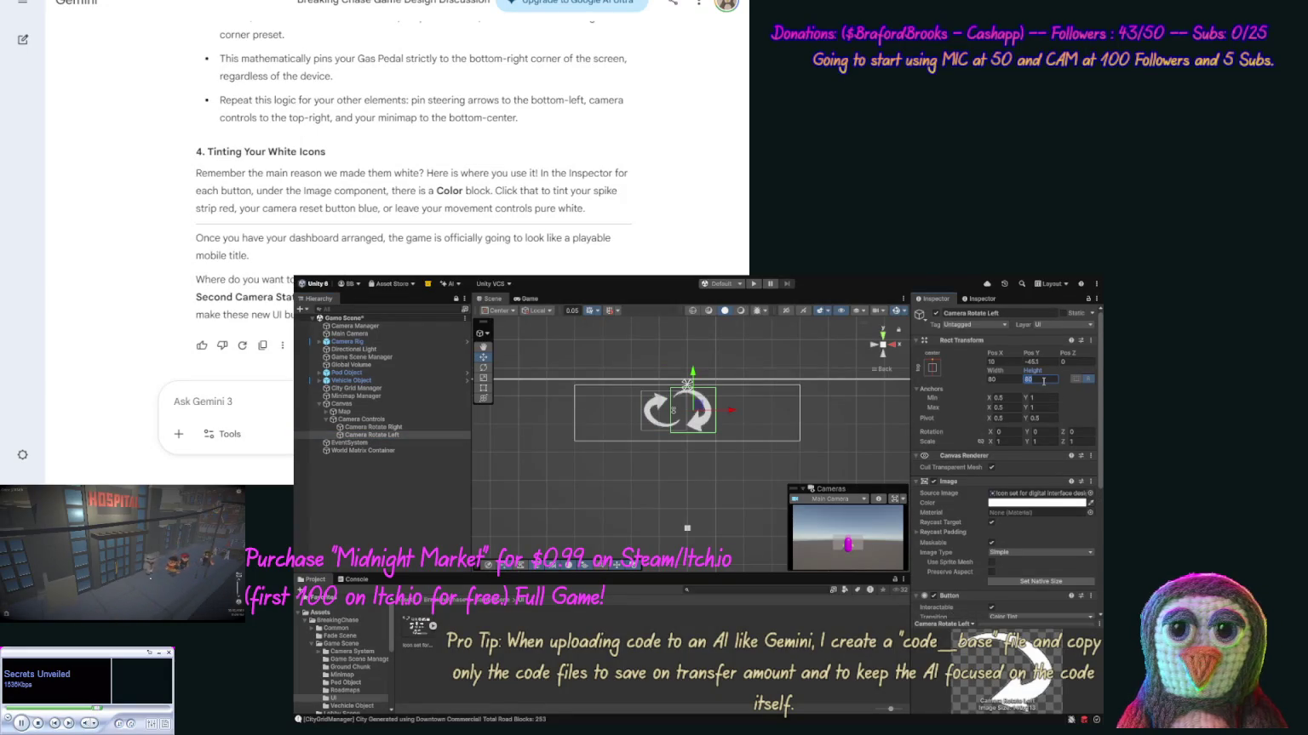
pyautogui.write('70')
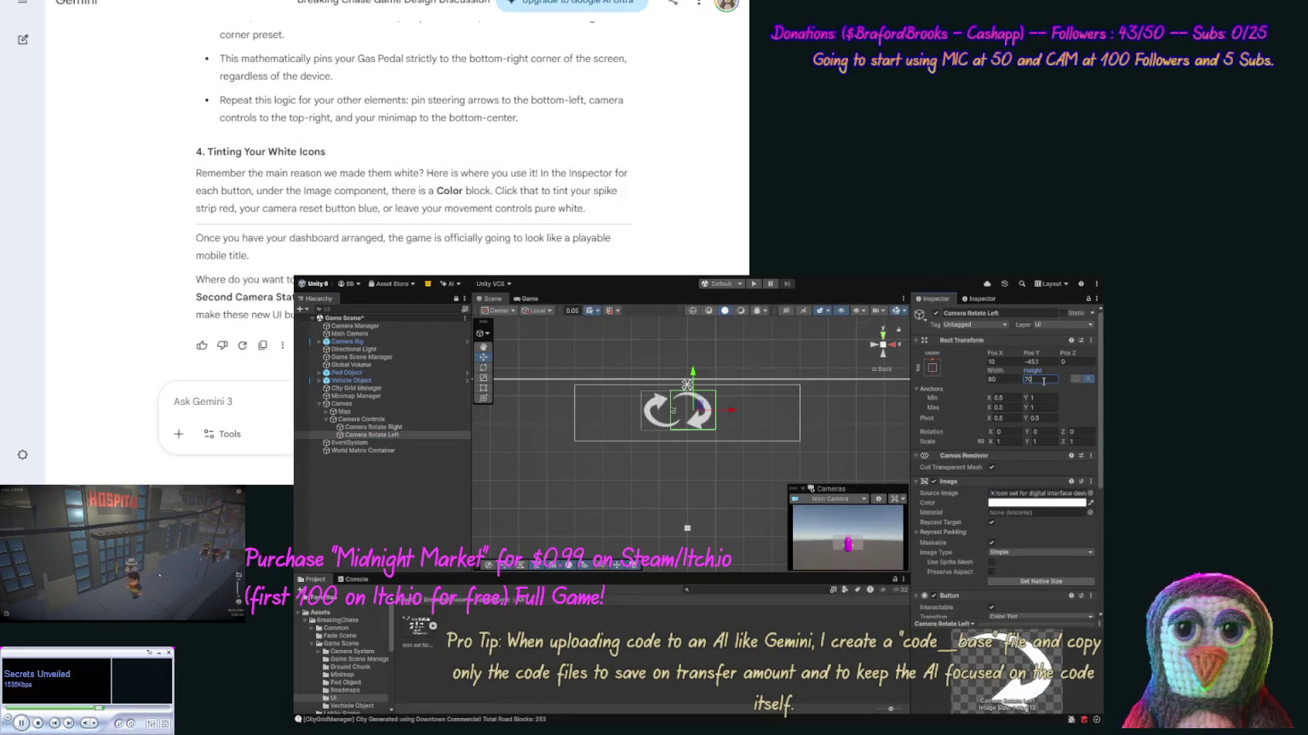
# Spread the two rotate buttons outward and duplicate Camera Rotate Right, moving the copy toward the middle.
pyautogui.moveTo(732, 412); pyautogui.dragTo(751, 414)
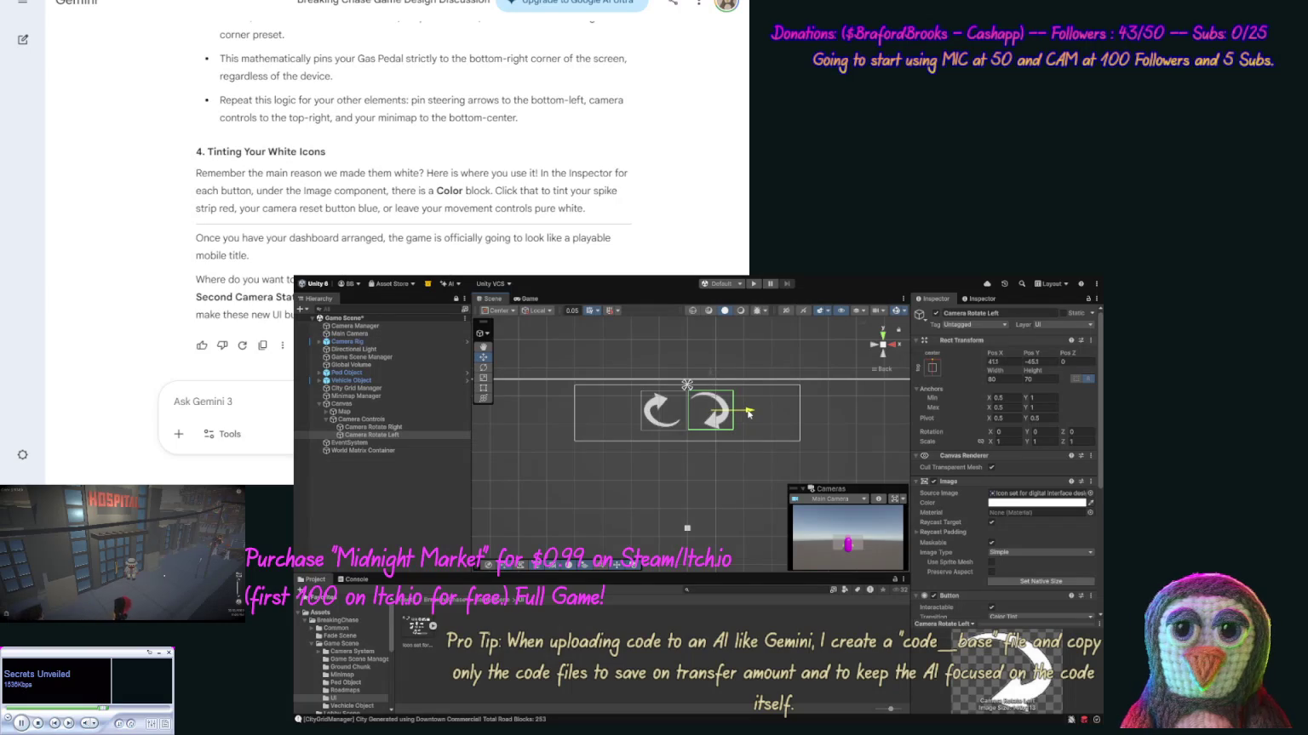
pyautogui.click(664, 411)
pyautogui.moveTo(700, 411); pyautogui.dragTo(687, 414)
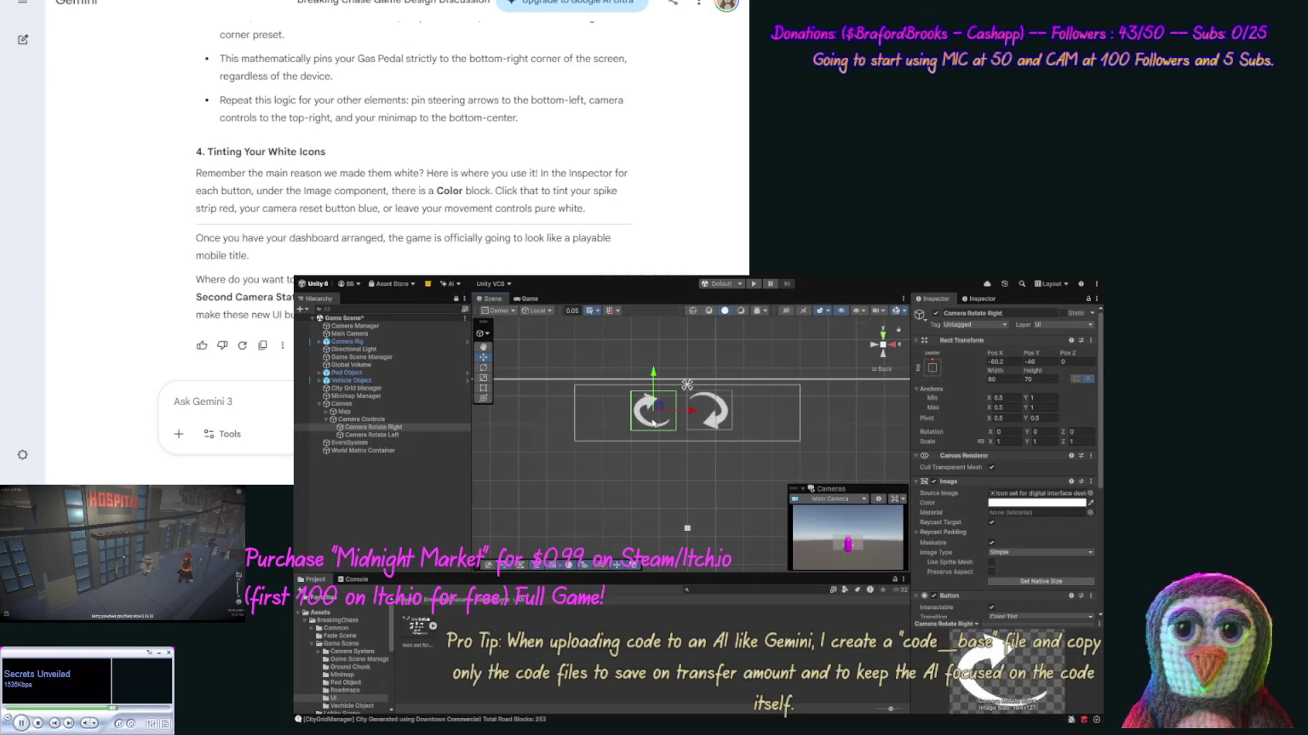
pyautogui.hotkey('ctrl', 'd')
pyautogui.moveTo(694, 415); pyautogui.dragTo(722, 417)
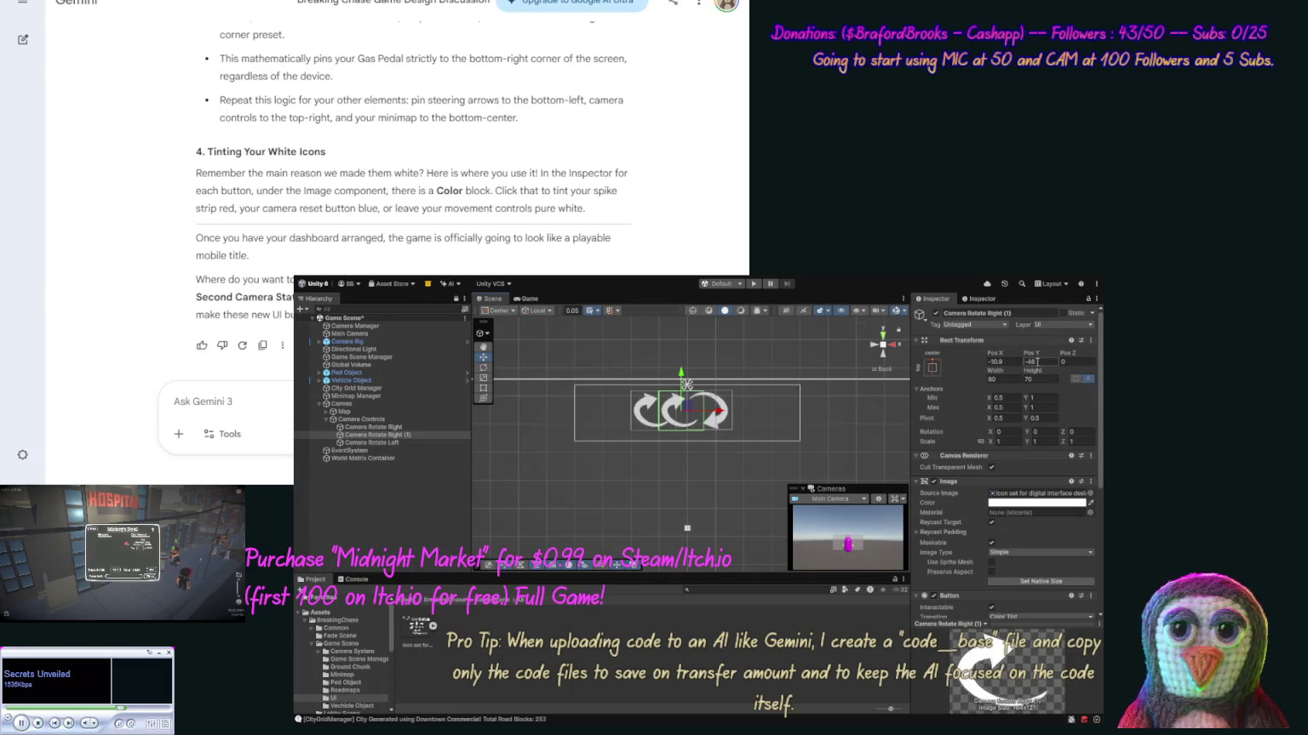
# Set the duplicated button's Pos X to 0 to centre it between the arrows.
pyautogui.write('0')
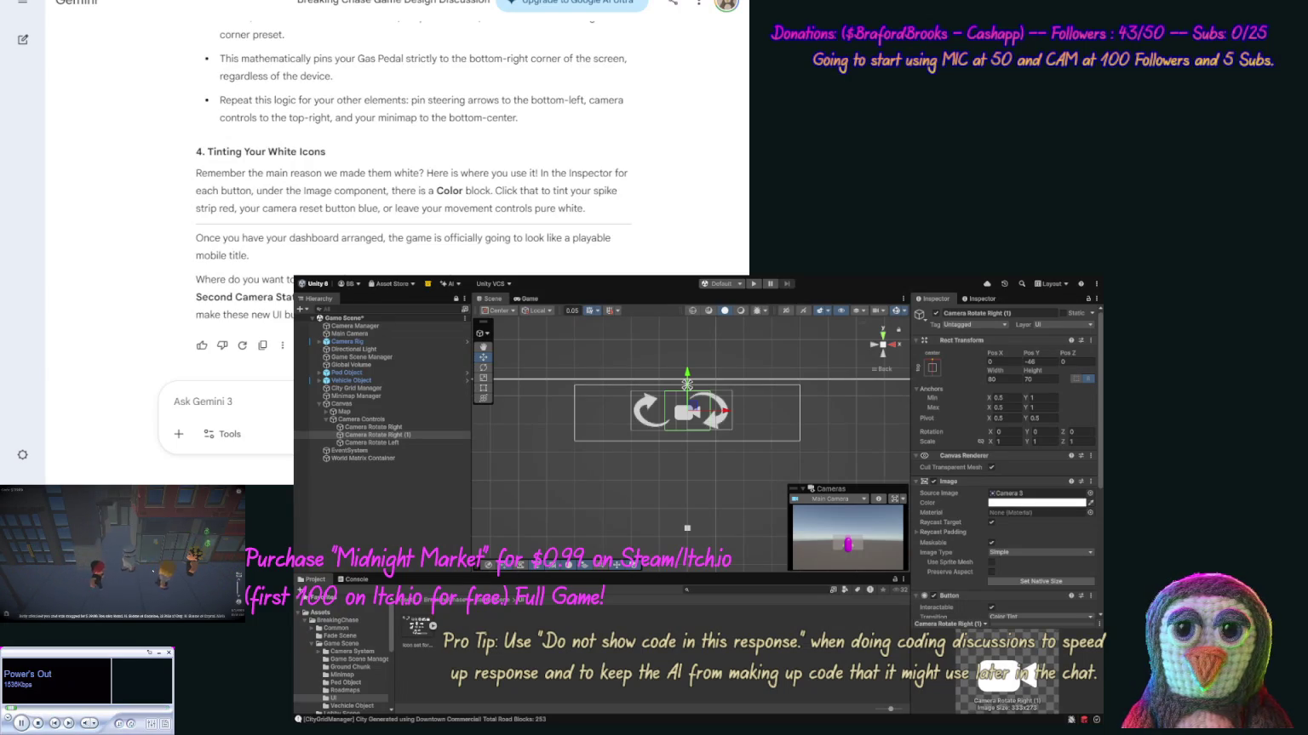
# Reorder the duplicate above Camera Rotate Right and nudge both rotate buttons toward the centre icon.
pyautogui.click(994, 492)
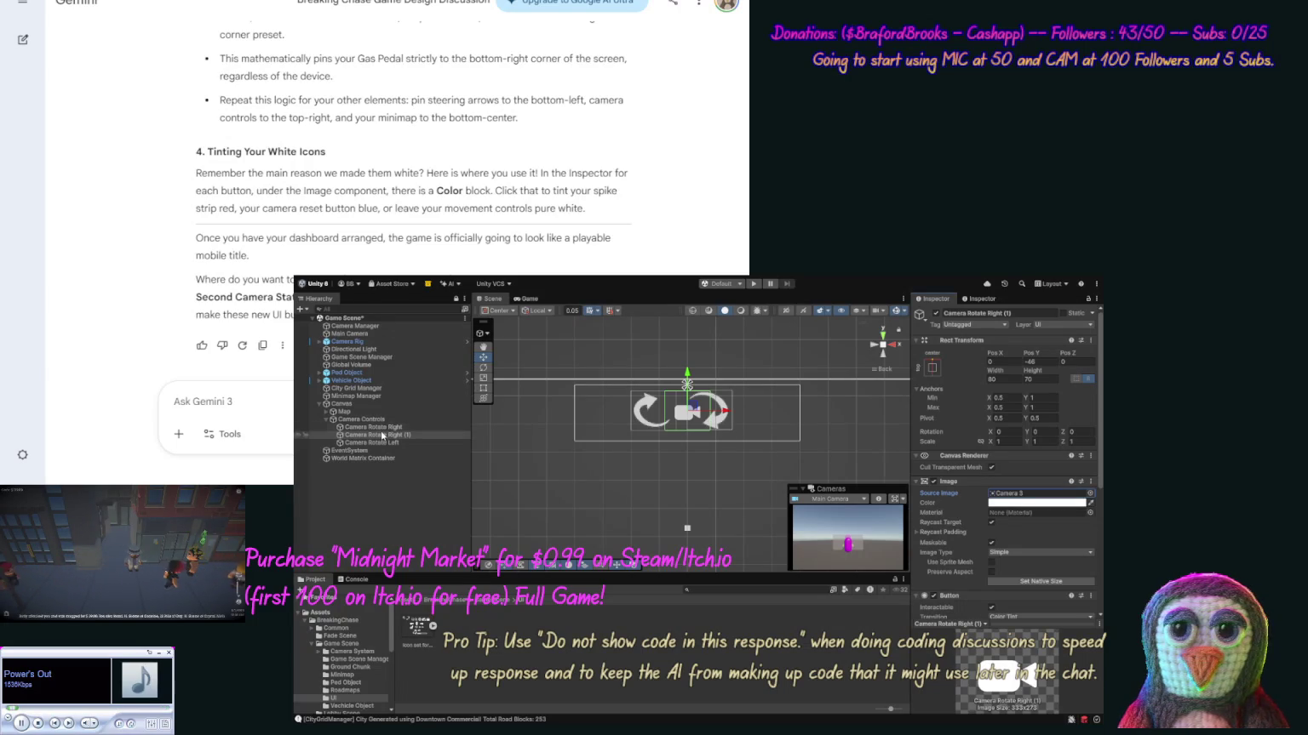
pyautogui.moveTo(374, 435); pyautogui.dragTo(382, 426)
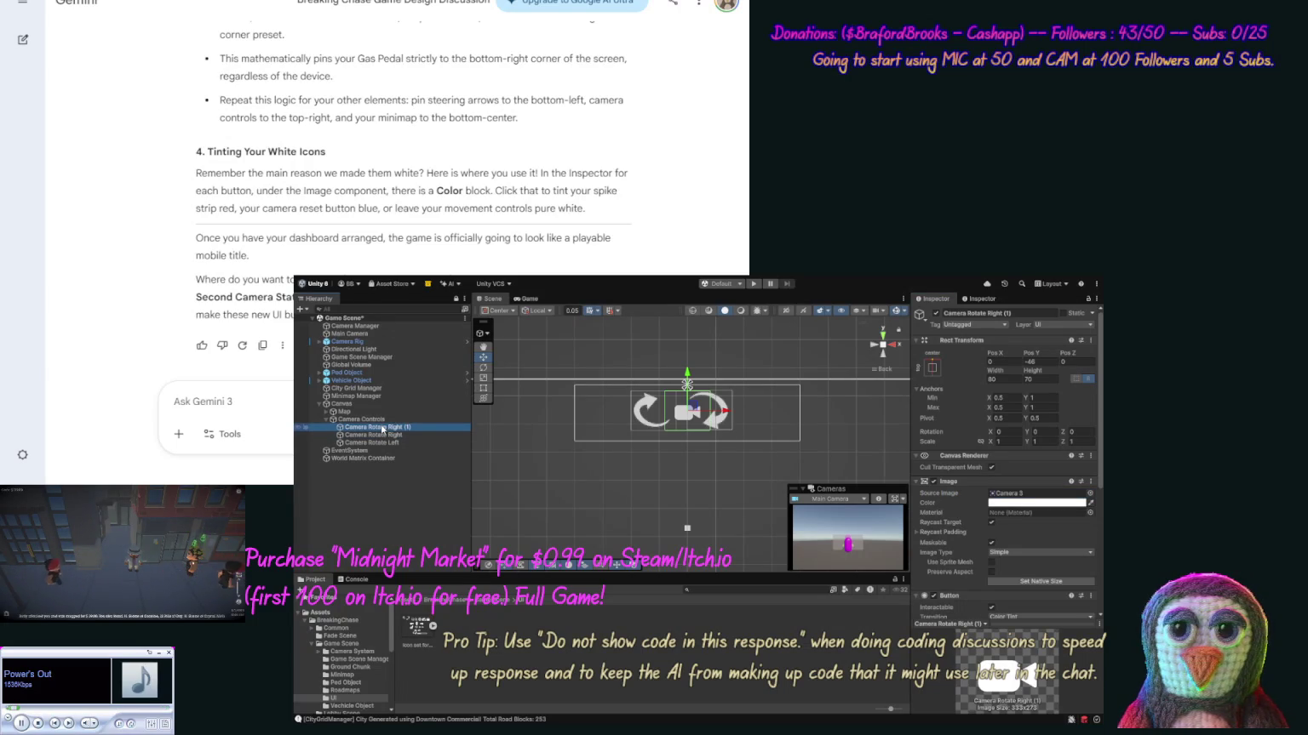
pyautogui.click(722, 416)
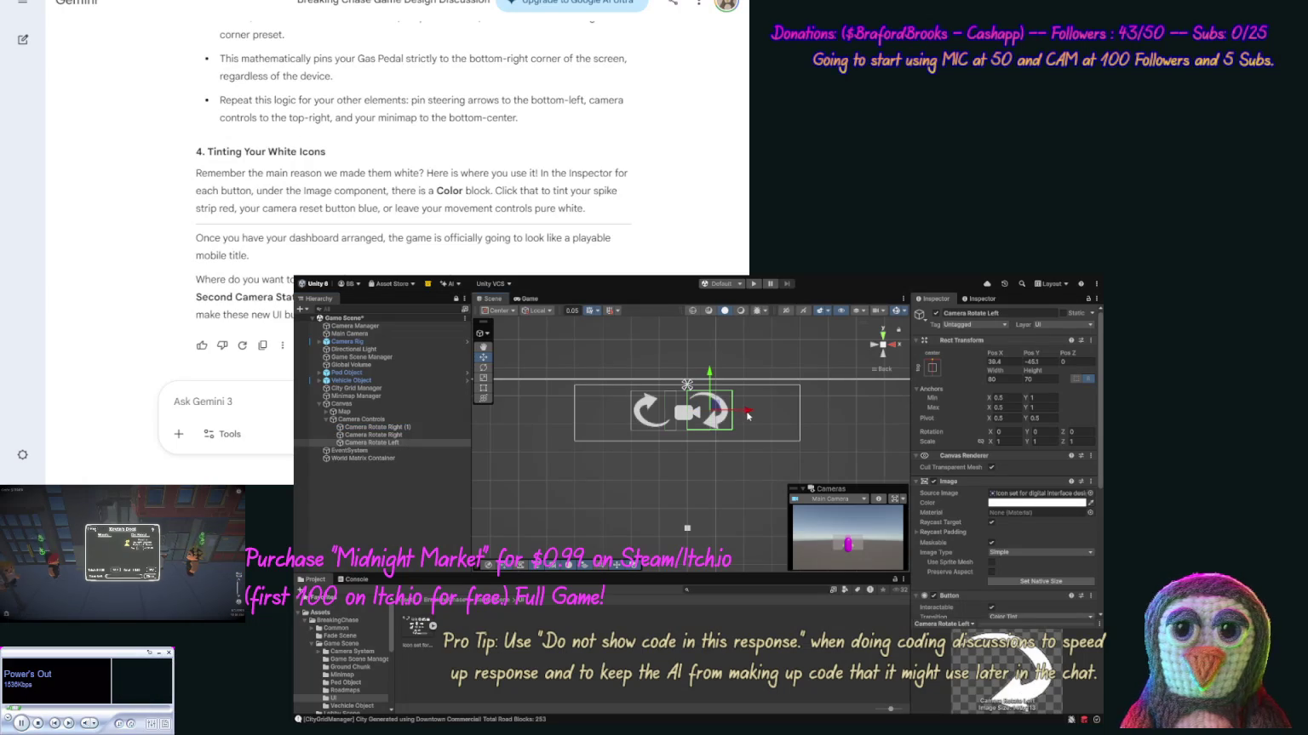
pyautogui.moveTo(748, 416); pyautogui.dragTo(750, 417)
pyautogui.click(695, 416)
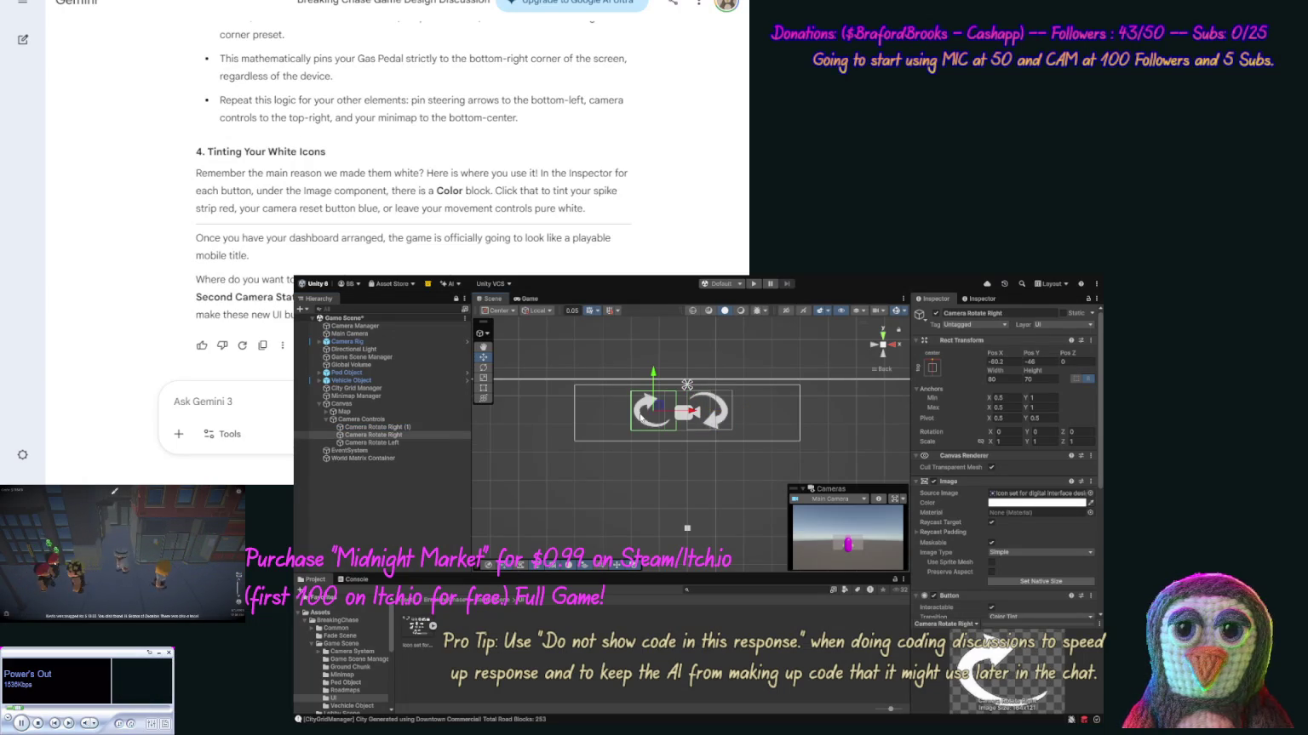
pyautogui.moveTo(695, 416); pyautogui.dragTo(706, 417)
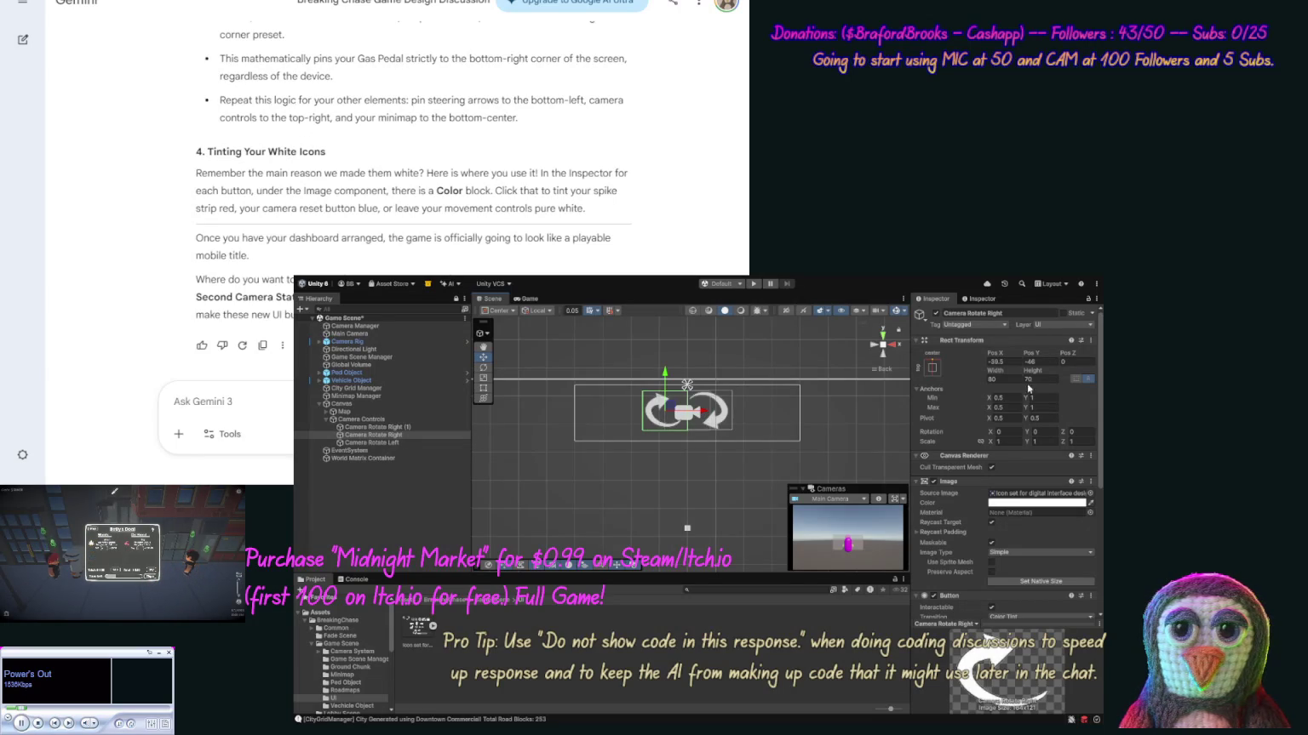
# Set both rotate buttons' height to 80 and fine-tune their vertical positions.
pyautogui.click(1039, 379)
pyautogui.write('80')
pyautogui.press('Return')
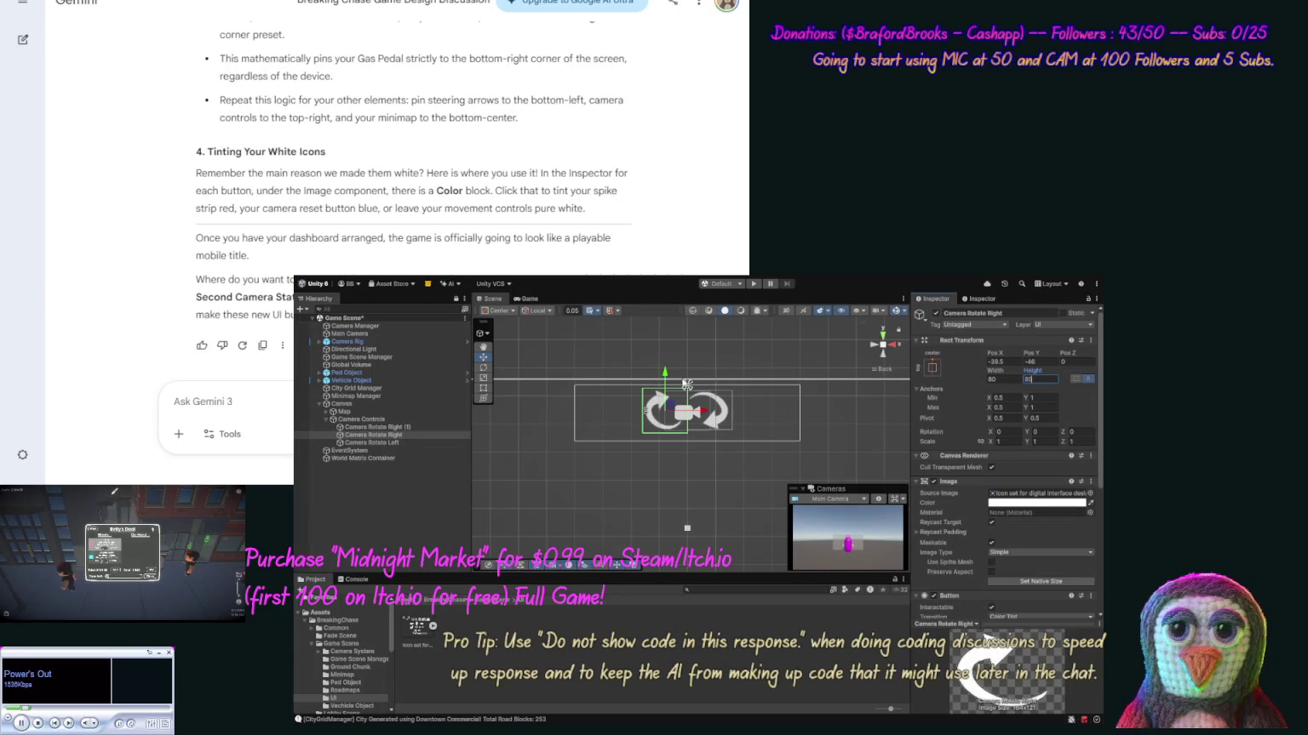
pyautogui.moveTo(672, 373); pyautogui.dragTo(672, 376)
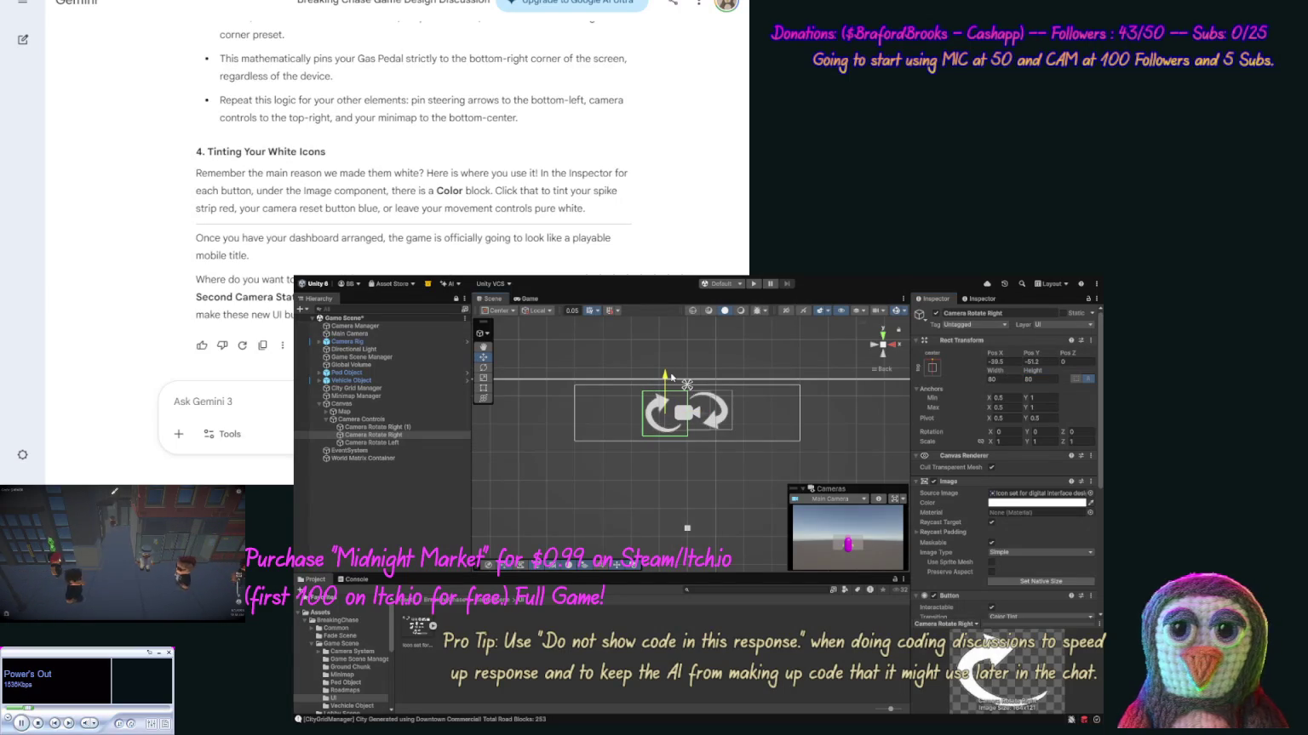
pyautogui.click(726, 418)
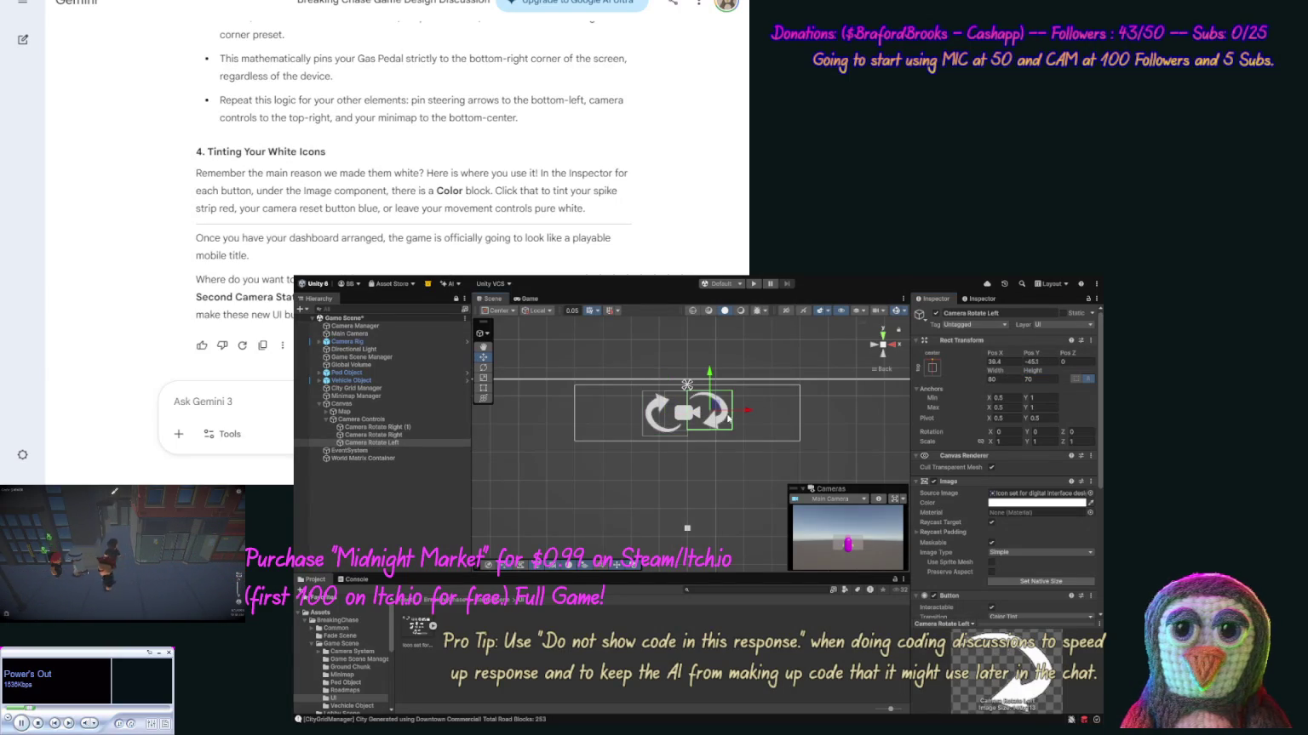
pyautogui.moveTo(710, 372); pyautogui.dragTo(712, 377)
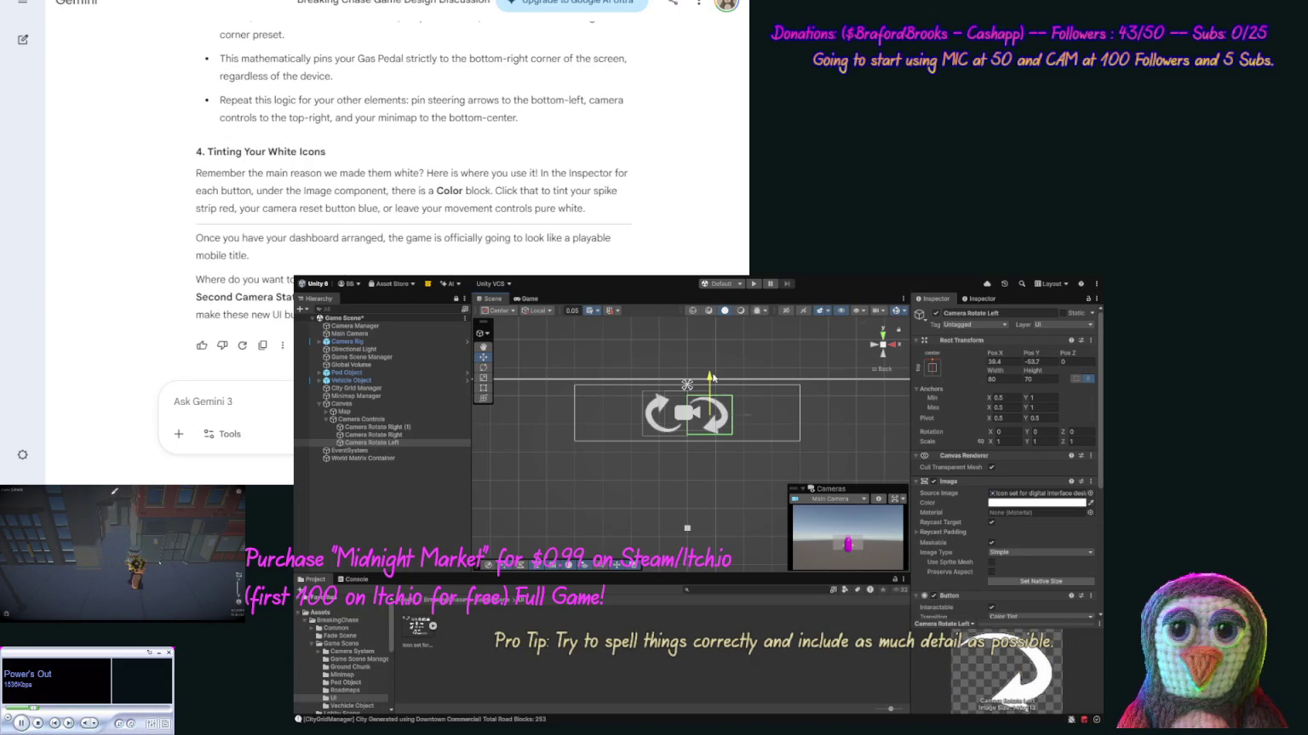
pyautogui.click(372, 435)
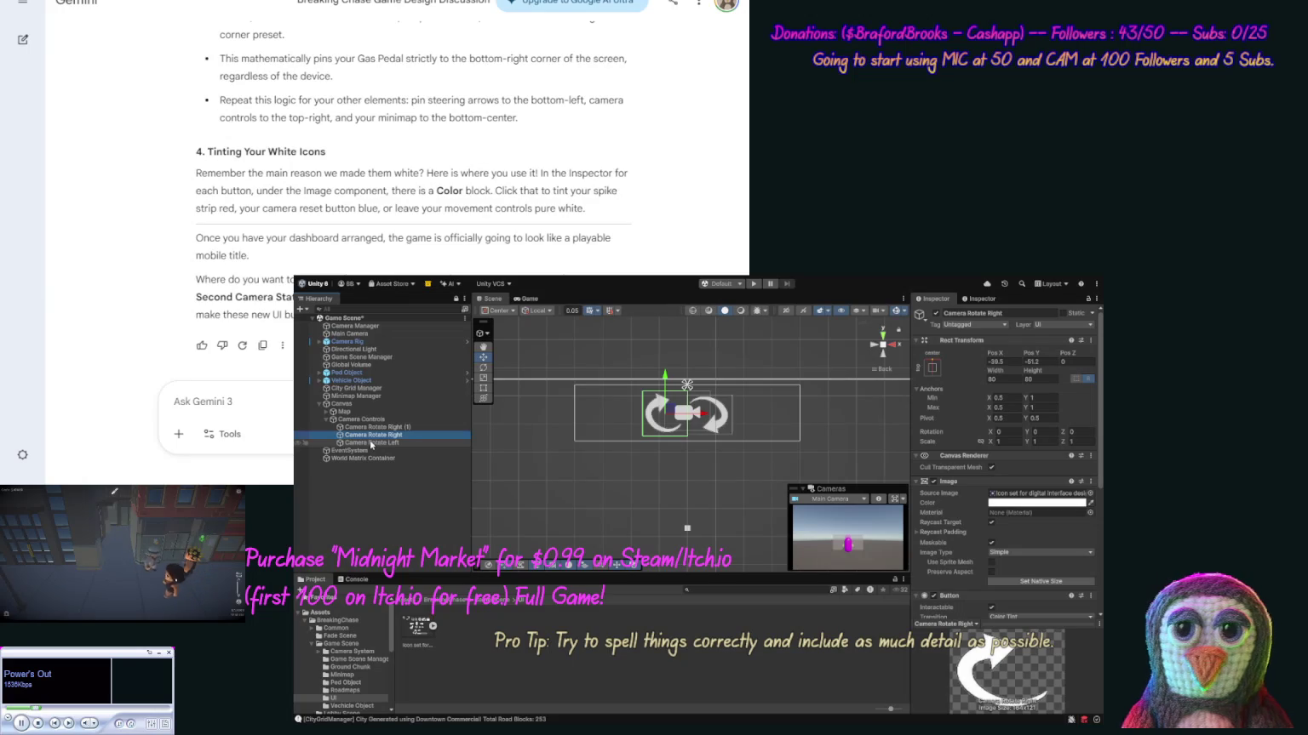
pyautogui.click(372, 443)
pyautogui.click(1029, 379)
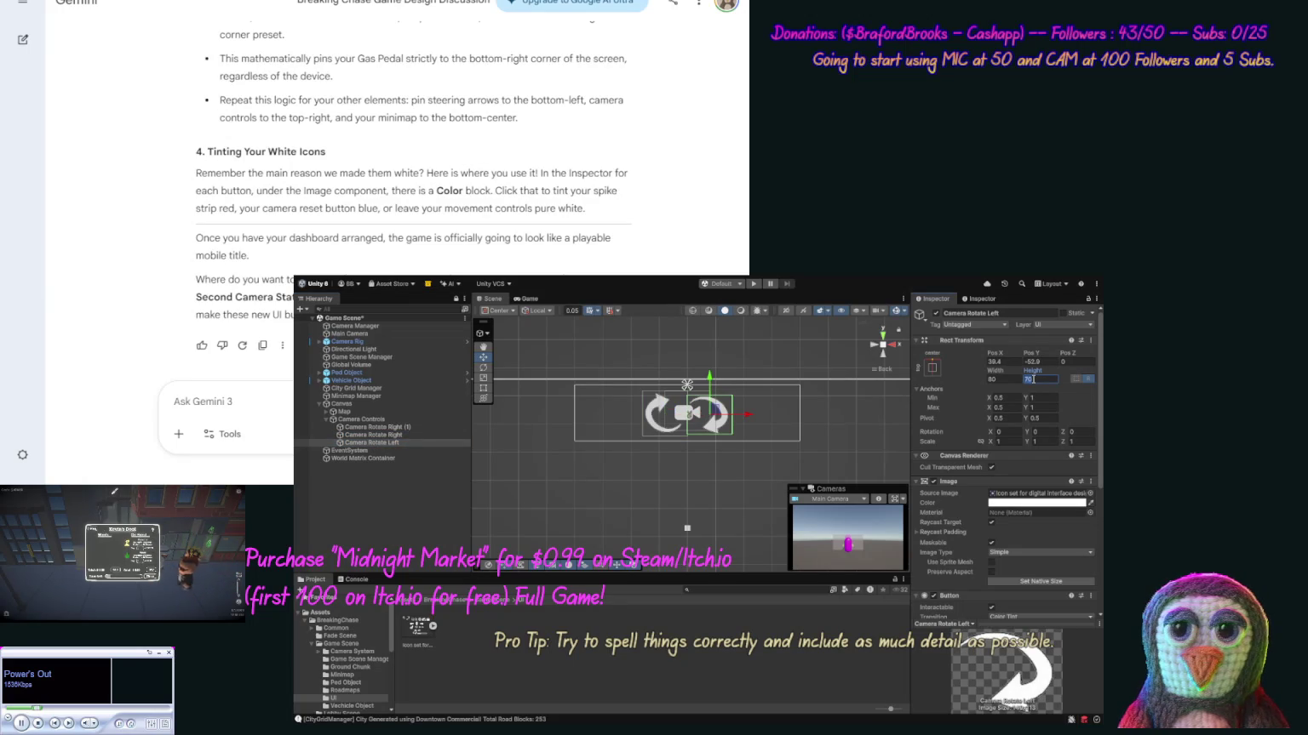
pyautogui.write('80')
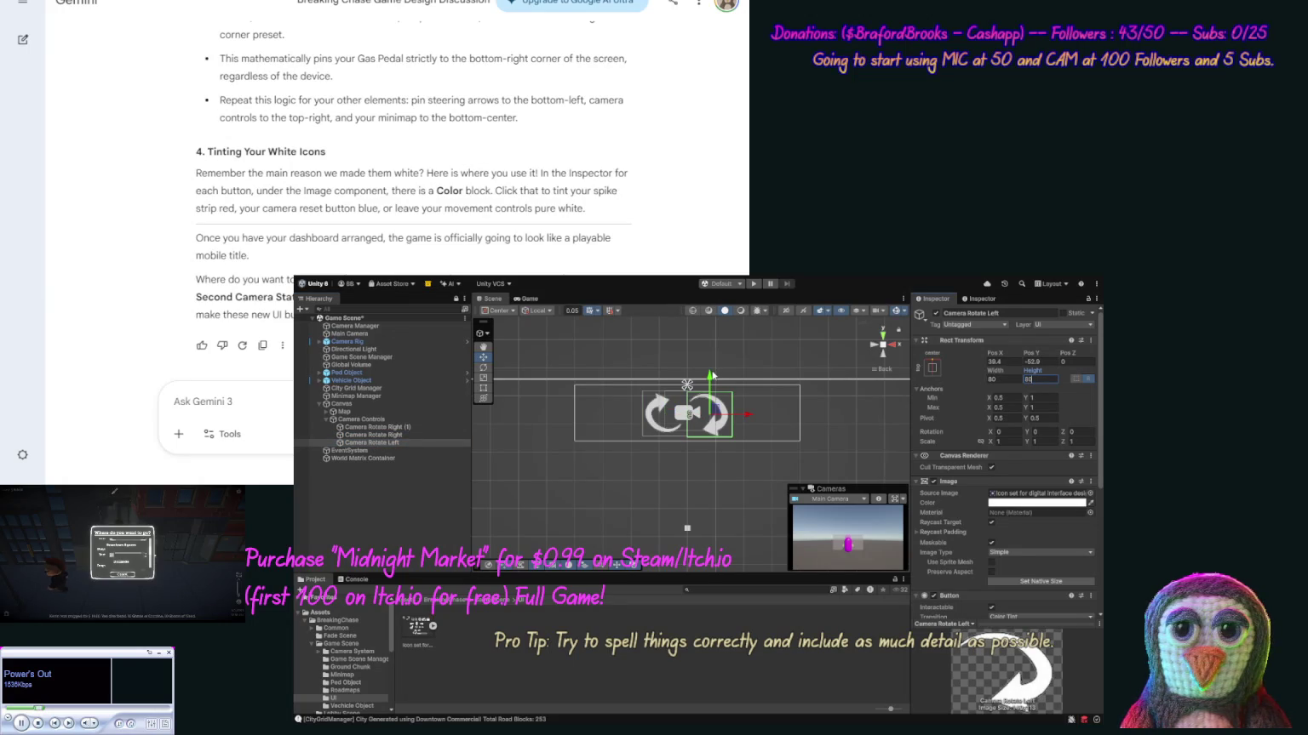
pyautogui.moveTo(709, 375); pyautogui.dragTo(708, 373)
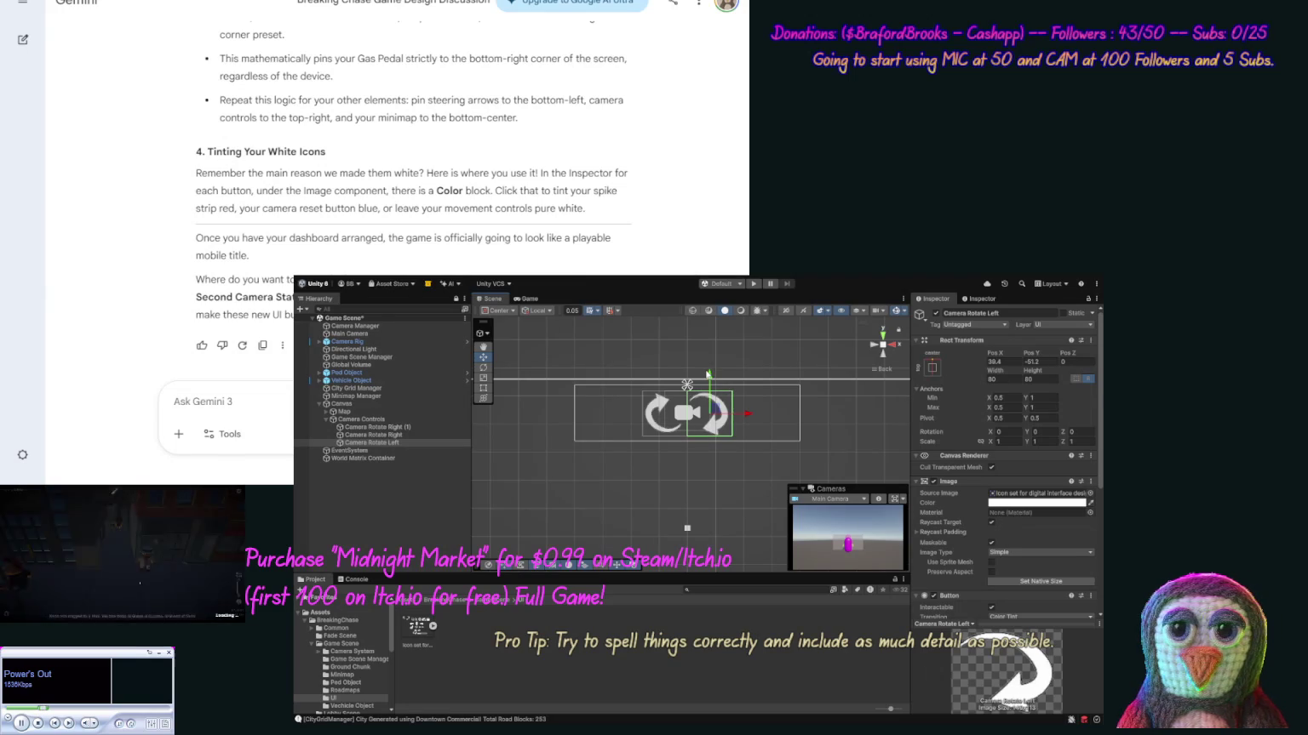
# Place Camera Rotate Left at Pos Y -51, Pos X 40, and Camera Rotate Right at Pos X -40.
pyautogui.click(391, 435)
pyautogui.click(1043, 361)
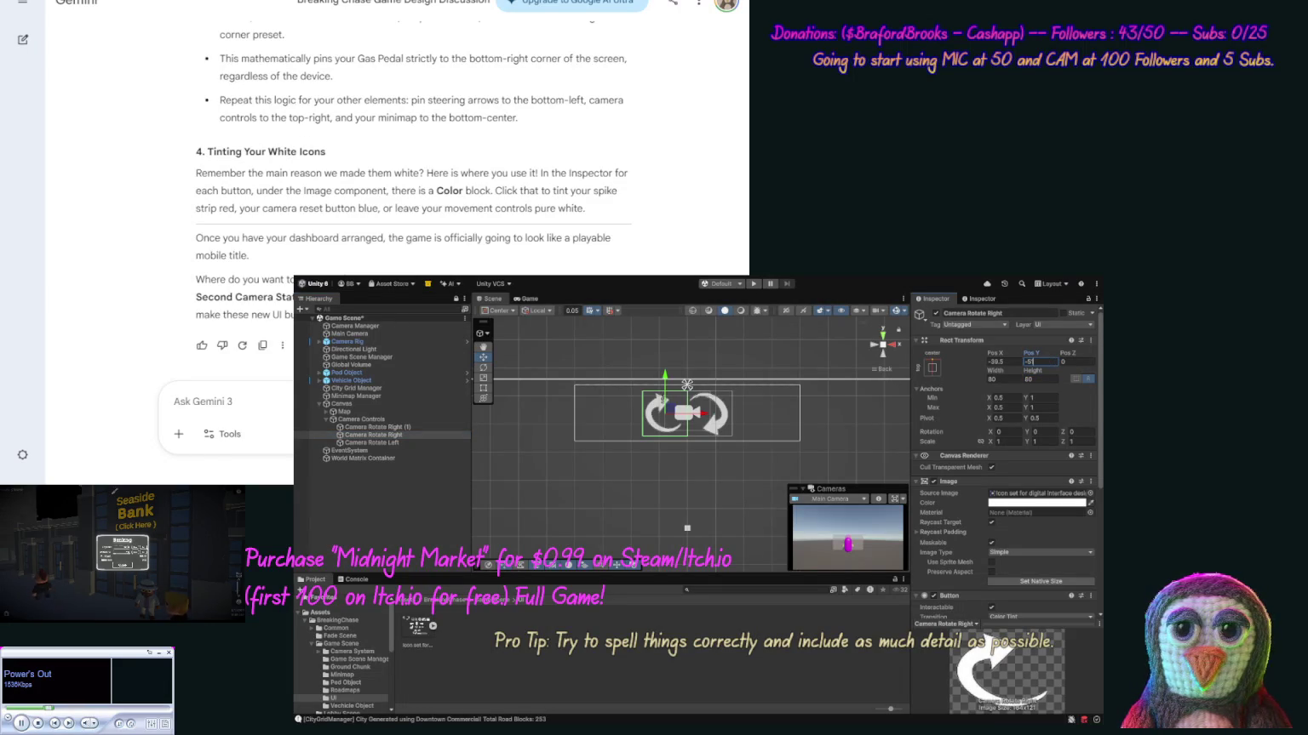
pyautogui.click(365, 442)
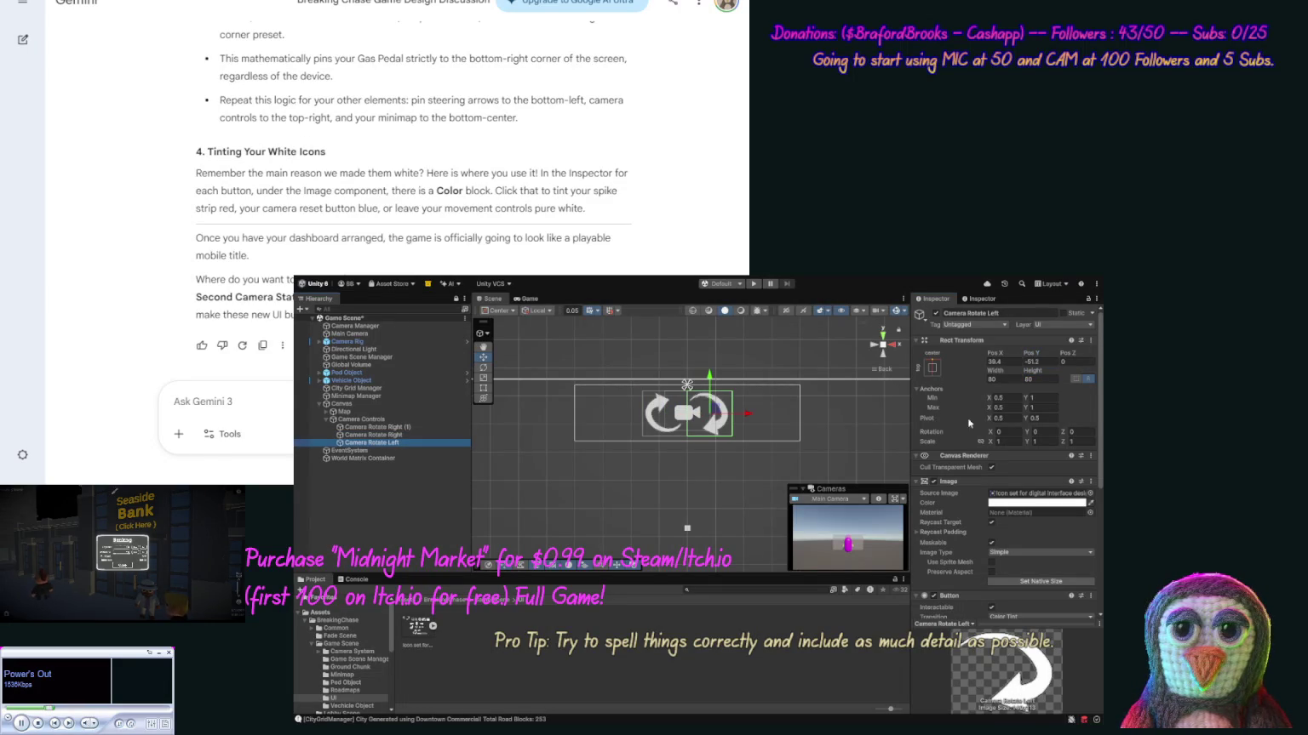
pyautogui.click(1044, 361)
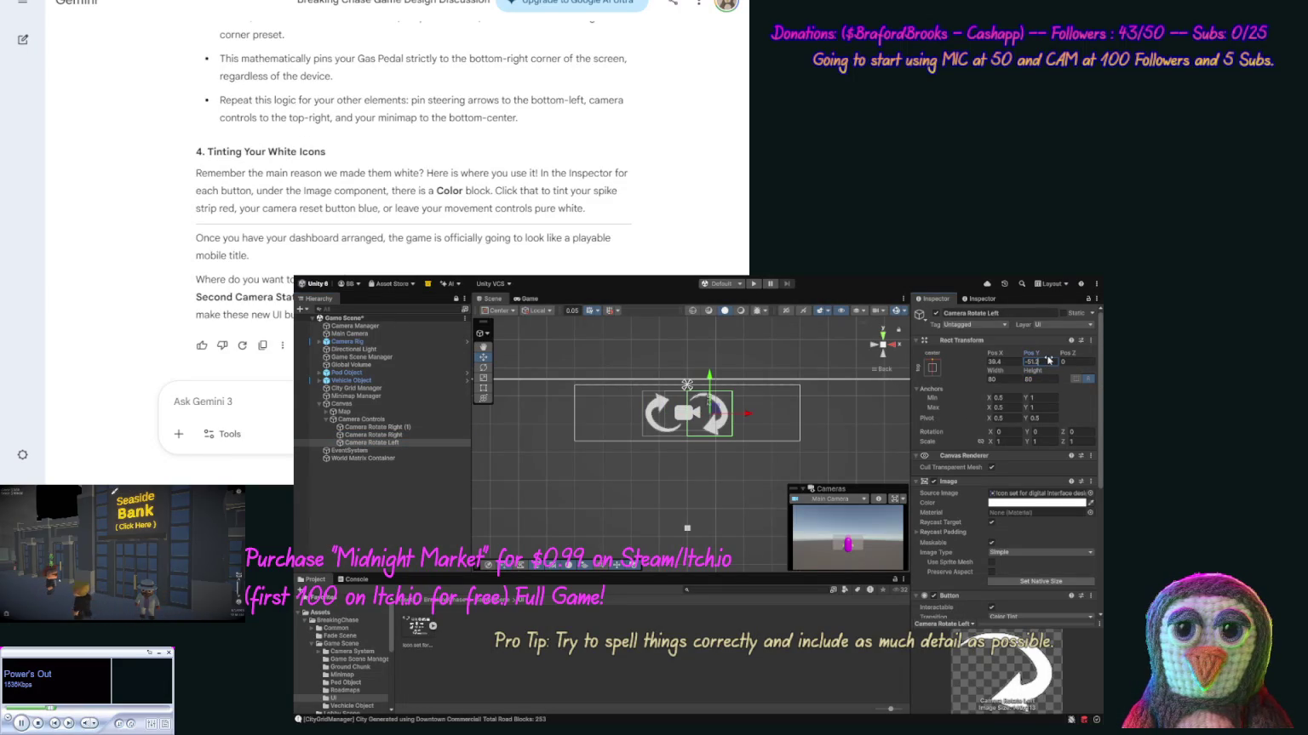
pyautogui.write('-51')
pyautogui.click(1001, 362)
pyautogui.write('40')
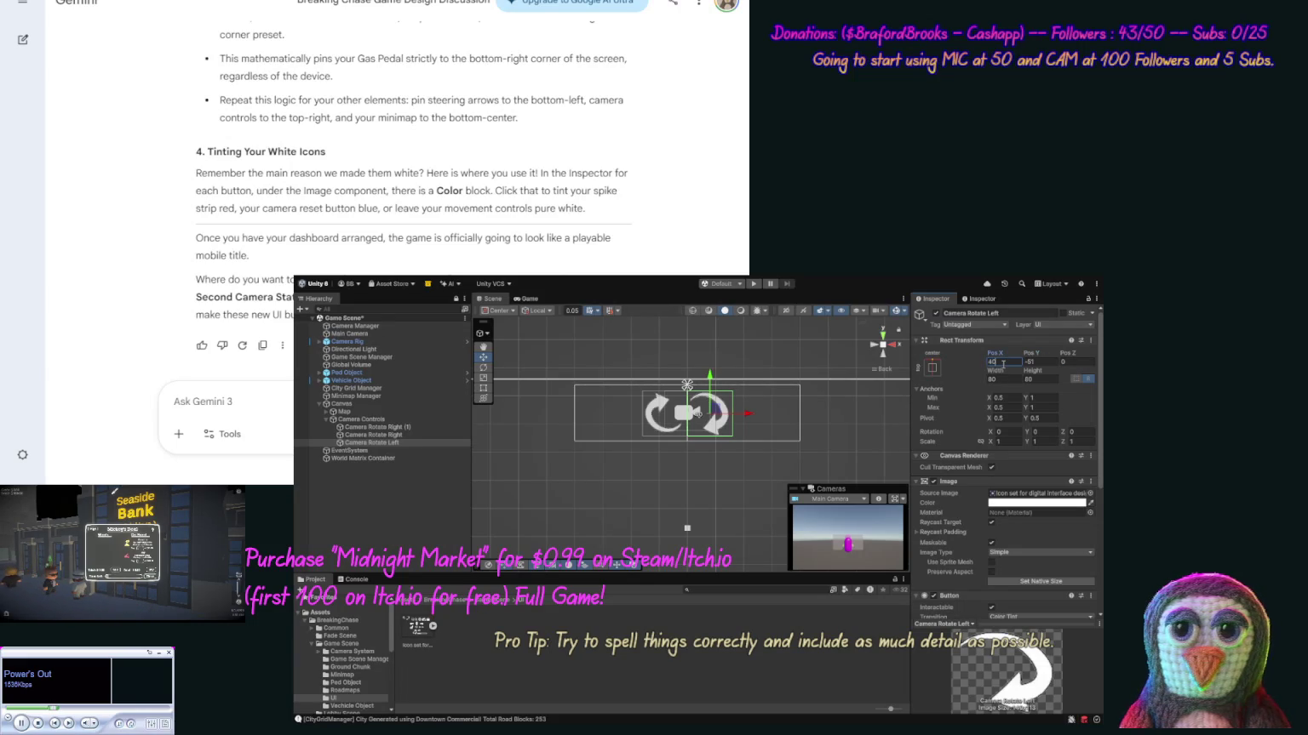
pyautogui.click(373, 435)
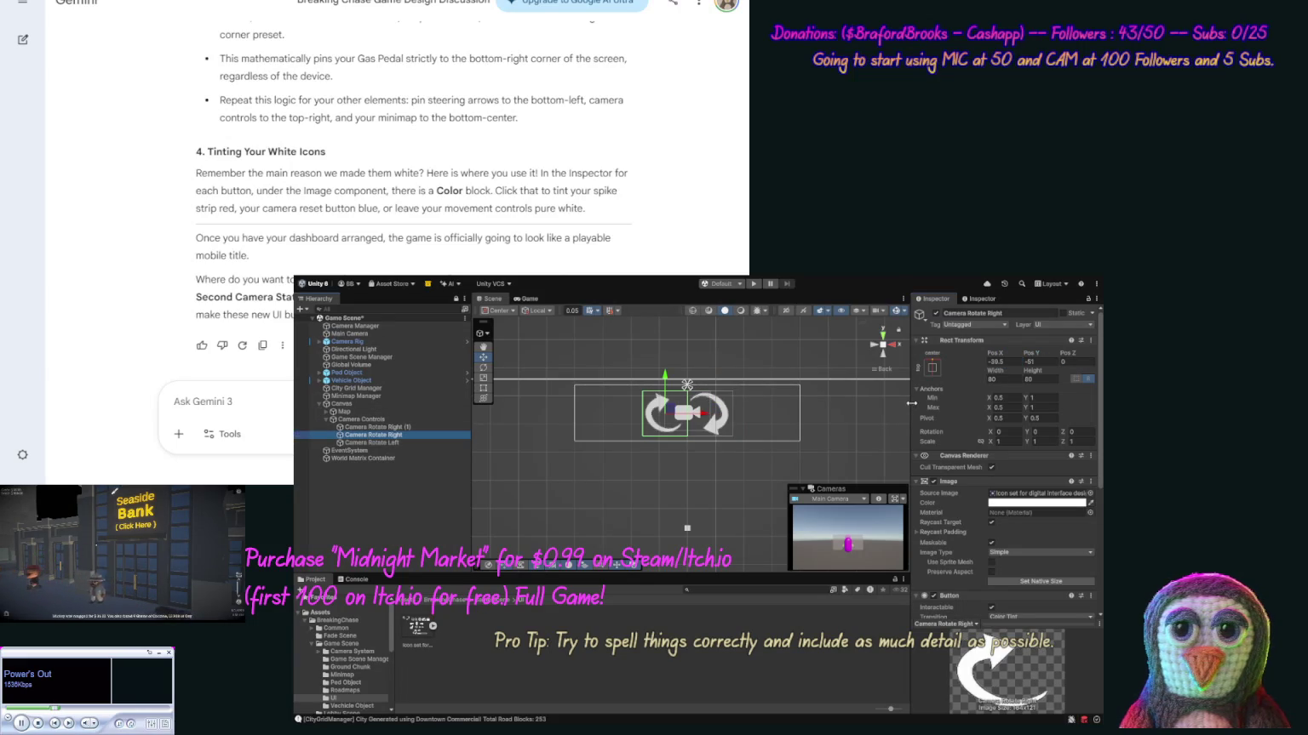
pyautogui.click(1001, 363)
pyautogui.write('-40')
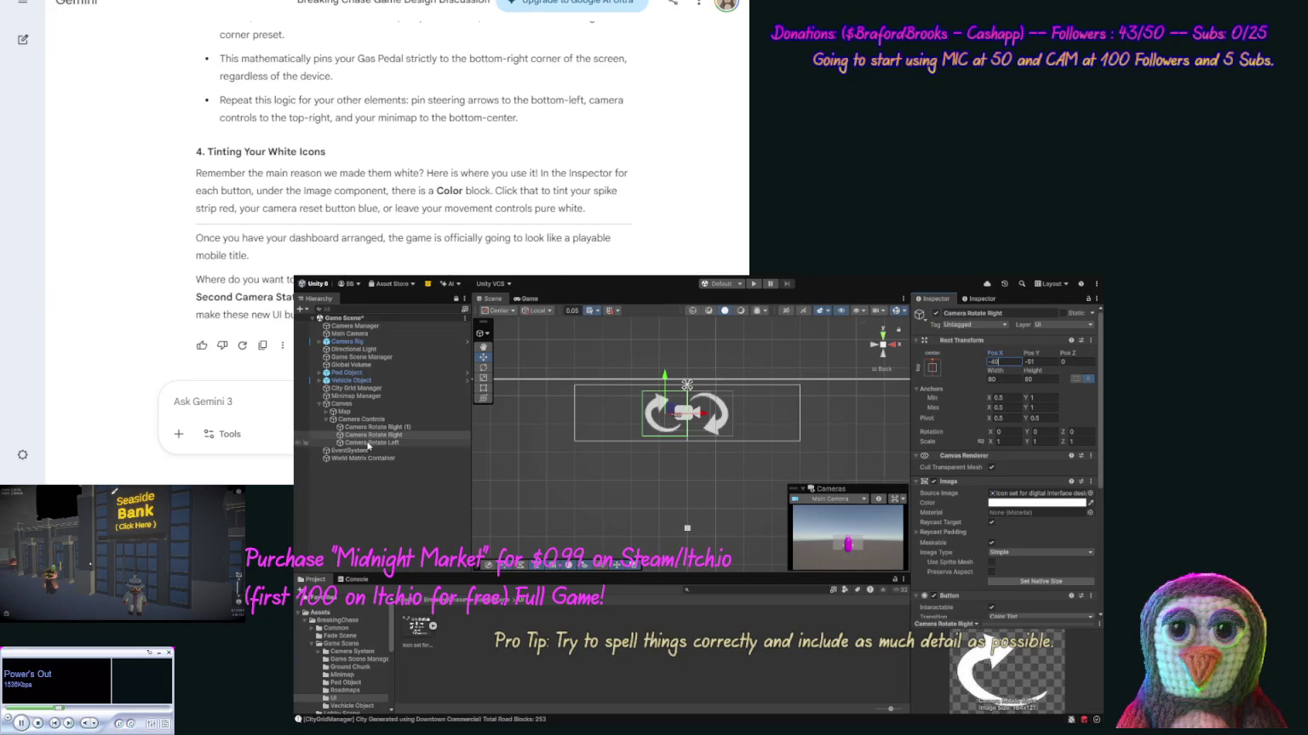
# Rename Camera Rotate Right (1) to 'Camera Icon'.
pyautogui.click(379, 428)
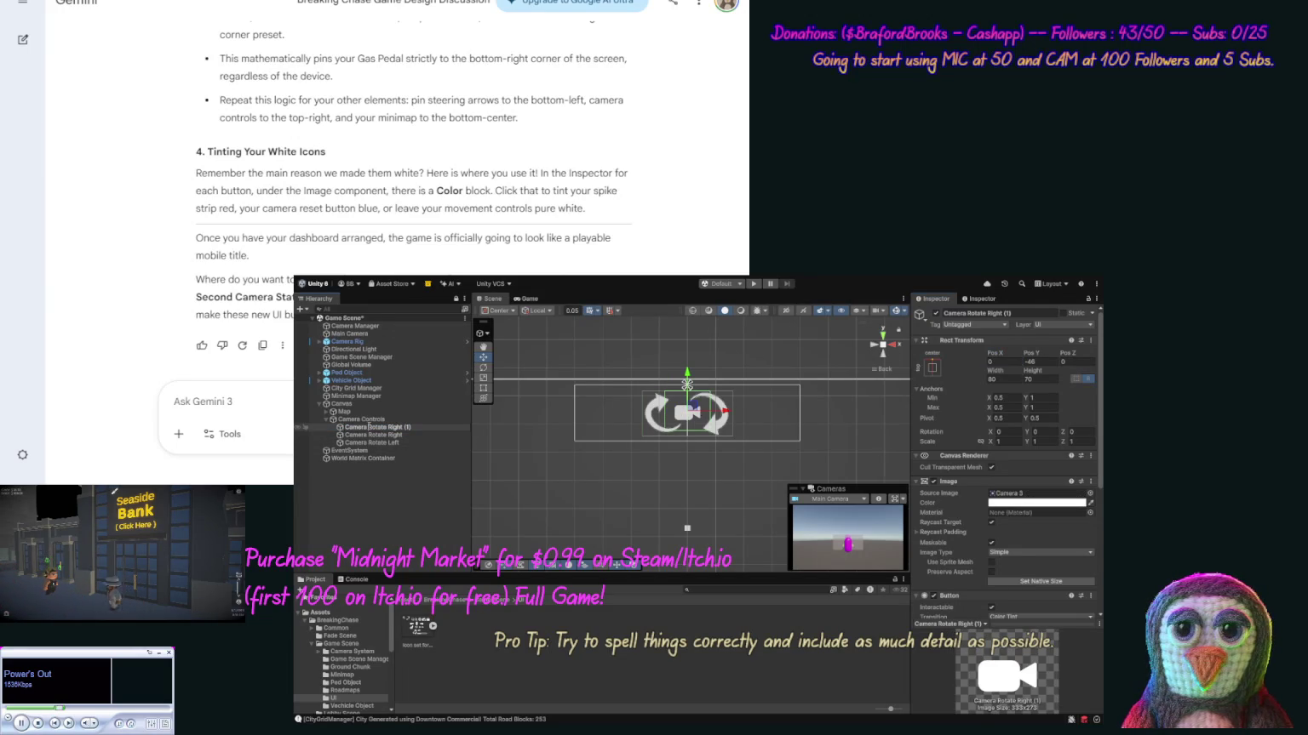
pyautogui.press('F2')
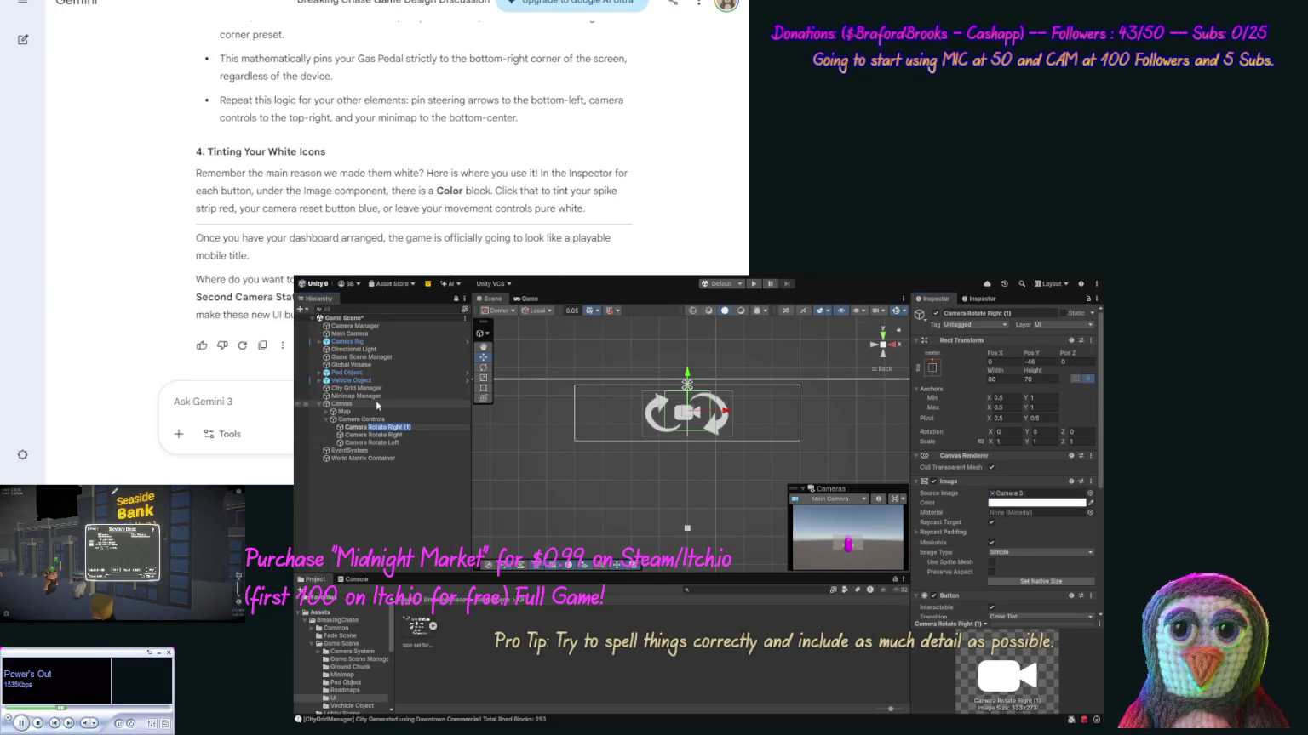
pyautogui.write('Camera Icon')
pyautogui.press('Return')
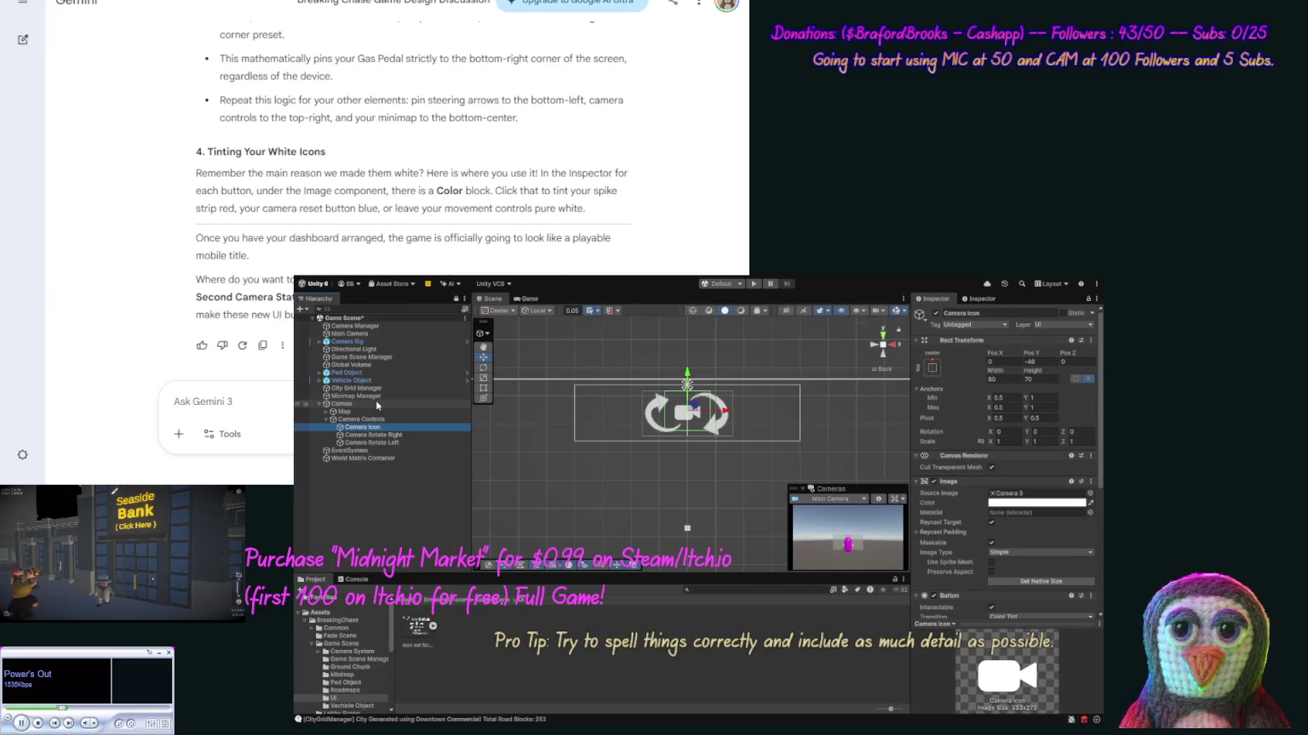
pyautogui.click(697, 509)
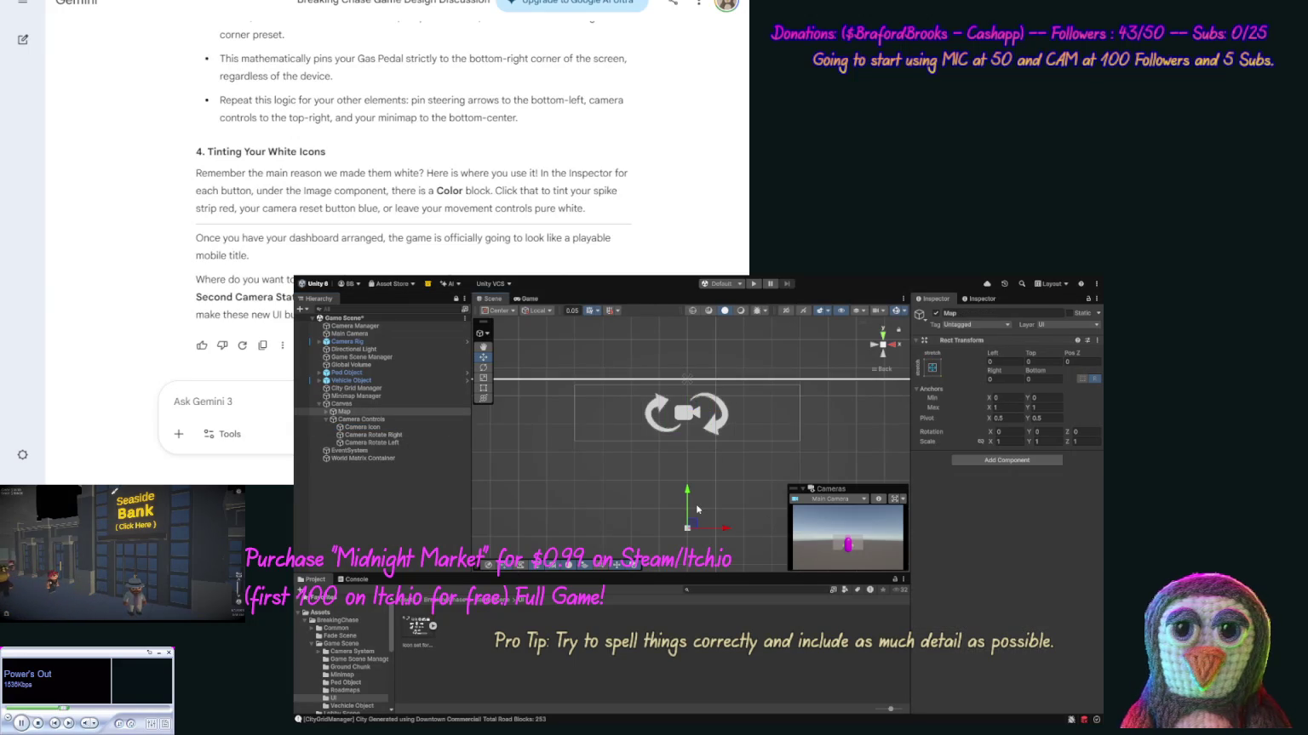
pyautogui.click(644, 349)
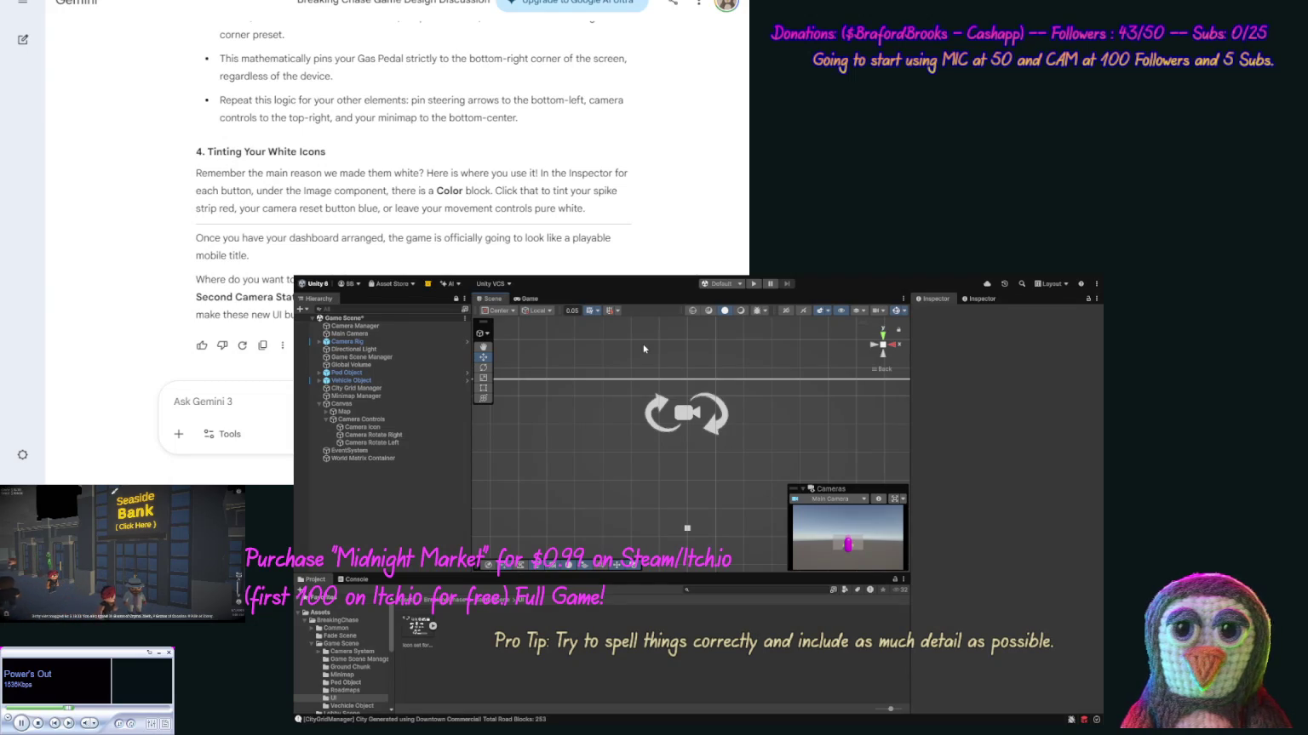
pyautogui.scroll(-5, 702, 340)
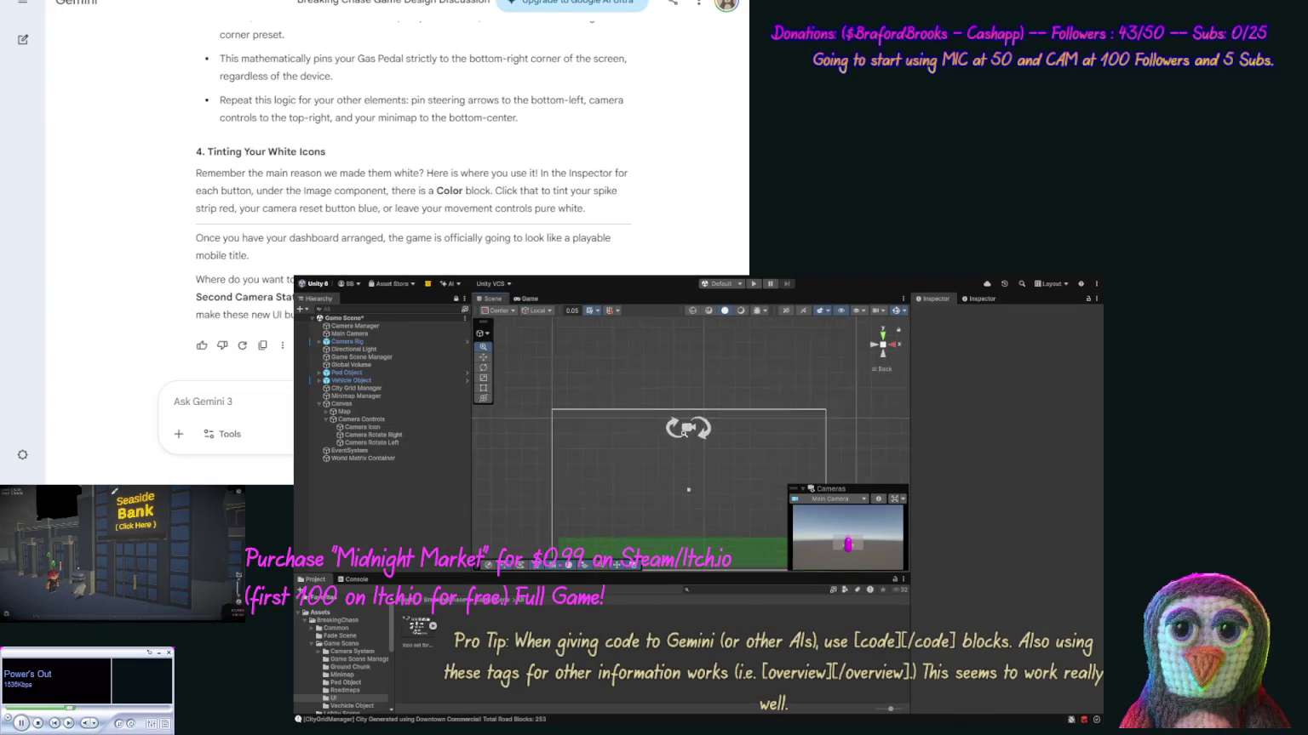
pyautogui.scroll(2, 702, 340)
pyautogui.moveTo(684, 552); pyautogui.dragTo(662, 448)
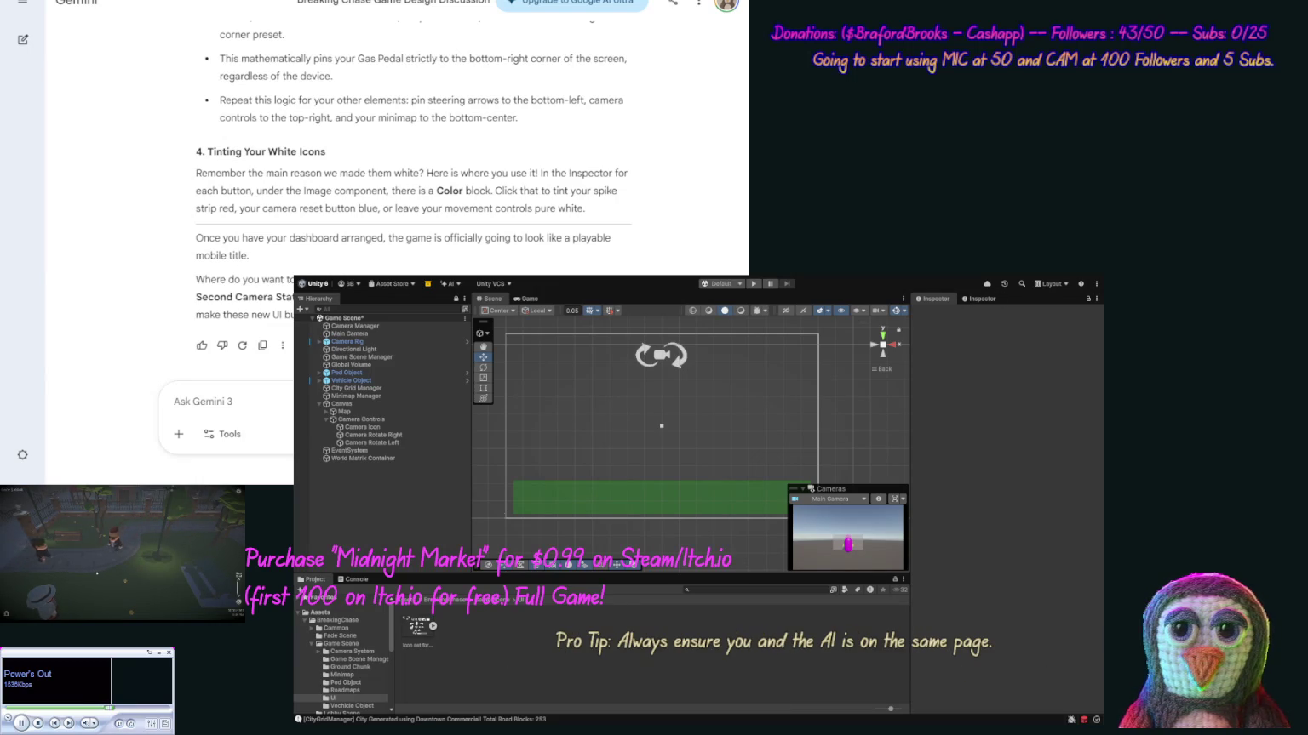
pyautogui.click(371, 443)
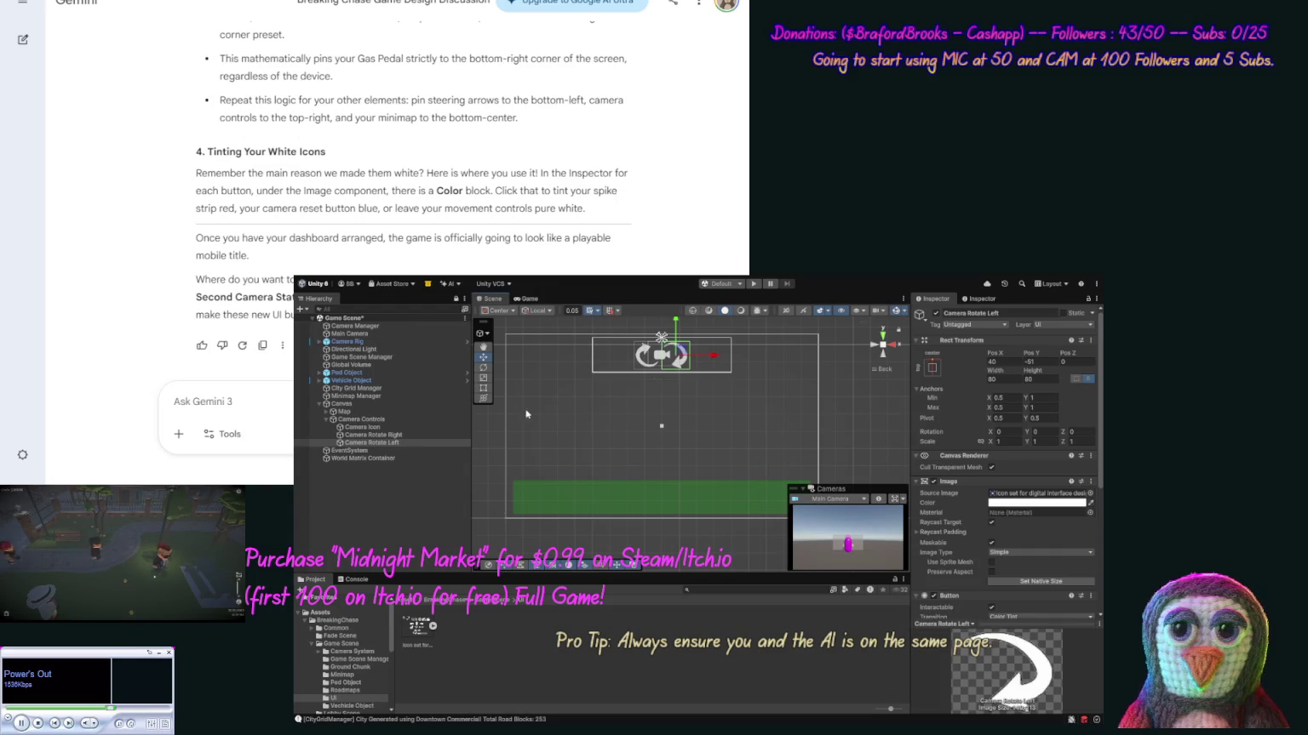
pyautogui.click(342, 403)
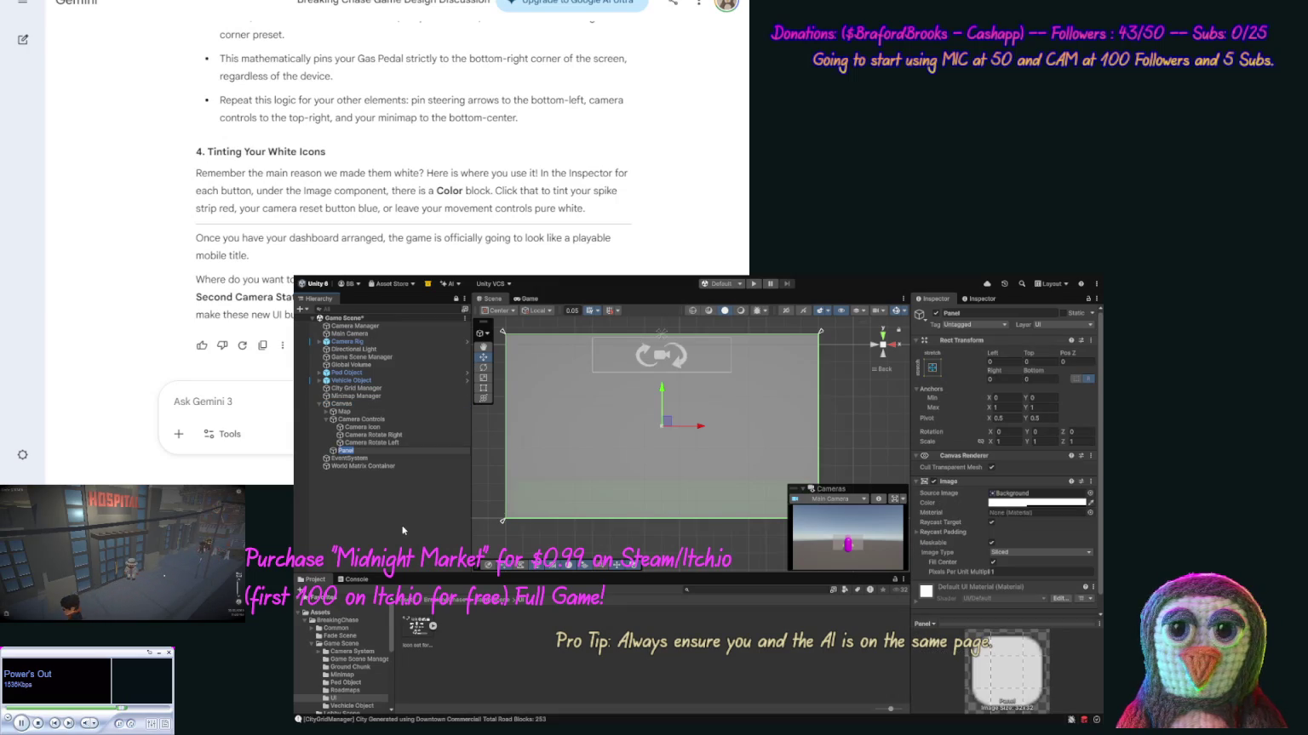
# Name the new panel 'Zoom Controls' and anchor it to the middle-right.
pyautogui.write('Zoom Controls')
pyautogui.press('Return')
pyautogui.click(933, 365)
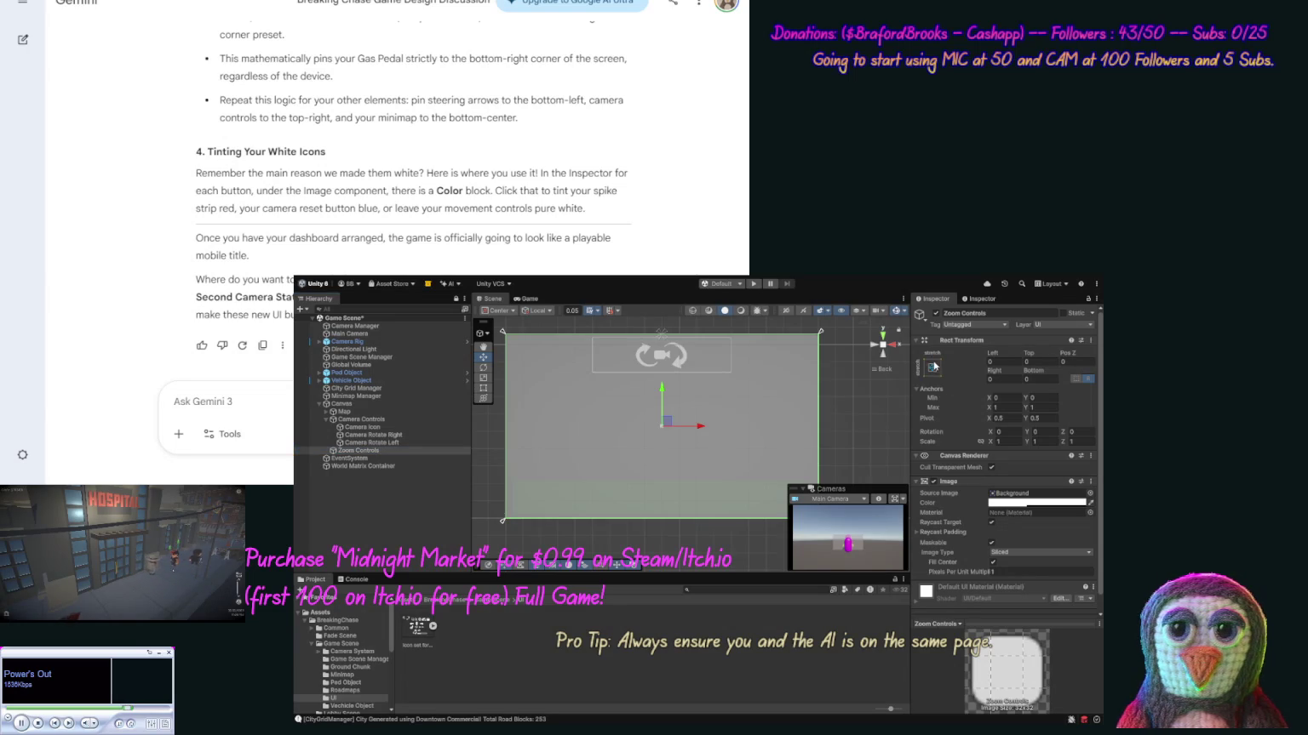
pyautogui.click(1010, 462)
# Size the panel 100 wide by 160 tall and remove its background image.
pyautogui.click(1030, 379)
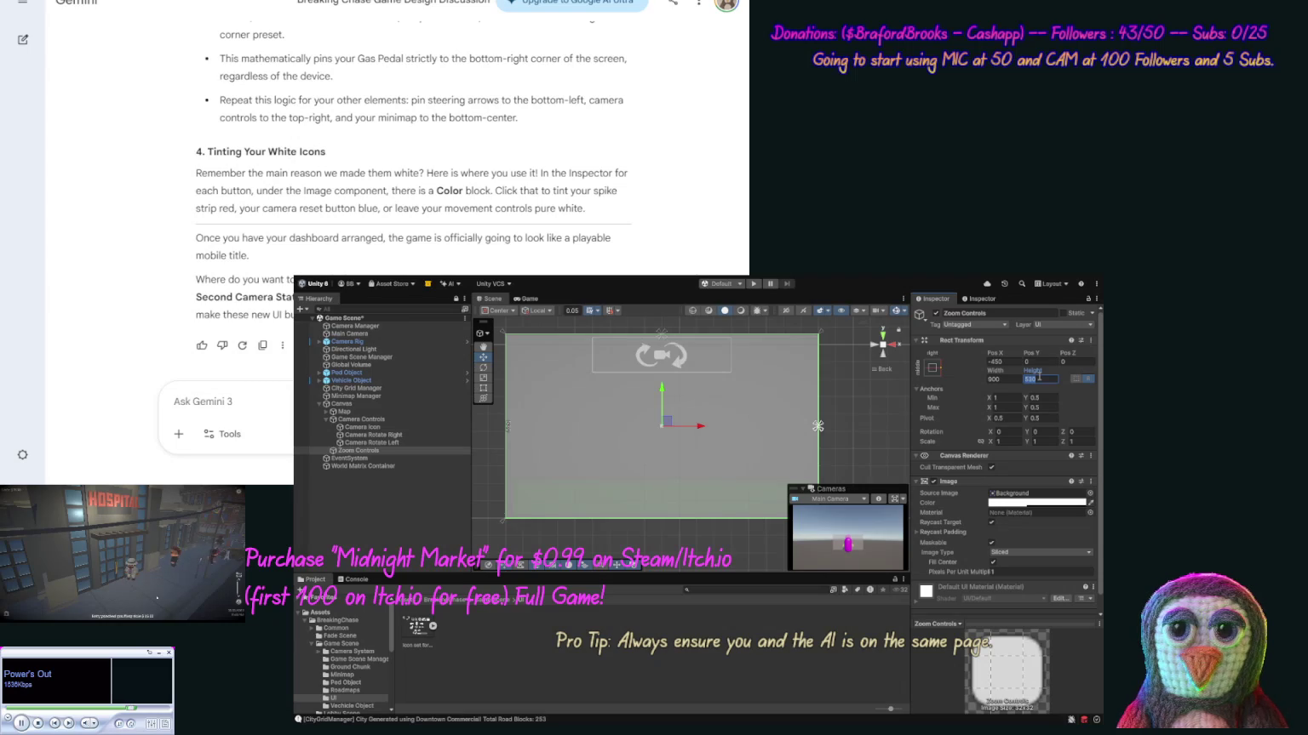
pyautogui.write('100')
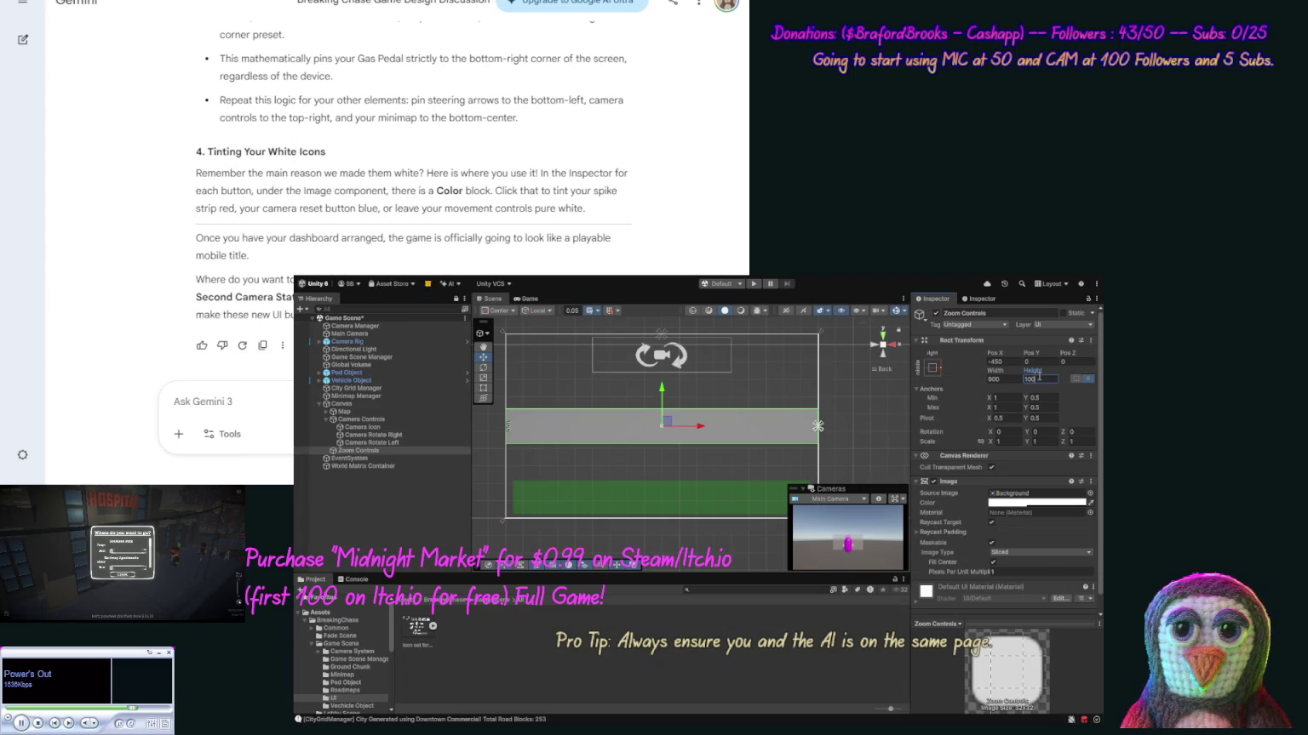
pyautogui.click(1014, 379)
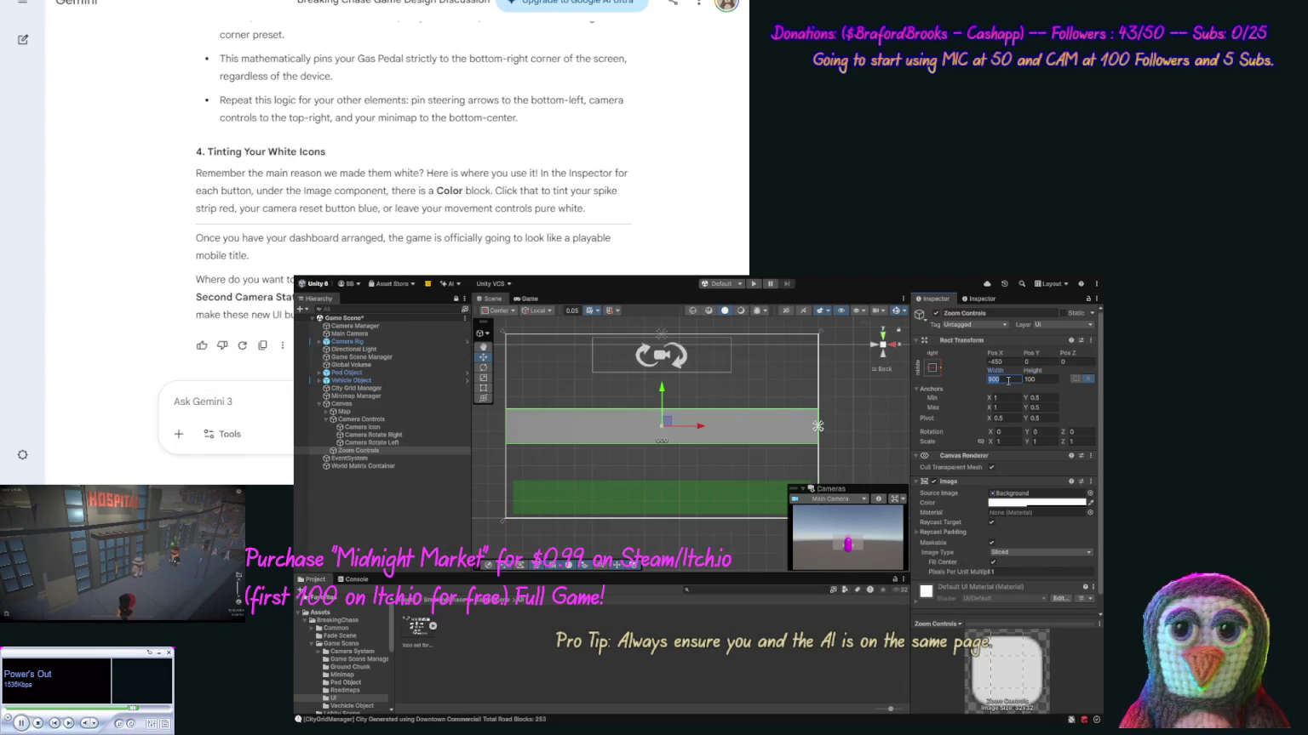
pyautogui.write('100')
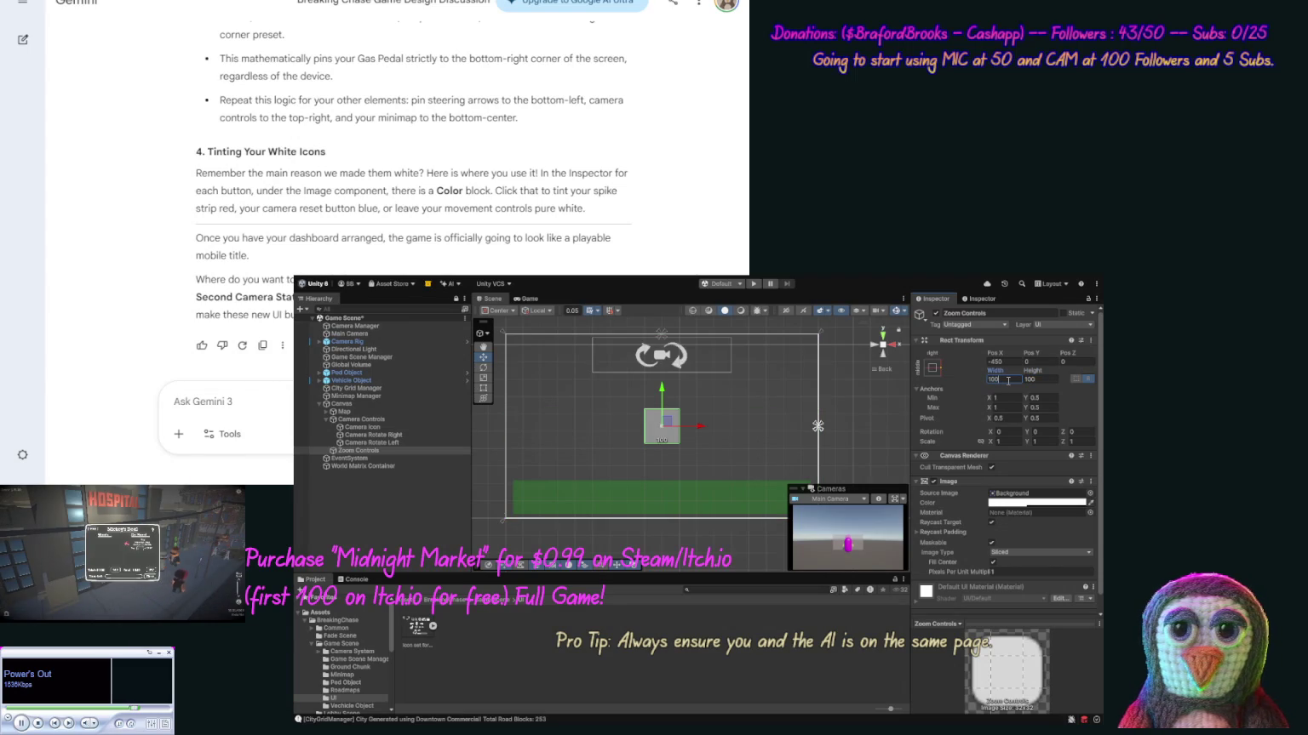
pyautogui.click(1038, 378)
pyautogui.write('160')
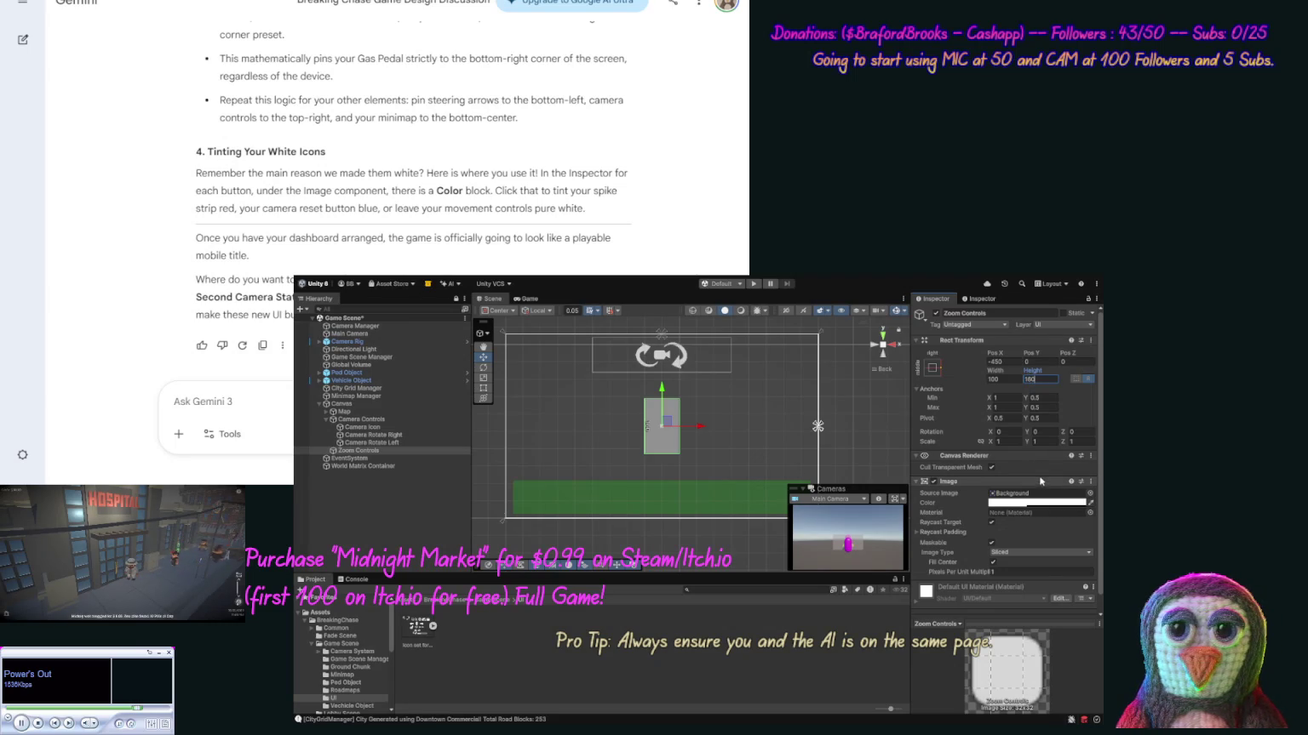
pyautogui.press('Return')
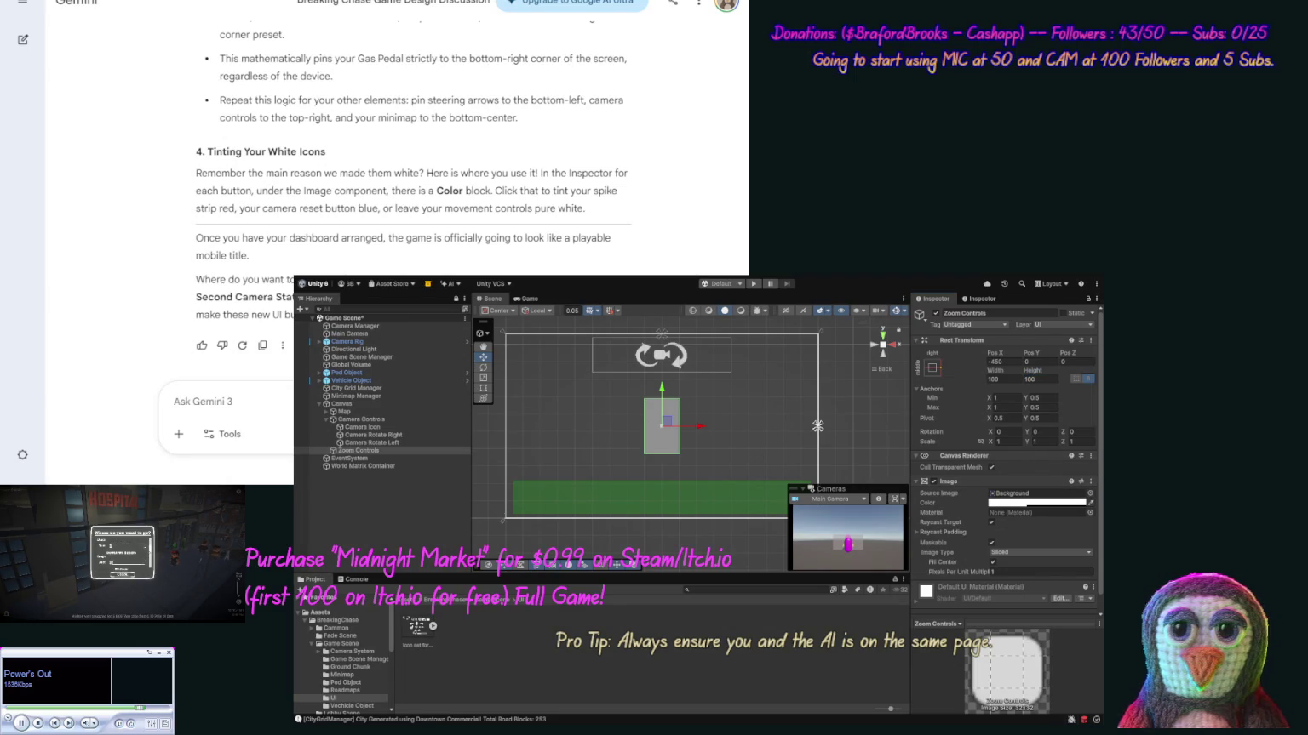
pyautogui.press('Delete')
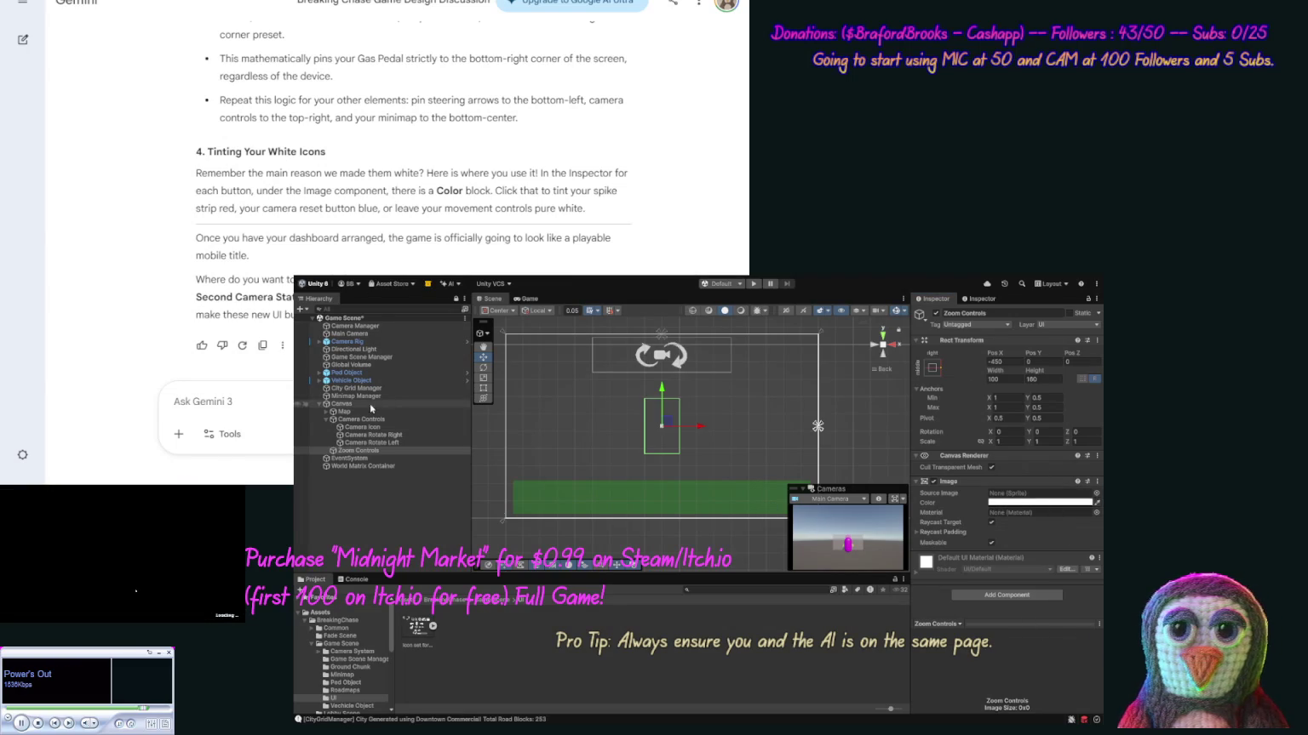
# Duplicate Camera Rotate Left into Zoom Controls and place the copy at Pos X 0, Pos Y -60.
pyautogui.click(383, 442)
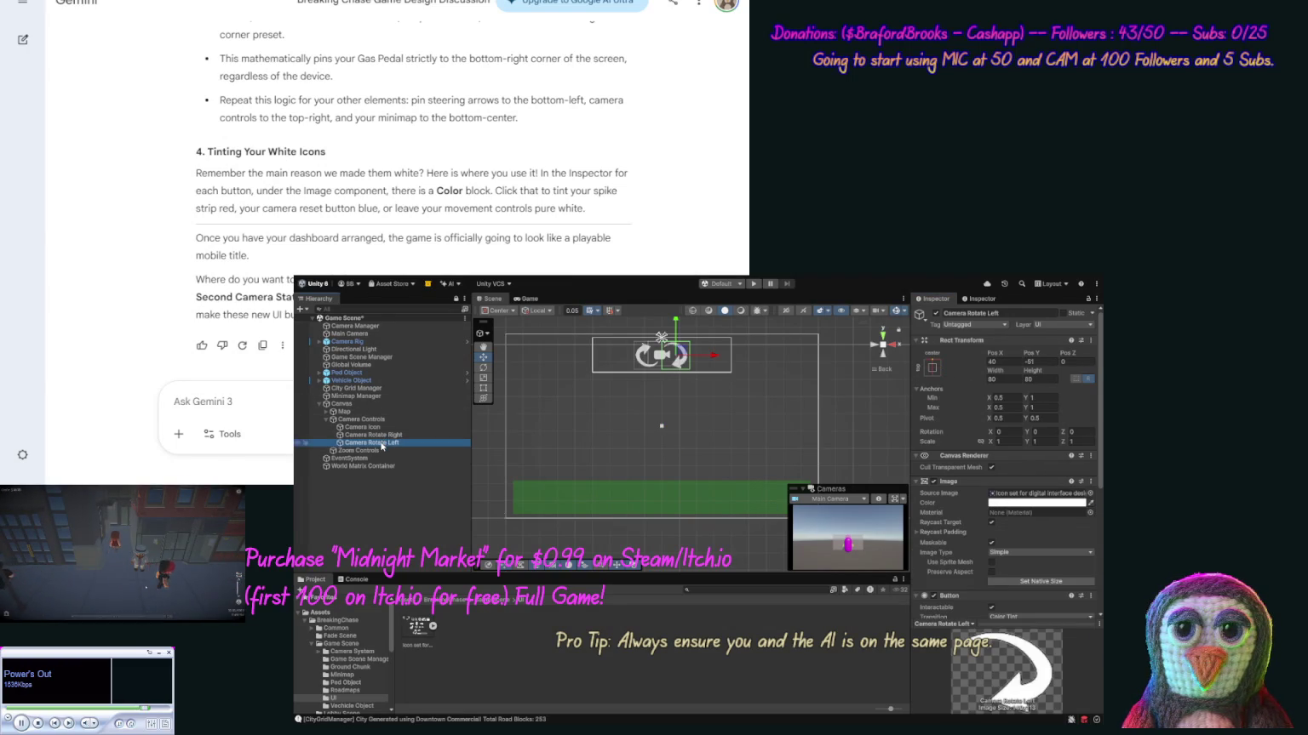
pyautogui.hotkey('ctrl', 'd')
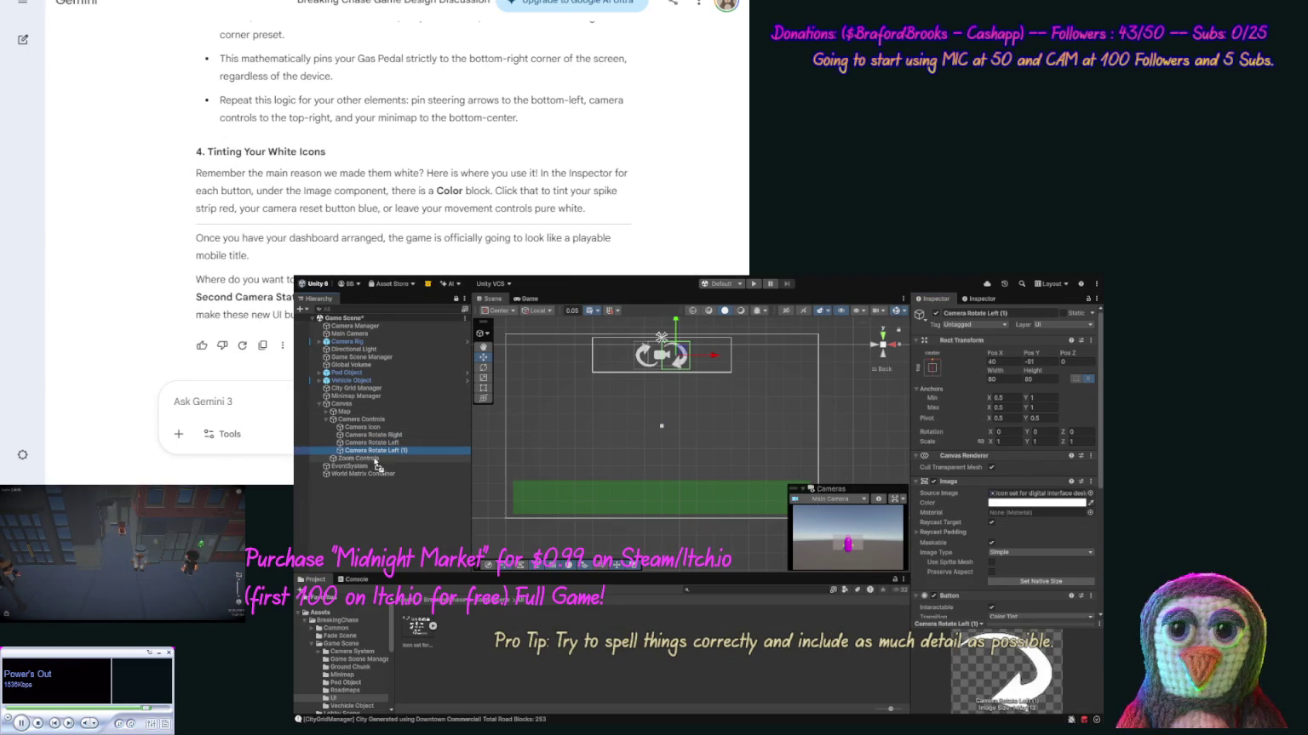
pyautogui.moveTo(376, 462); pyautogui.dragTo(376, 459)
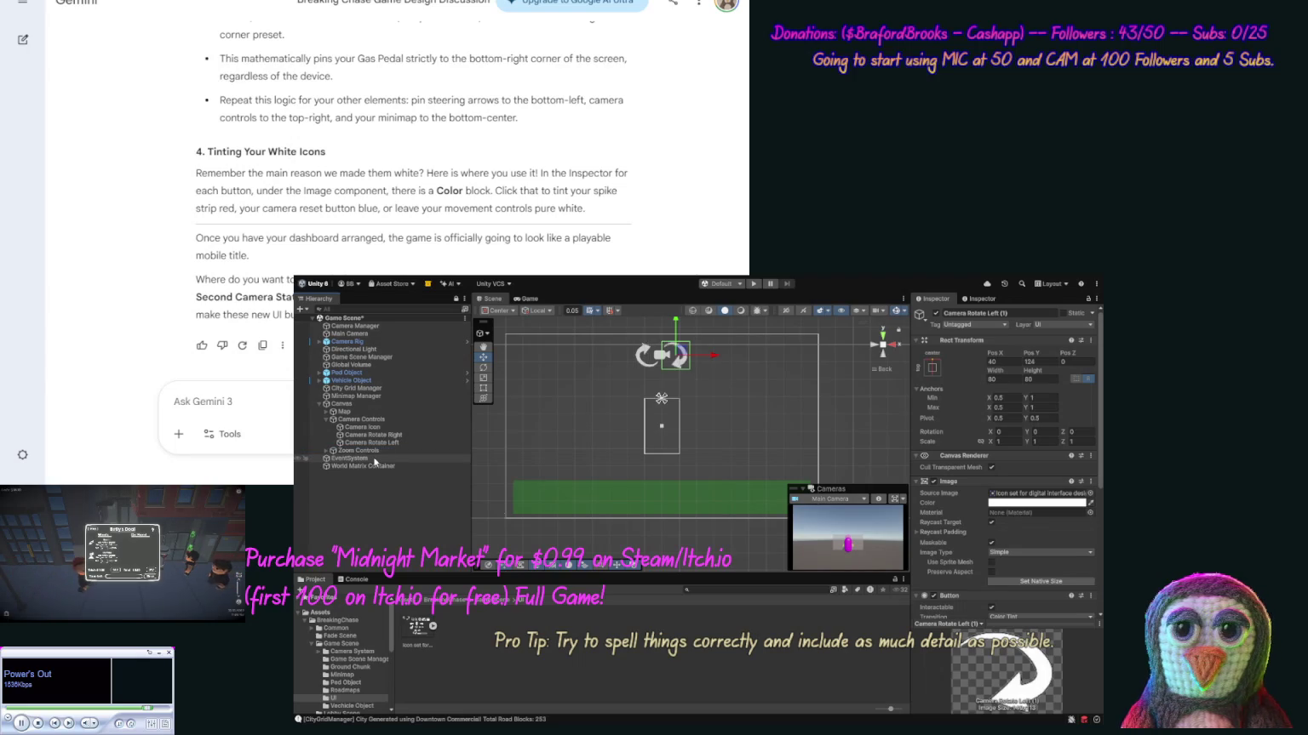
pyautogui.click(325, 451)
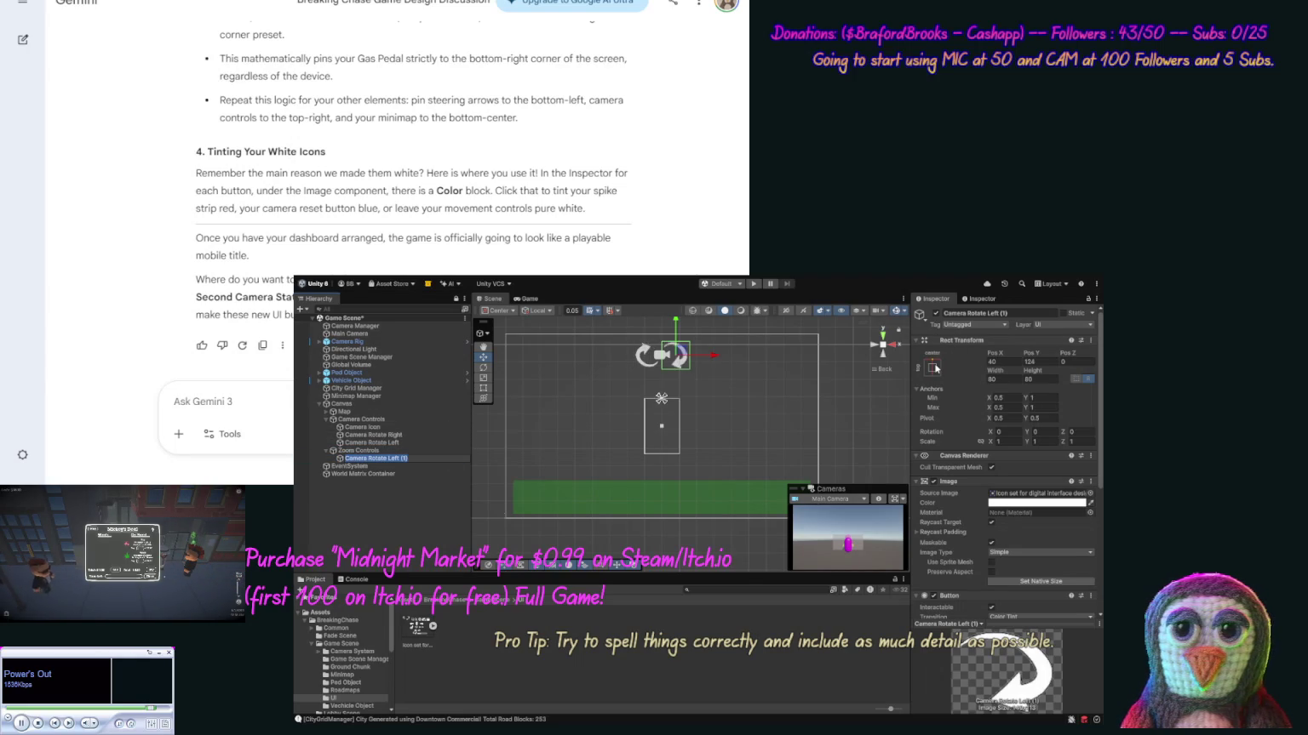
pyautogui.click(1028, 362)
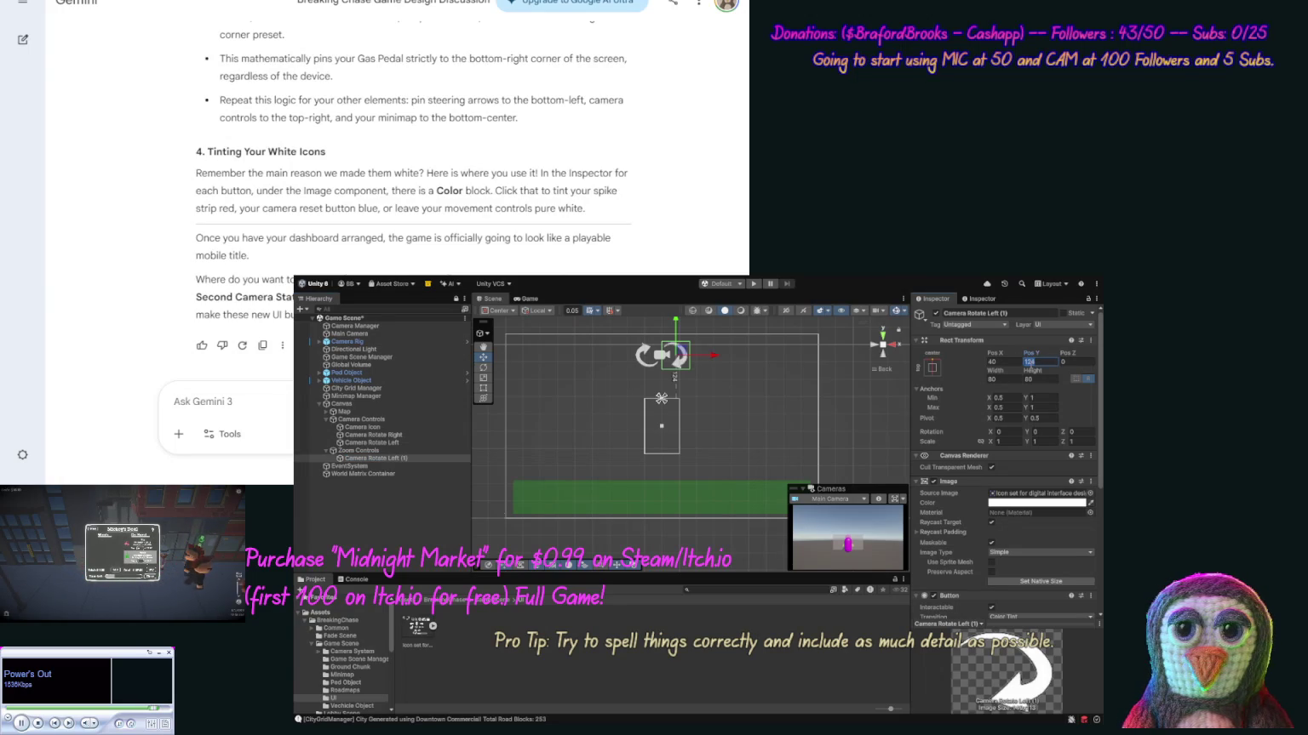
pyautogui.write('-60')
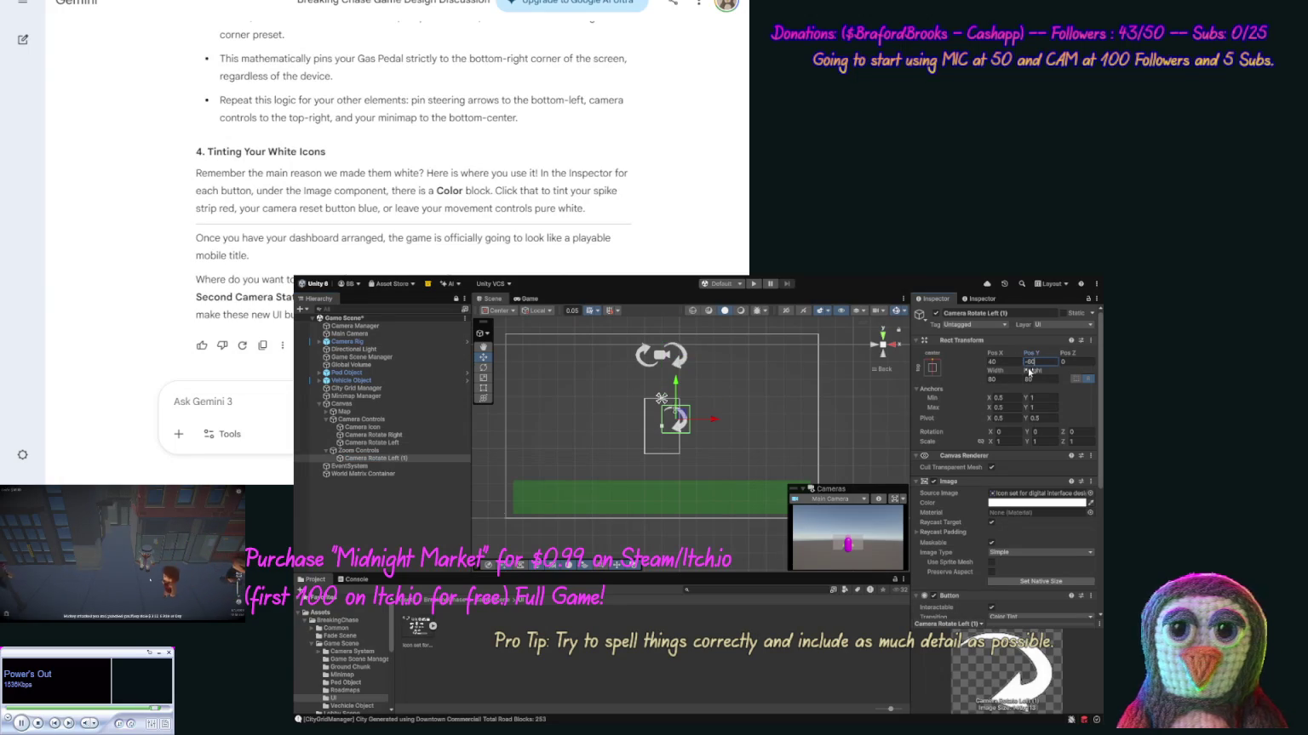
pyautogui.click(1005, 363)
pyautogui.write('0')
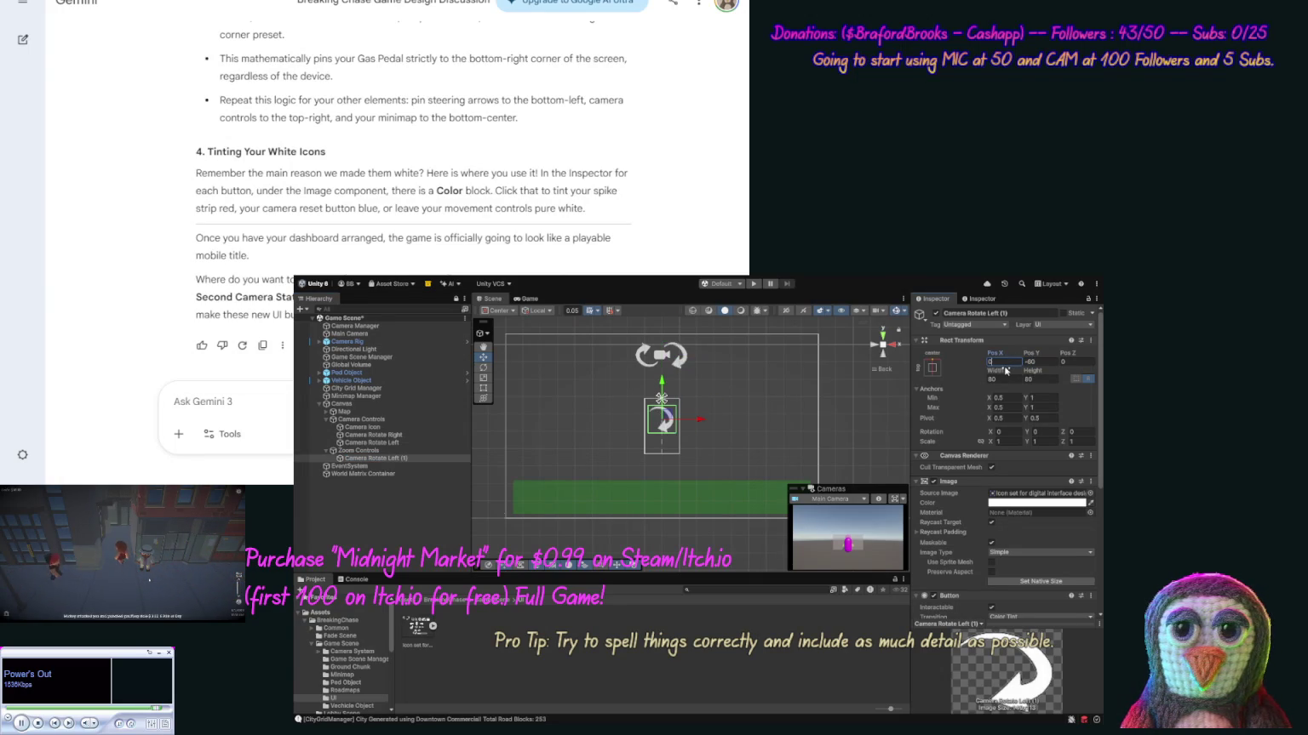
# Give the copy the 'Loupe 2 zoom in' magnifier image and a width of 80.
pyautogui.click(1090, 496)
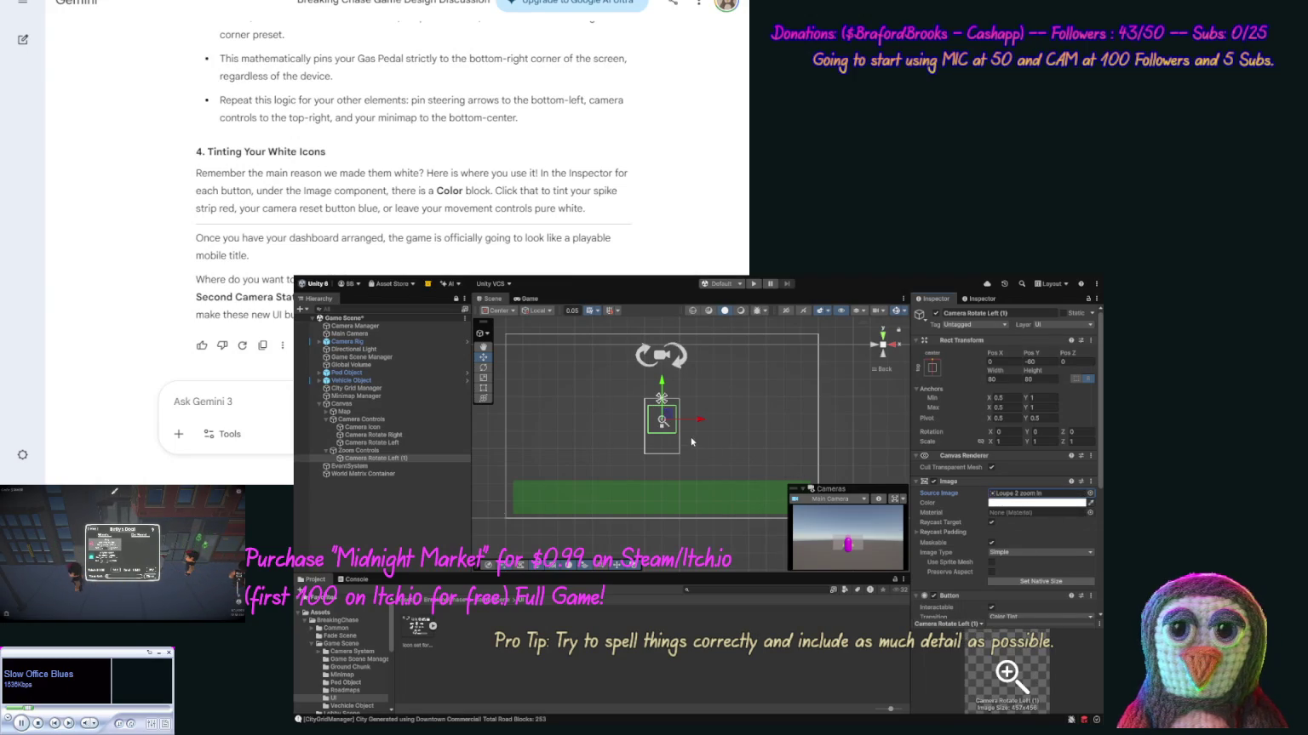
pyautogui.click(1001, 379)
pyautogui.write('80')
pyautogui.click(1042, 379)
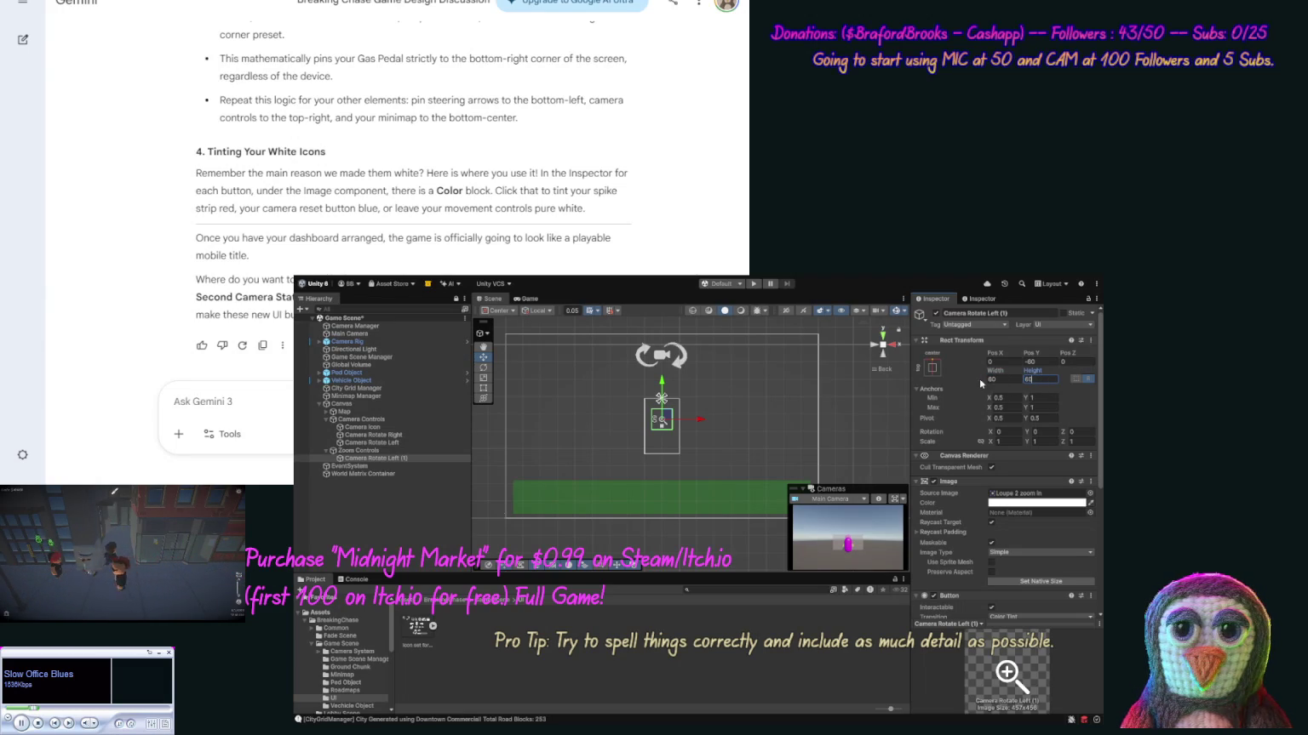
pyautogui.click(400, 450)
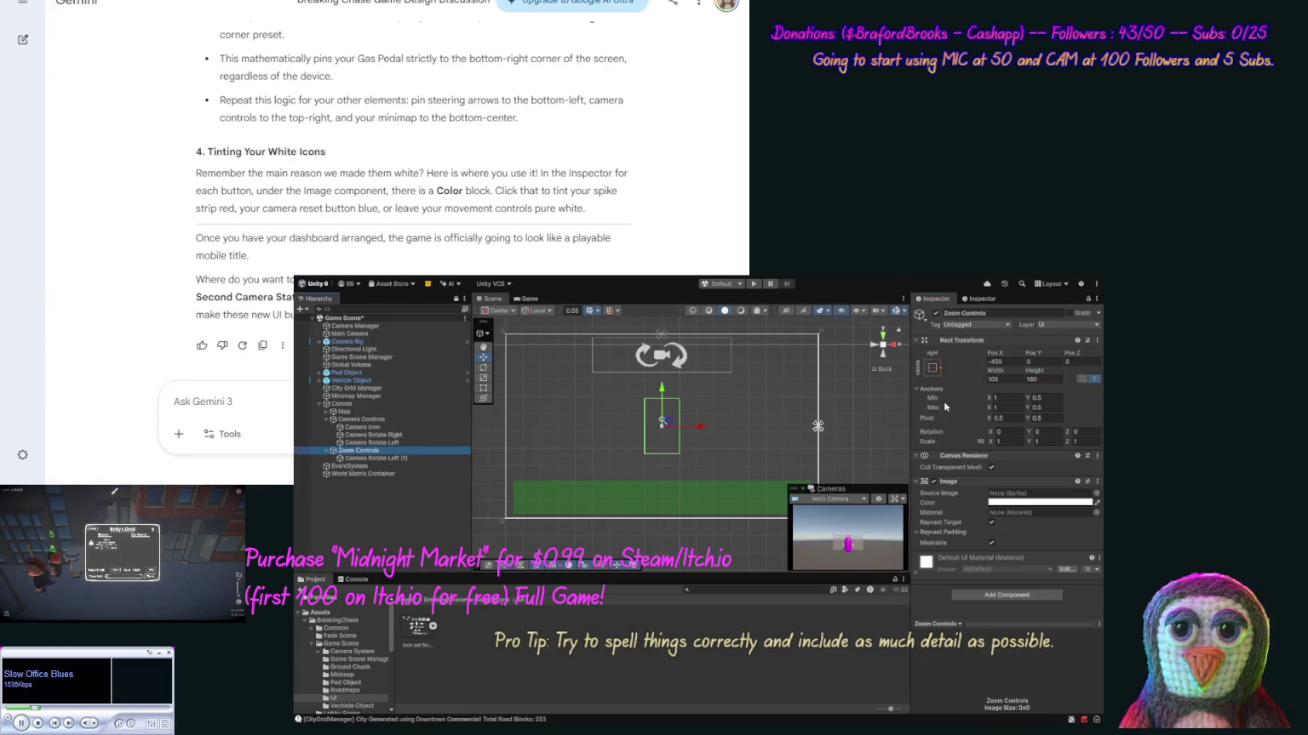
# Set the Zoom Controls panel width to 80 and move the copied button to Pos Y -40.
pyautogui.click(1007, 380)
pyautogui.write('80')
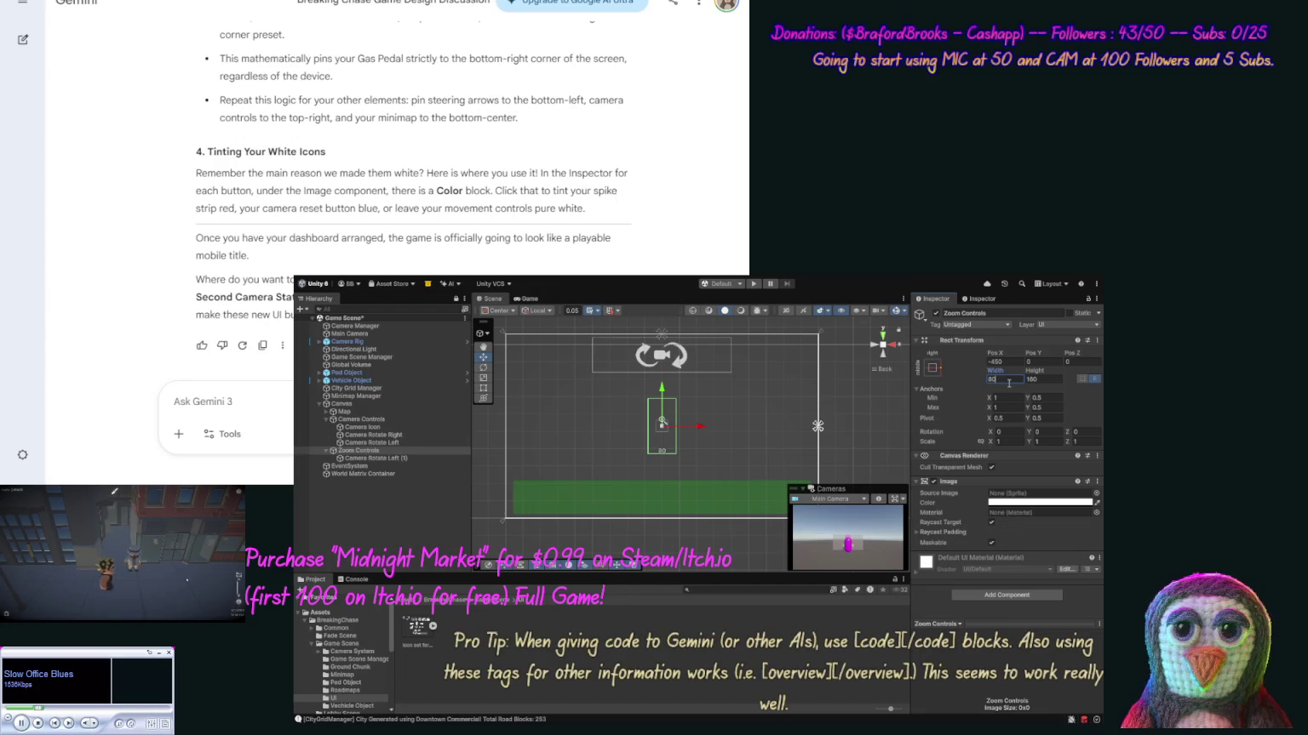
pyautogui.write('60')
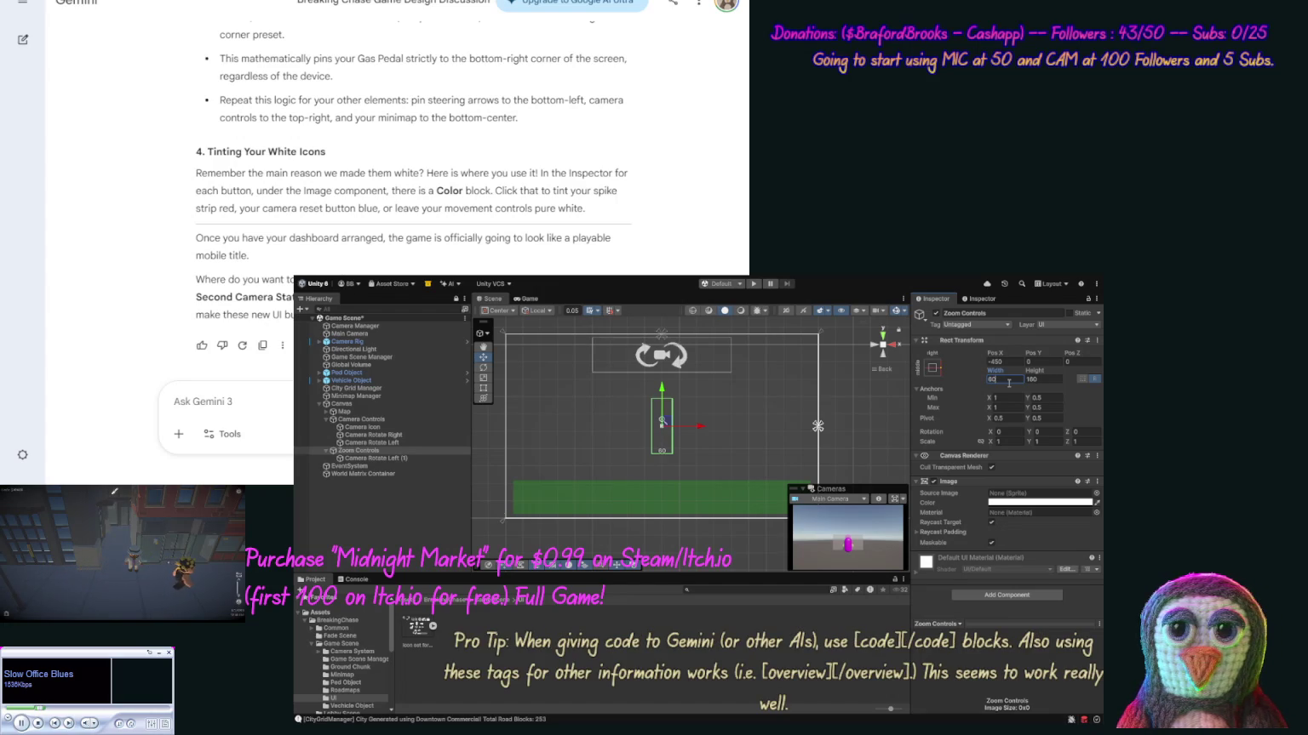
pyautogui.click(398, 458)
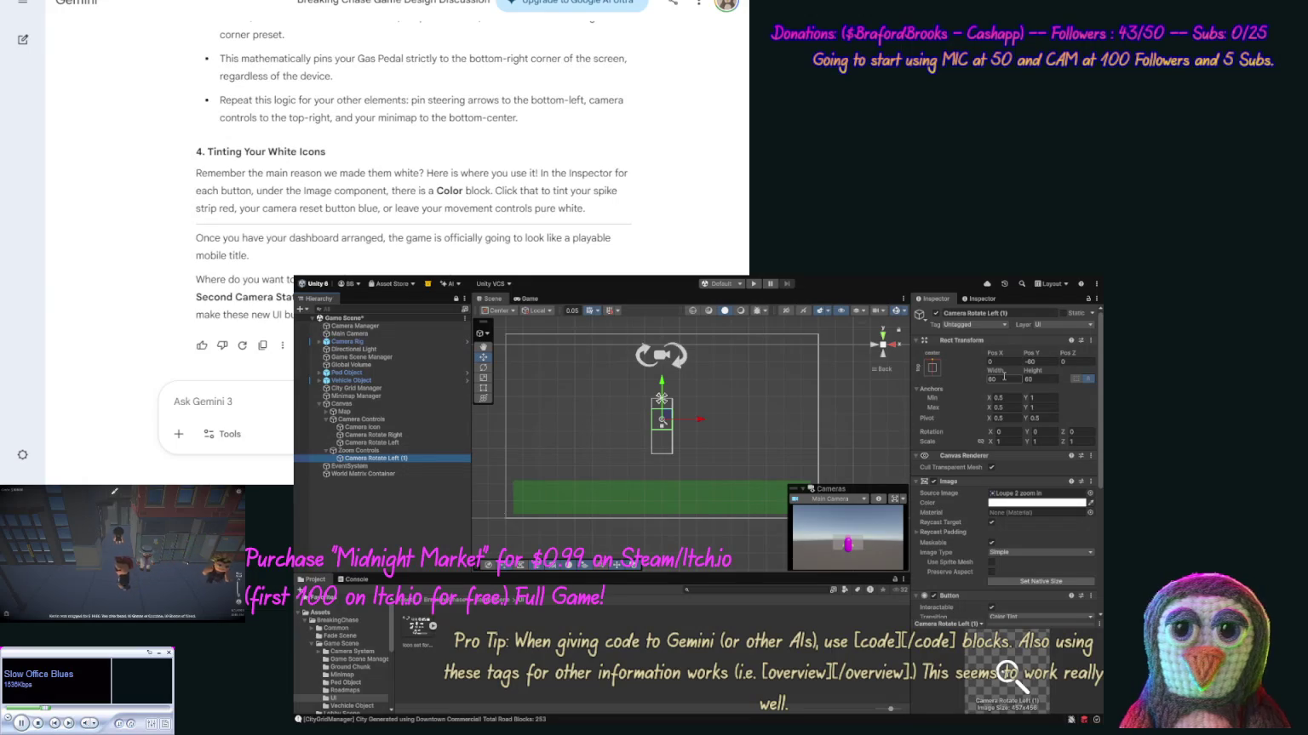
pyautogui.click(1032, 362)
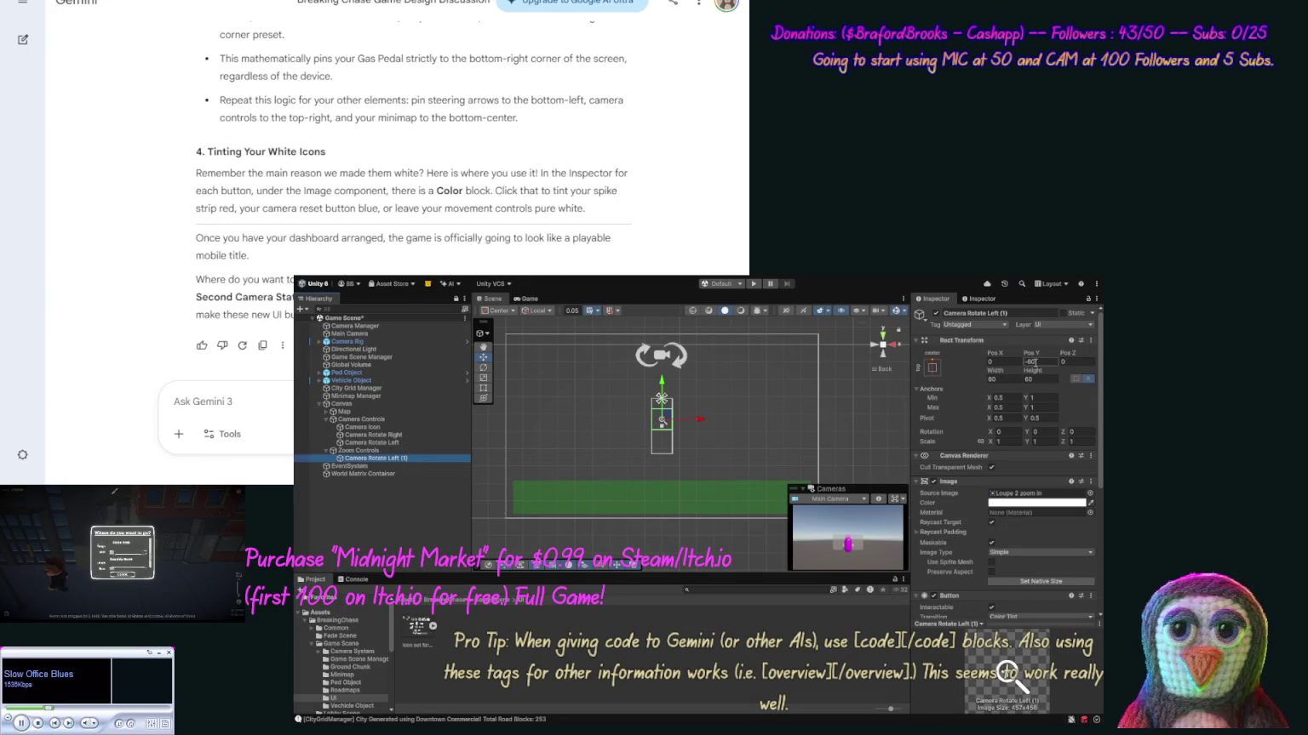
pyautogui.click(1037, 362)
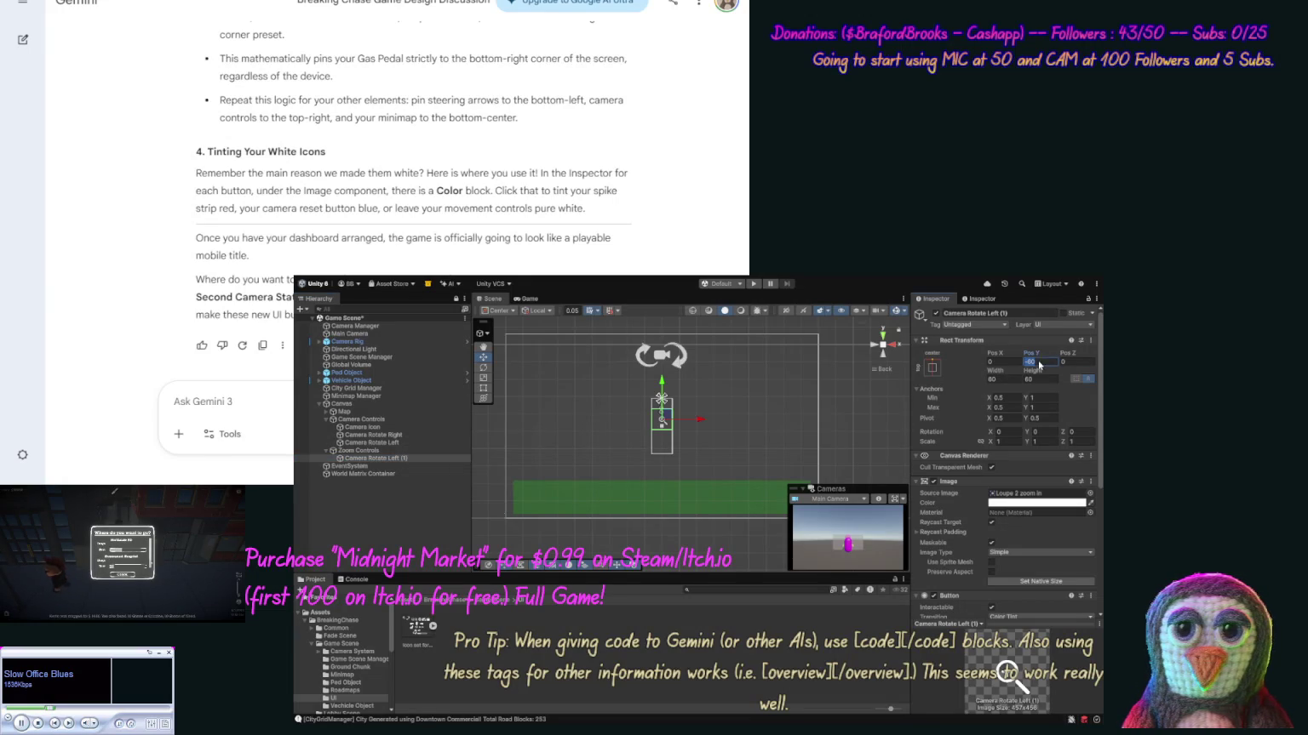
pyautogui.write('-4')
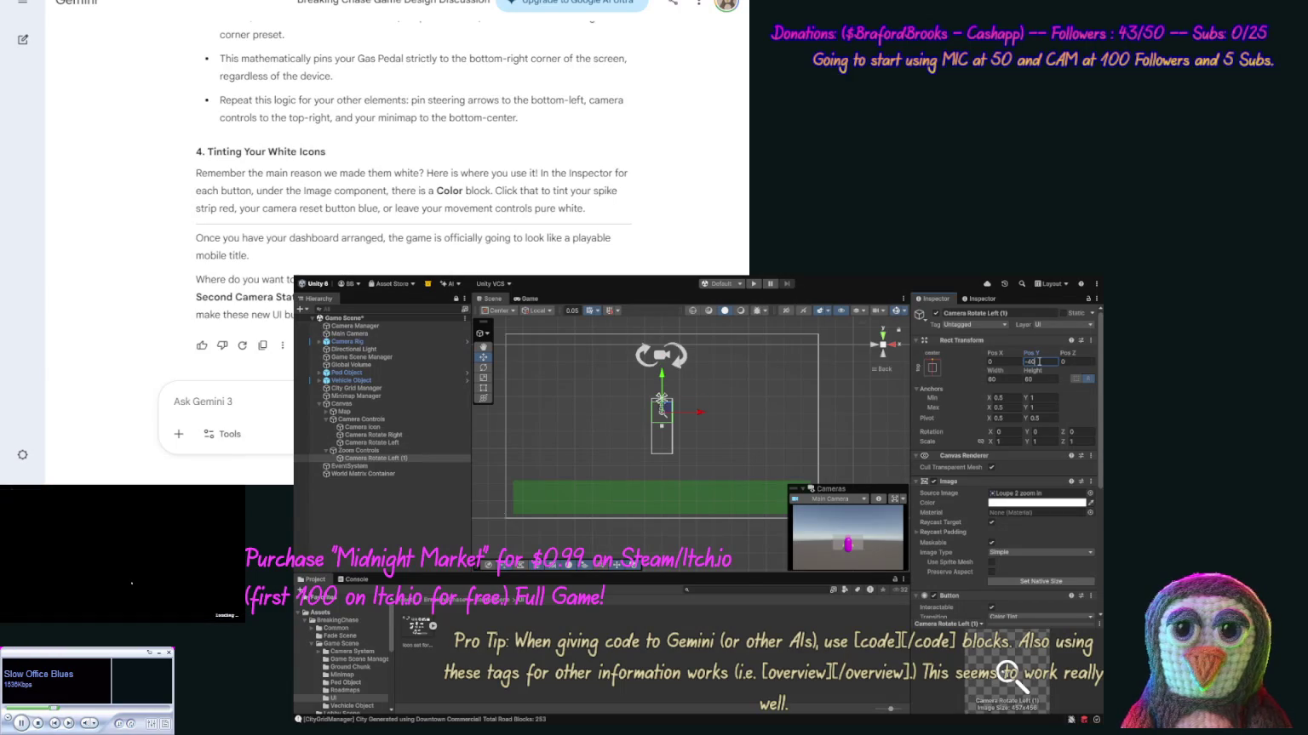
# Start renaming the copied button to 'Camera Zoom In'.
pyautogui.click(383, 461)
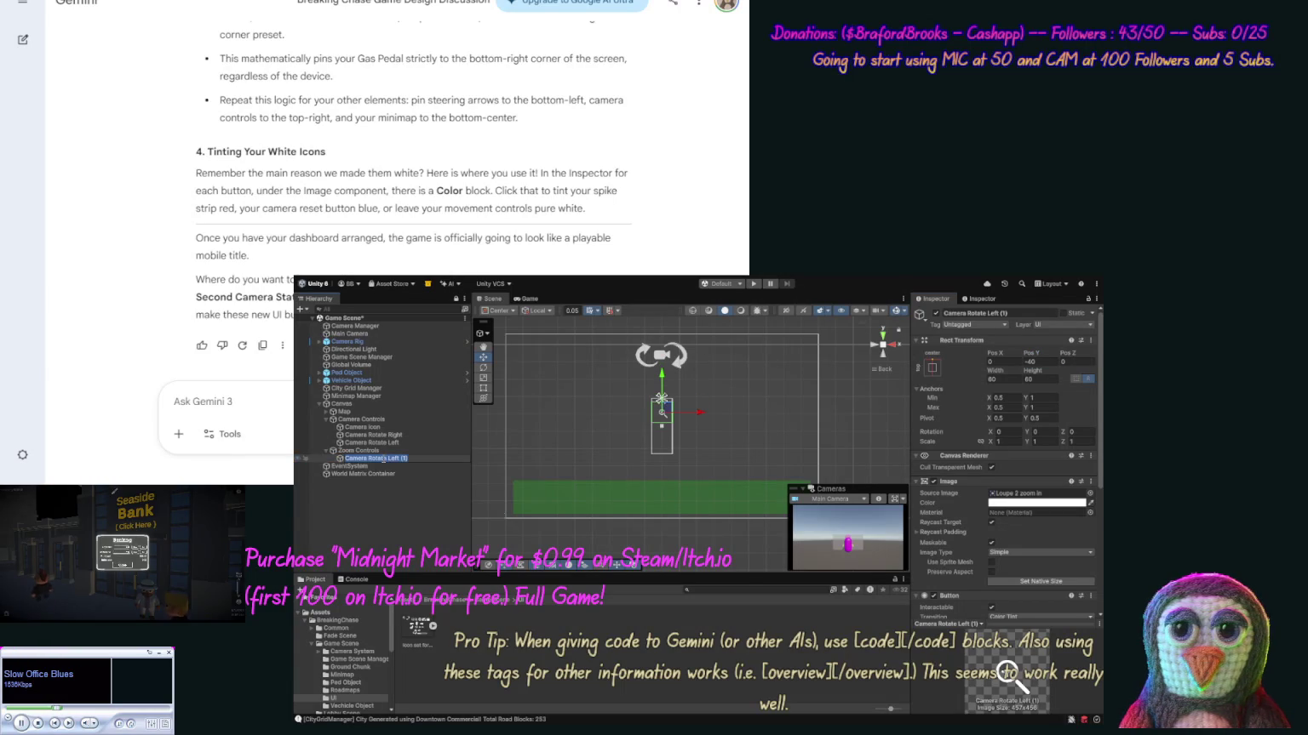
pyautogui.press('Escape')
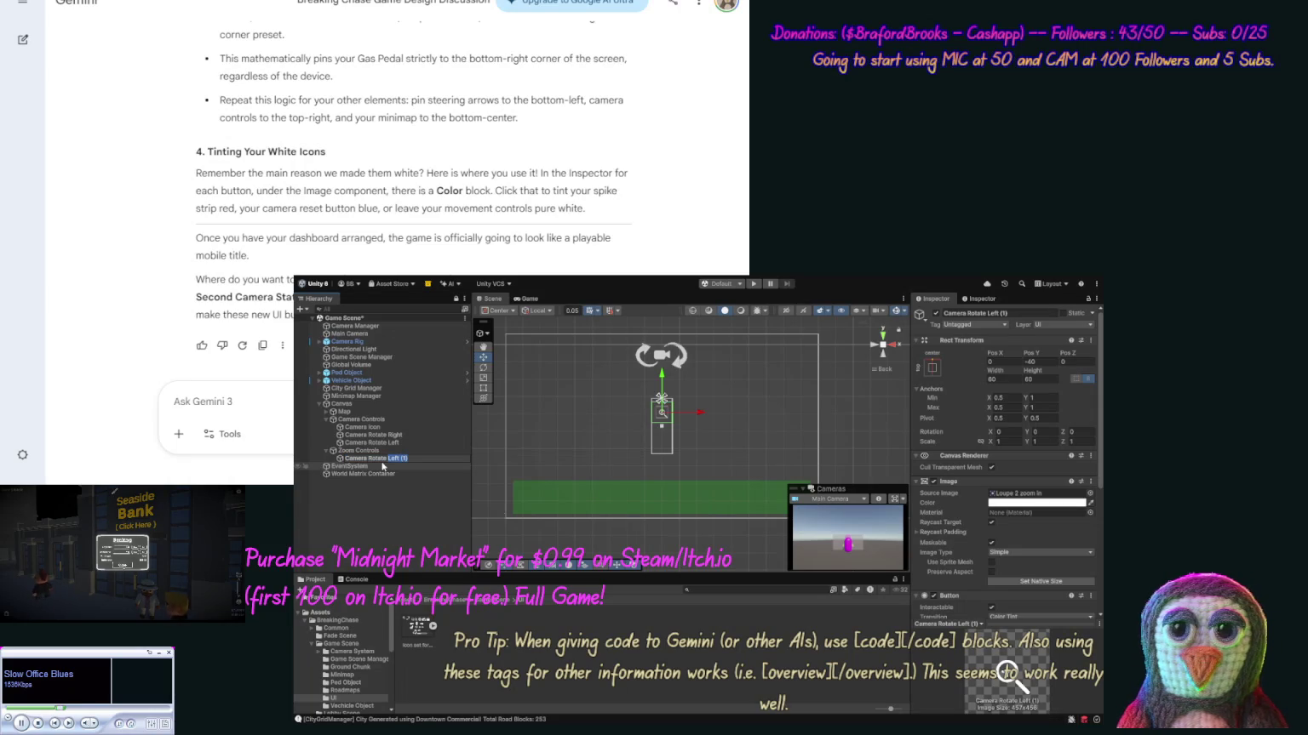
pyautogui.hotkey('ctrl', 'shift', 'Left')
pyautogui.write('Zoom')
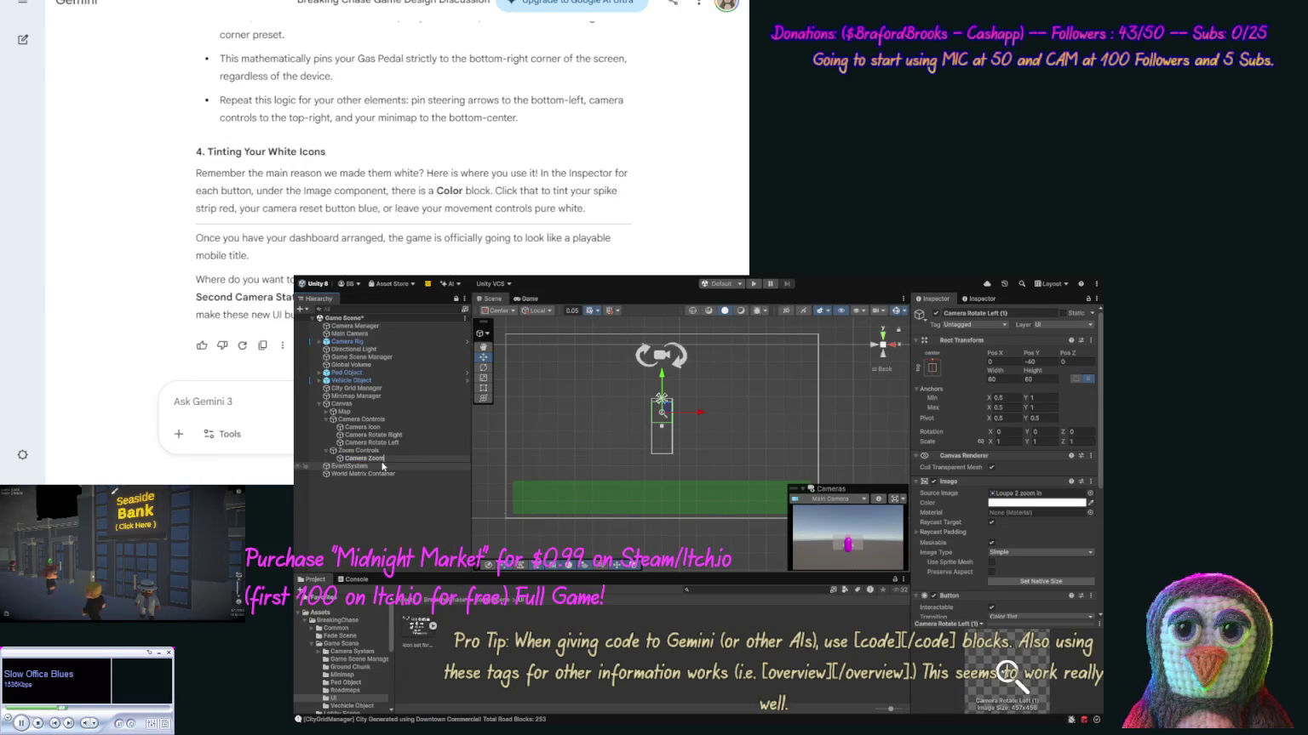
pyautogui.write(' O')
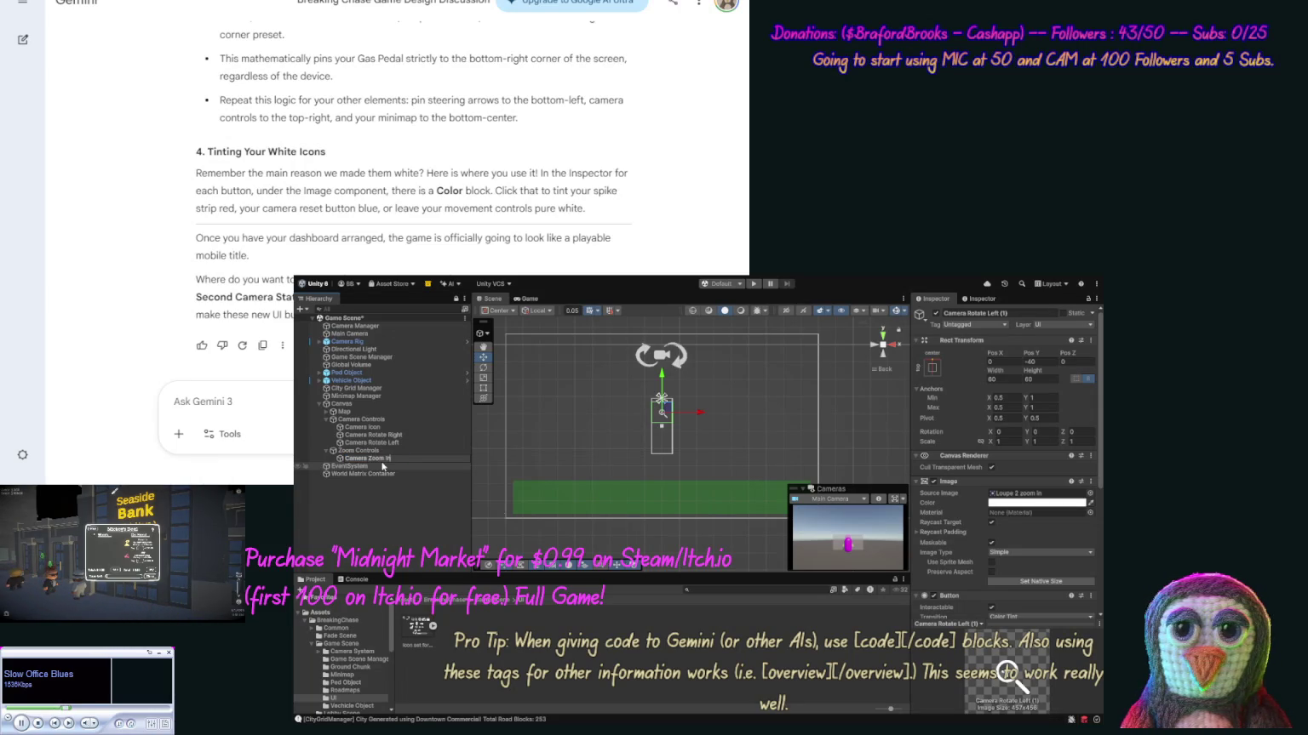
# Confirm the name Camera Zoom In, then duplicate it and rename the copy 'Camera Zoom Out'.
pyautogui.press('Return')
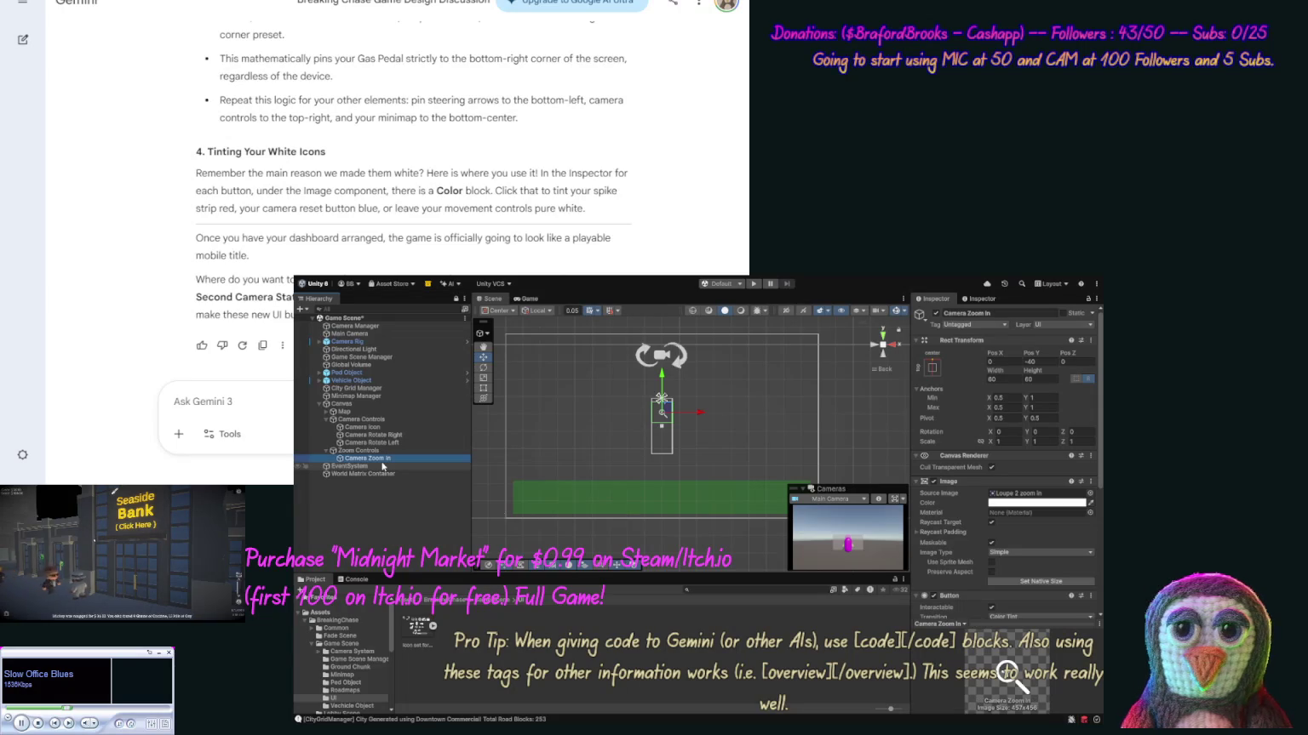
pyautogui.hotkey('ctrl', 'd')
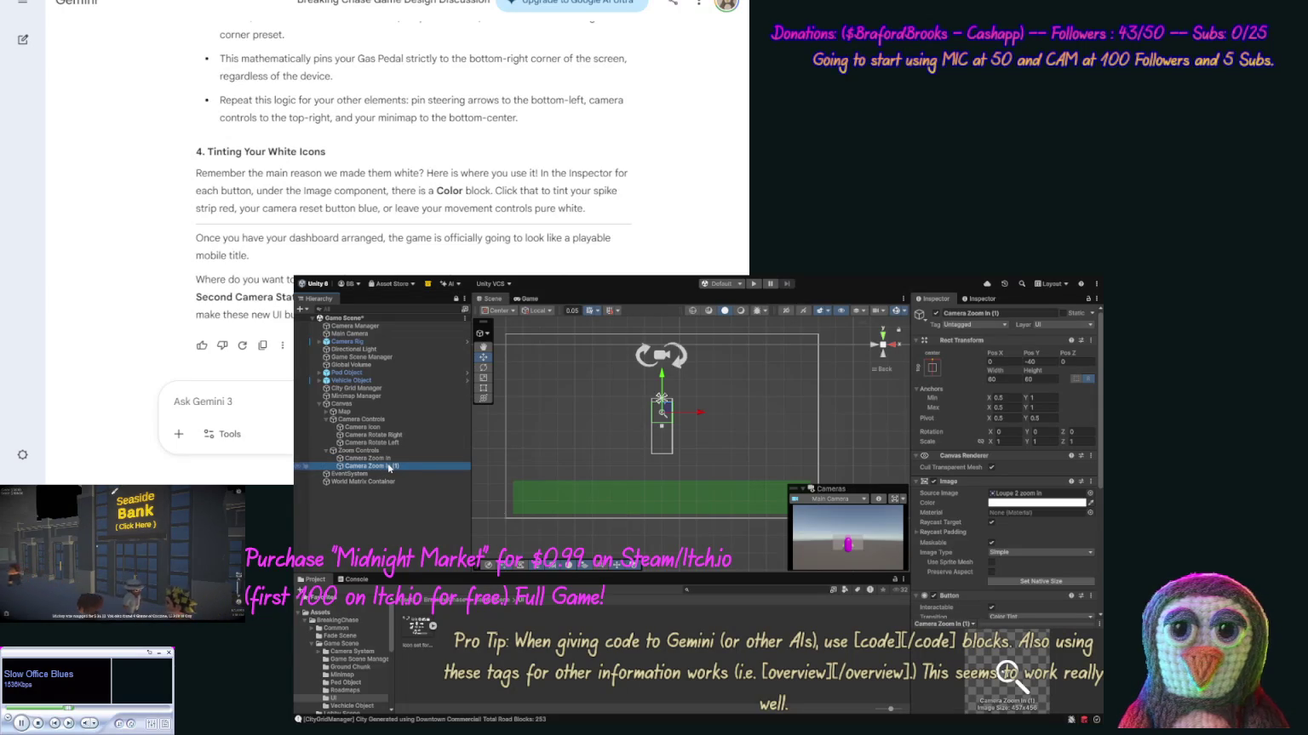
pyautogui.click(389, 467)
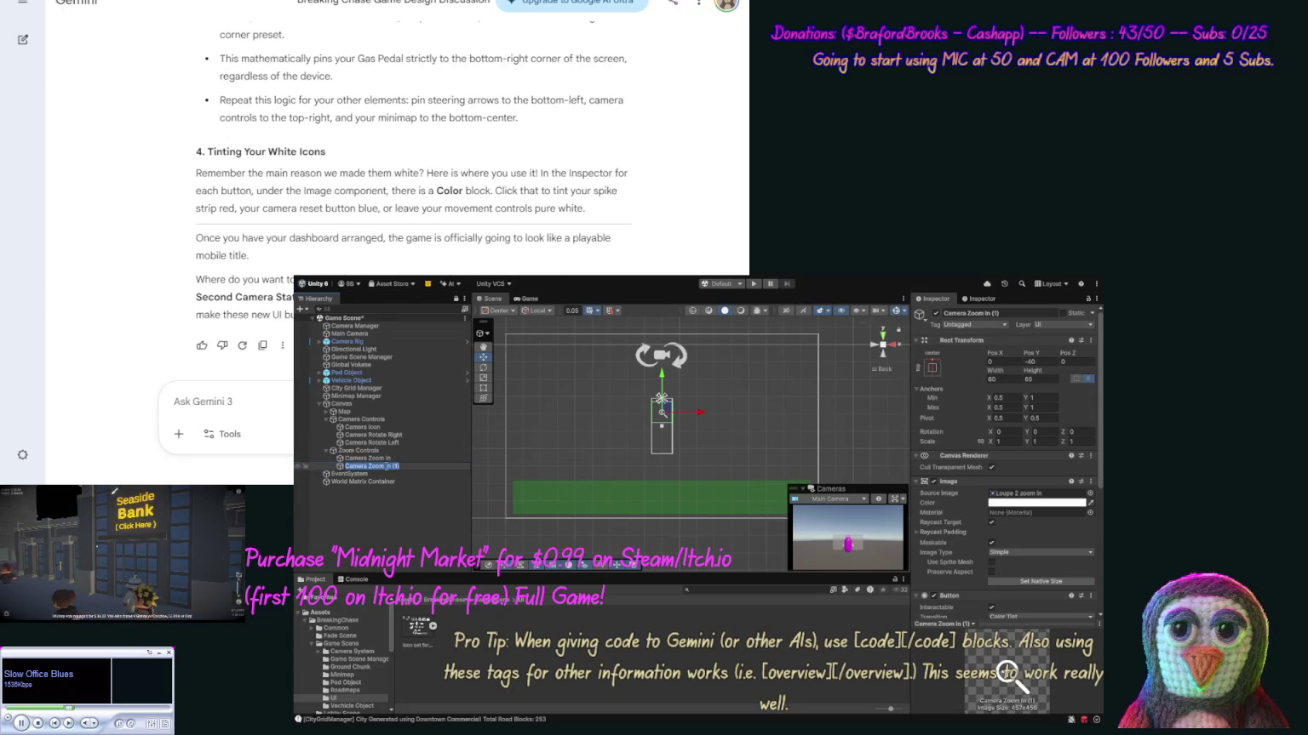
pyautogui.doubleClick(388, 466)
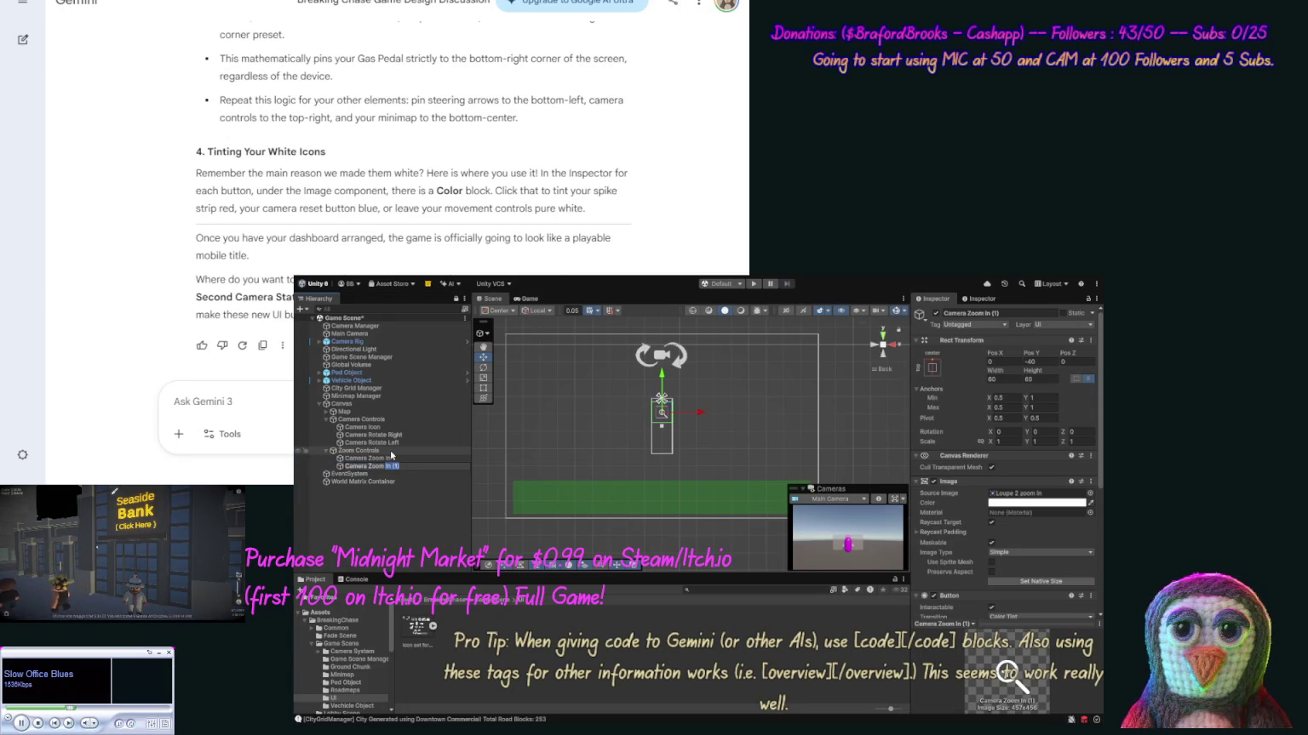
pyautogui.write('ut')
pyautogui.press('Return')
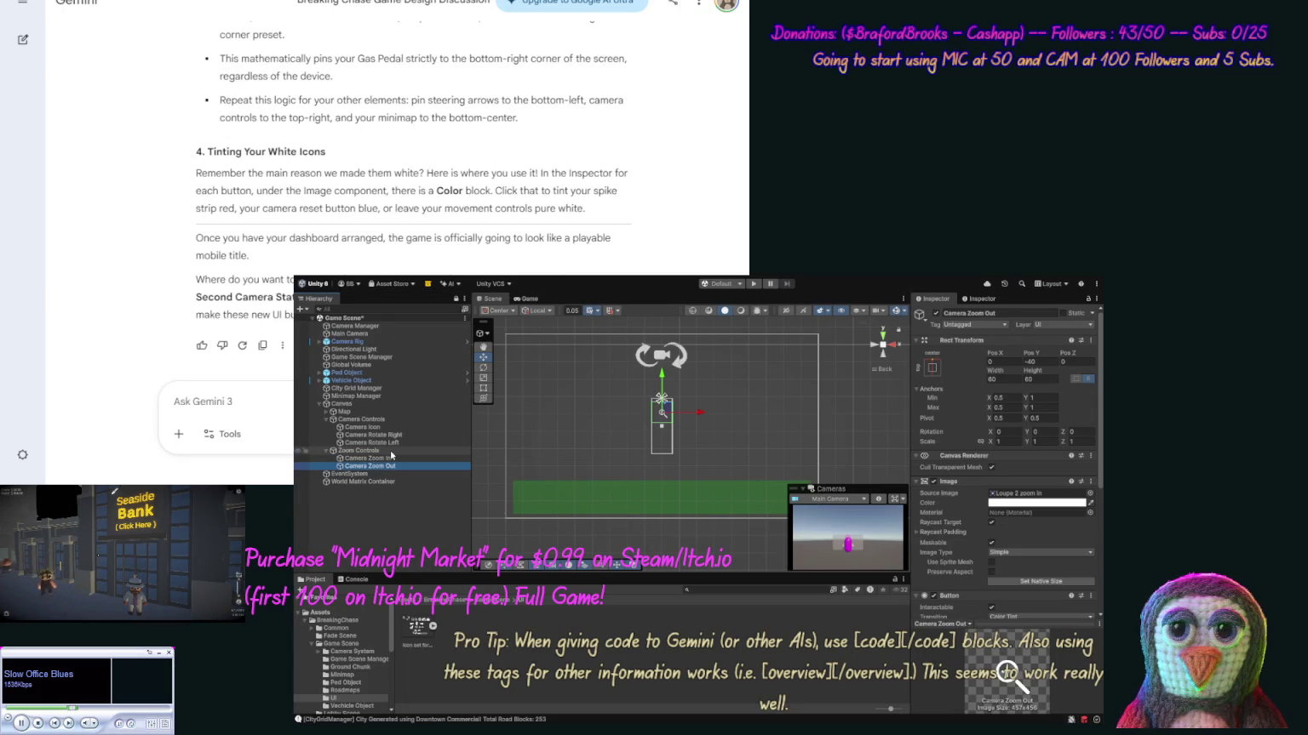
# Anchor Camera Zoom Out to bottom-centre at Pos Y 40.
pyautogui.click(936, 371)
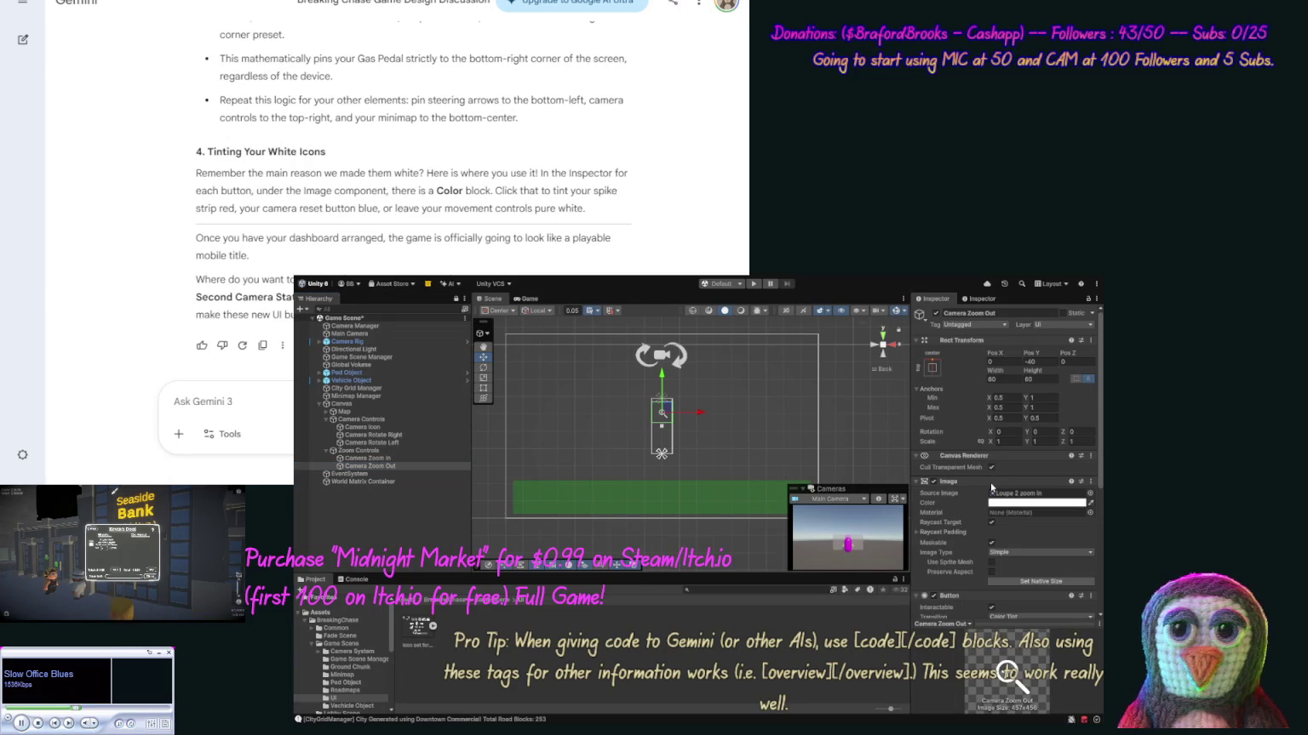
pyautogui.click(1040, 361)
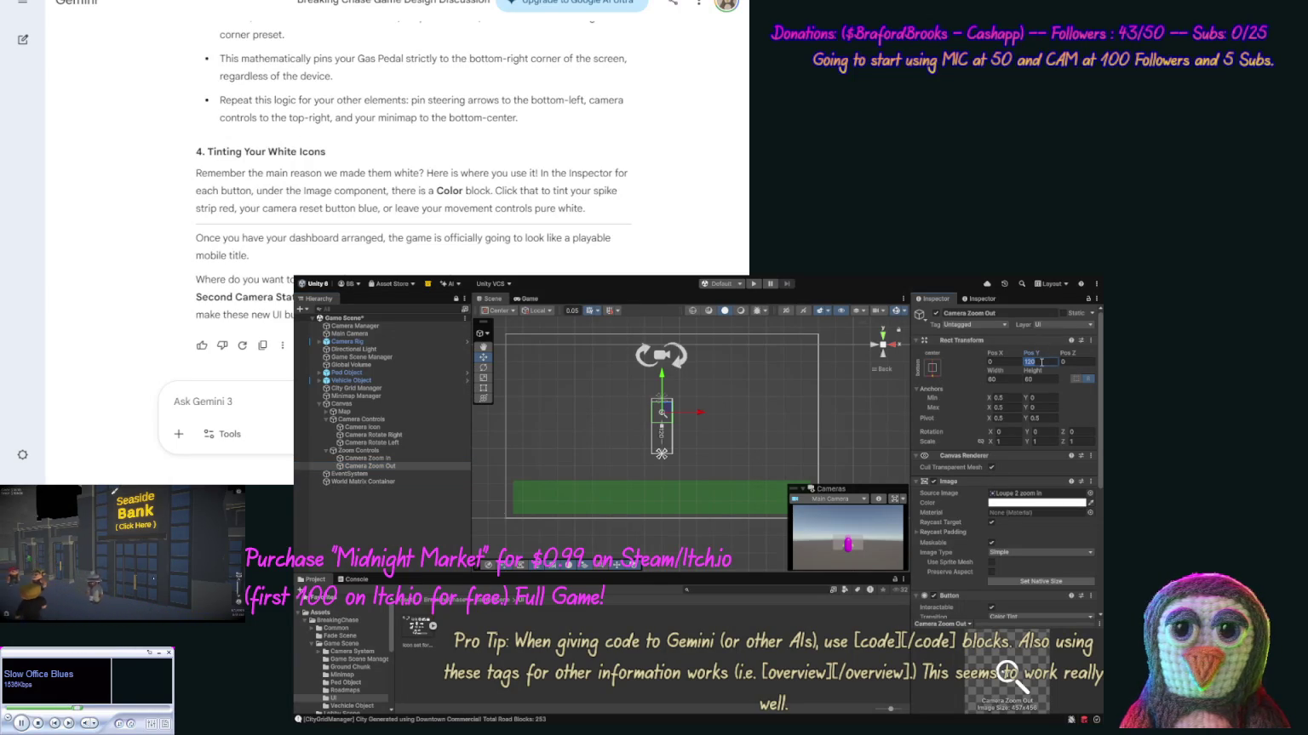
pyautogui.write('40')
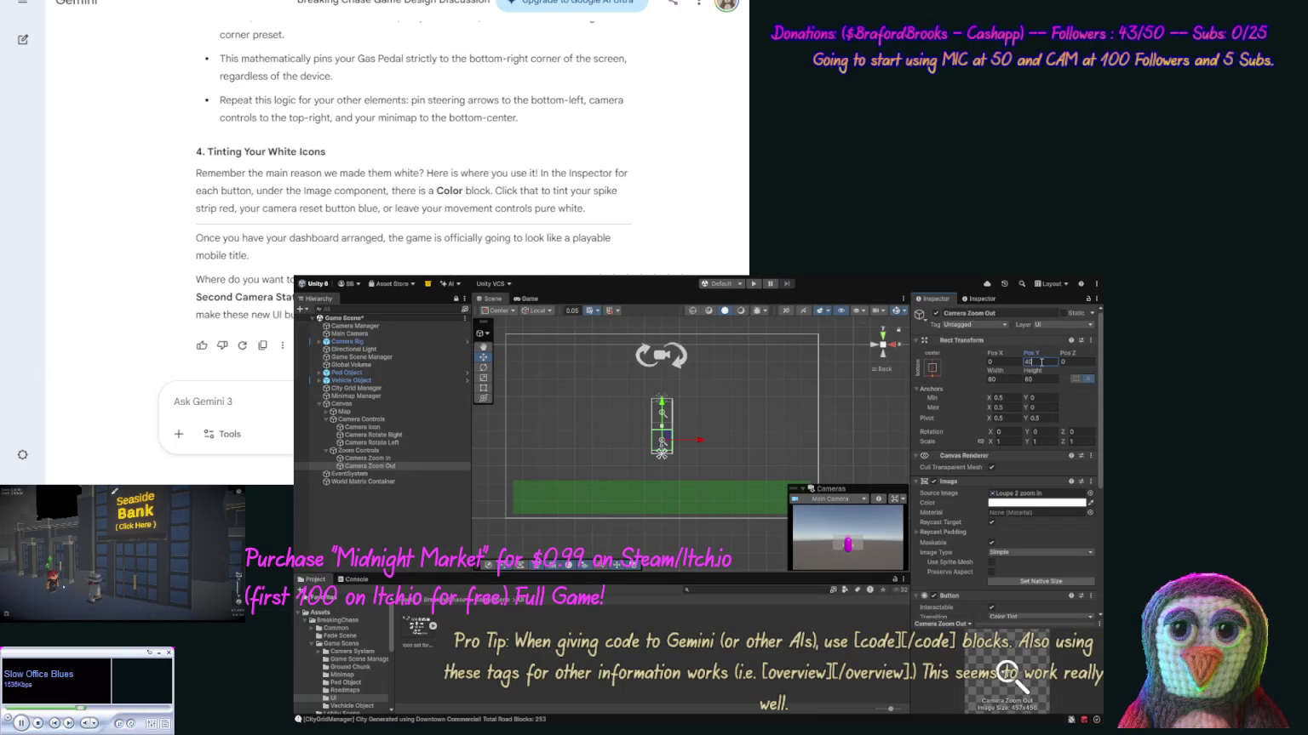
pyautogui.press('Return')
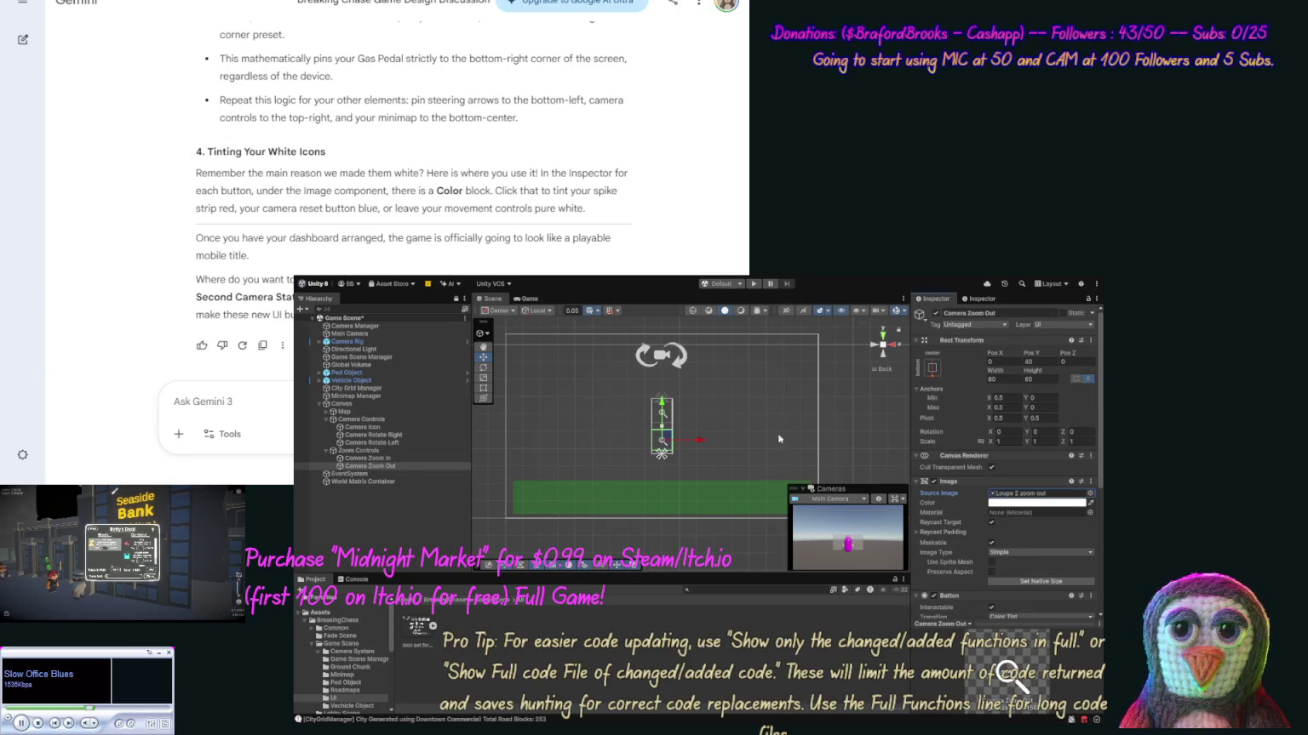
pyautogui.click(400, 452)
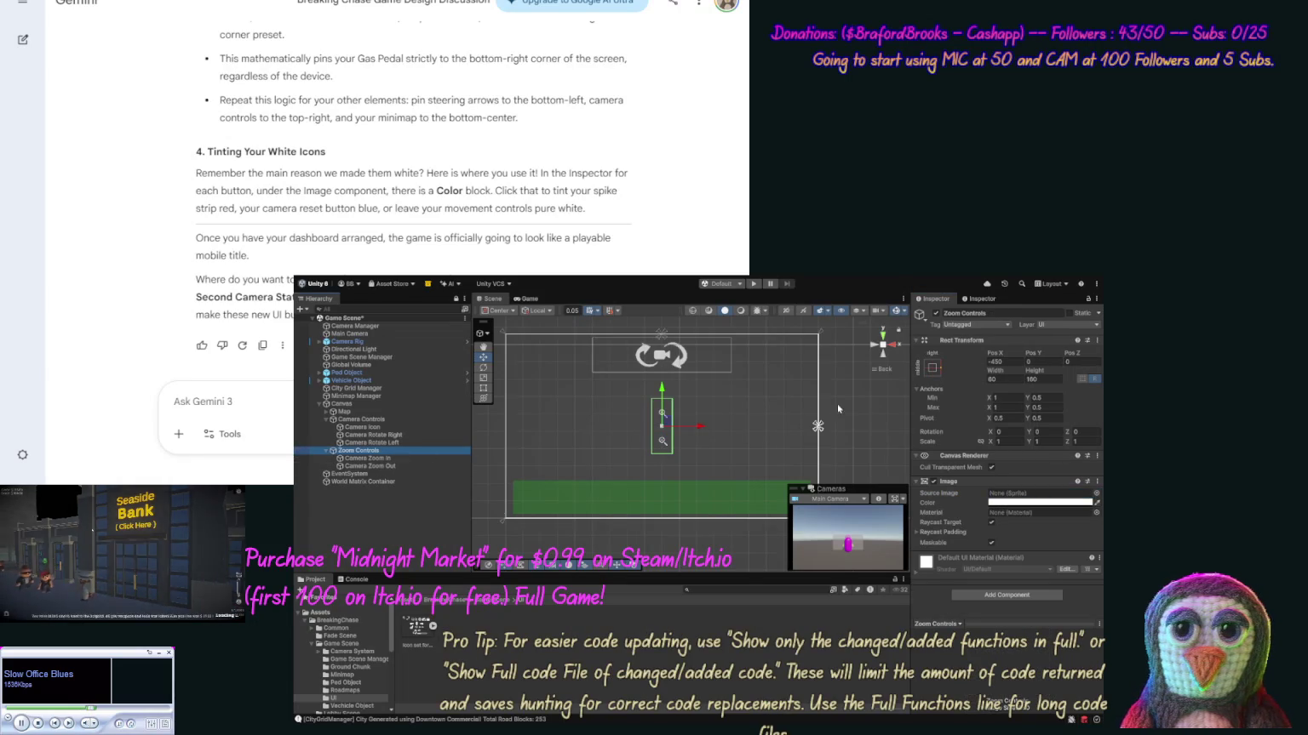
# Move the Zoom Controls panel over to the right edge of the screen.
pyautogui.moveTo(671, 441); pyautogui.dragTo(833, 440)
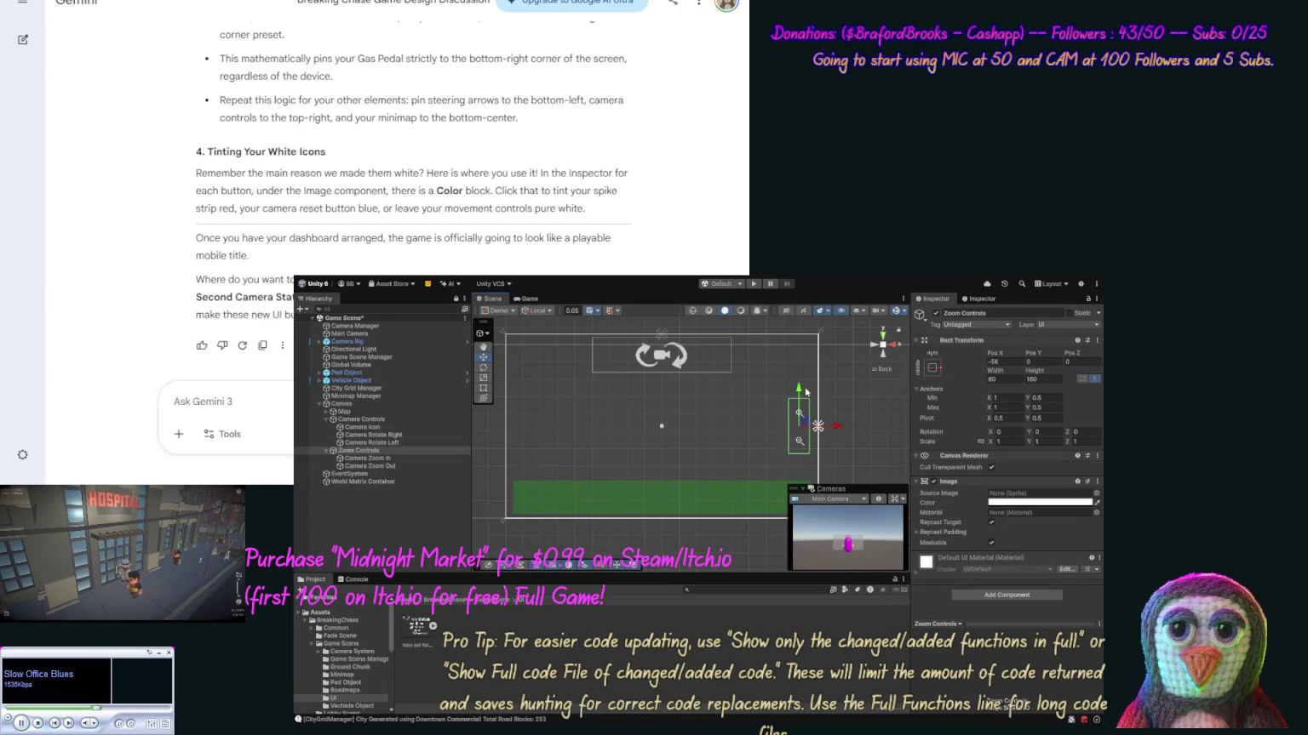
pyautogui.moveTo(836, 428); pyautogui.dragTo(840, 428)
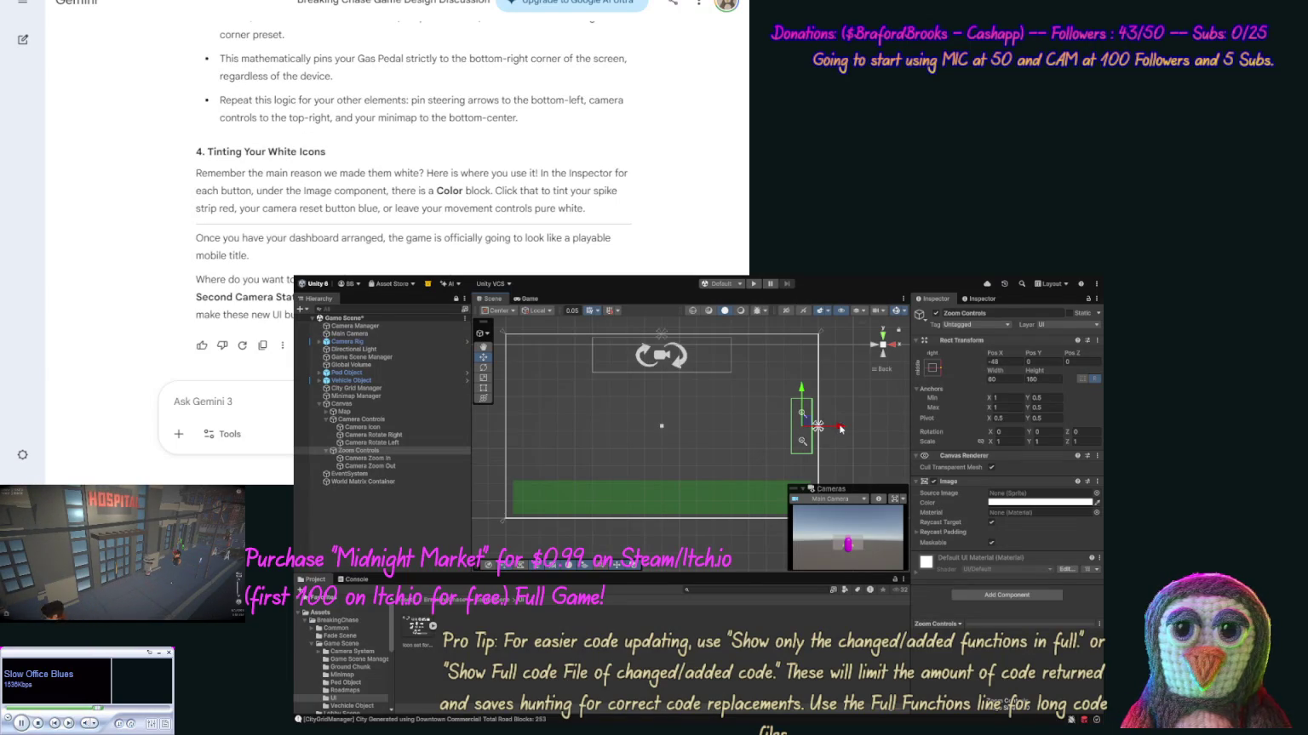
pyautogui.click(830, 407)
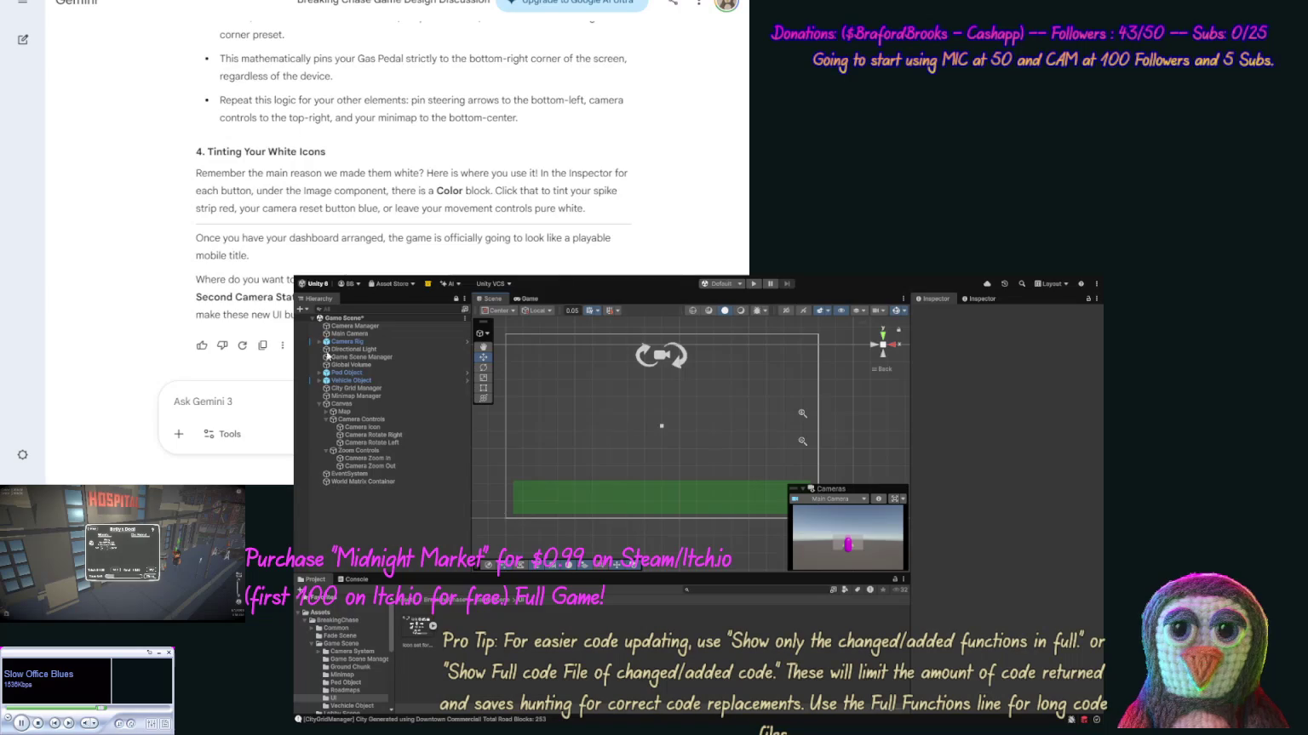
# Adjust the Camera Zoom In button's vertical scale, entering a value of 1.
pyautogui.click(377, 459)
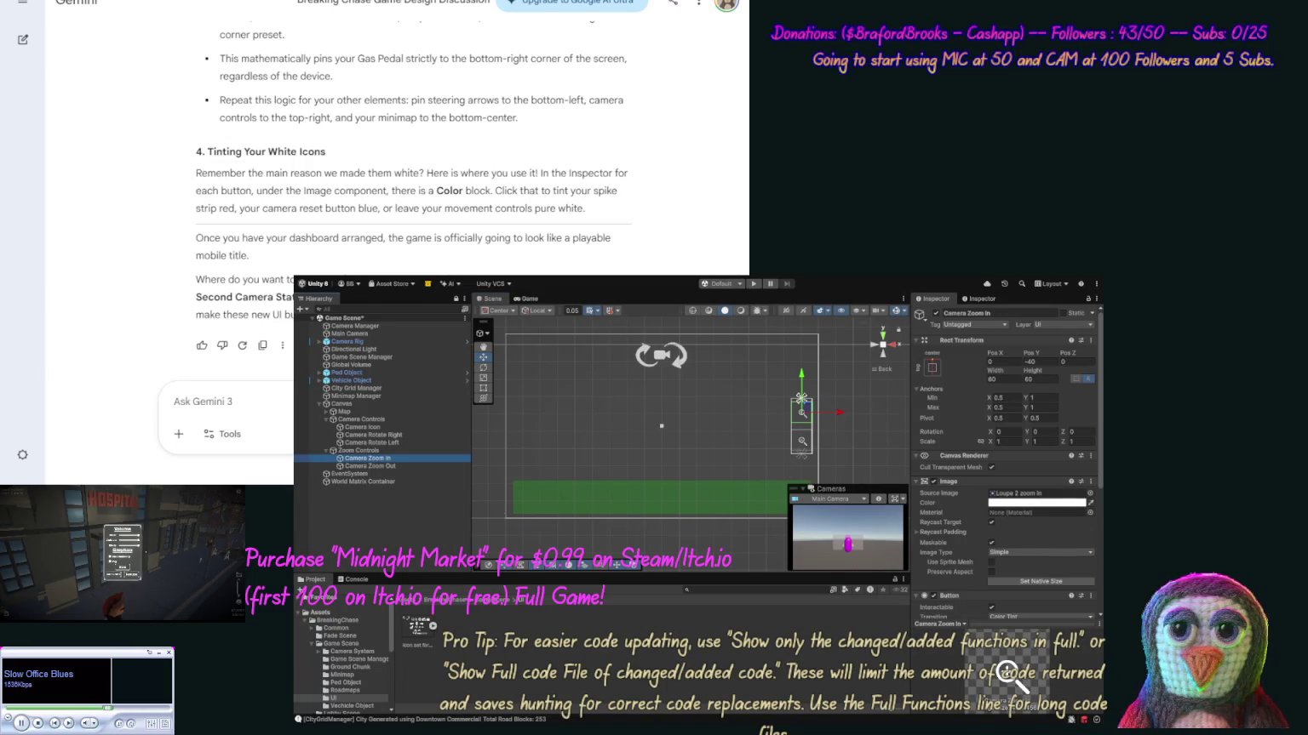
pyautogui.moveTo(1103, 417); pyautogui.dragTo(1103, 420)
pyautogui.moveTo(1028, 439)
pyautogui.mouseDown()
pyautogui.moveTo(1045, 439)
pyautogui.moveTo(1032, 440)
pyautogui.mouseUp()
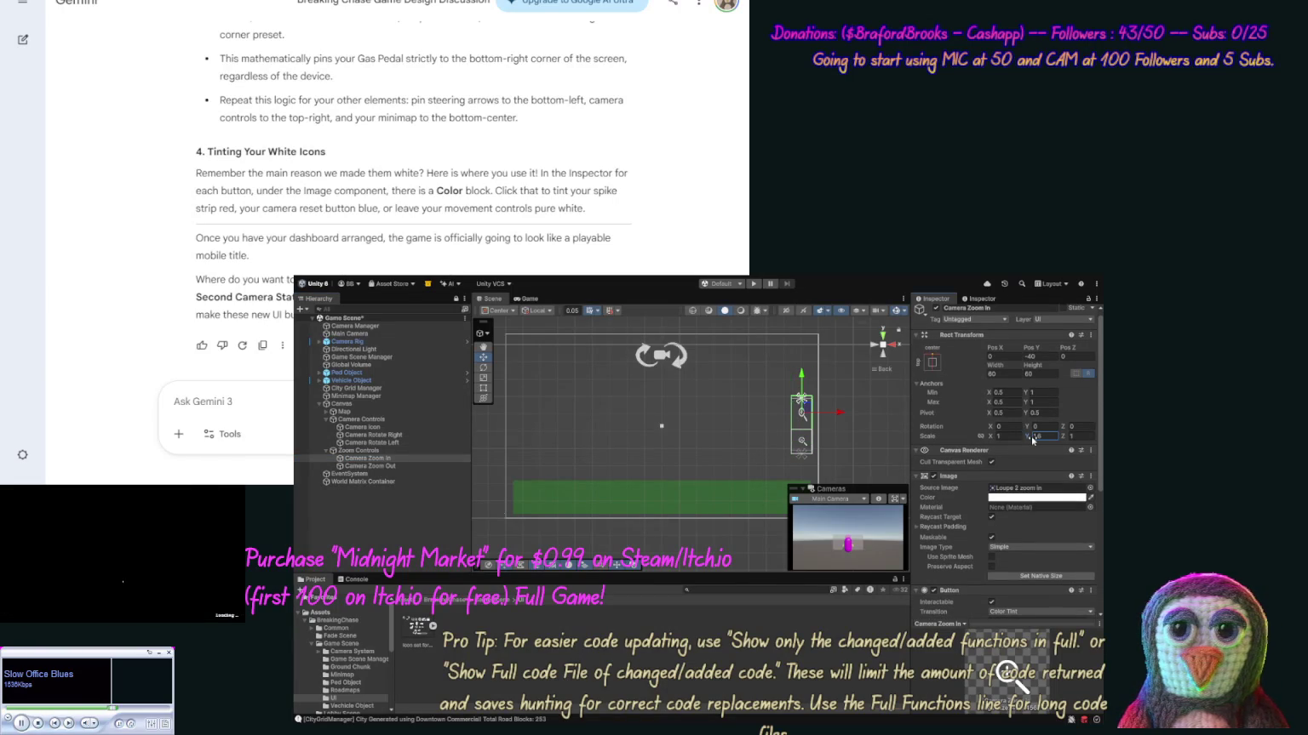
pyautogui.write('1')
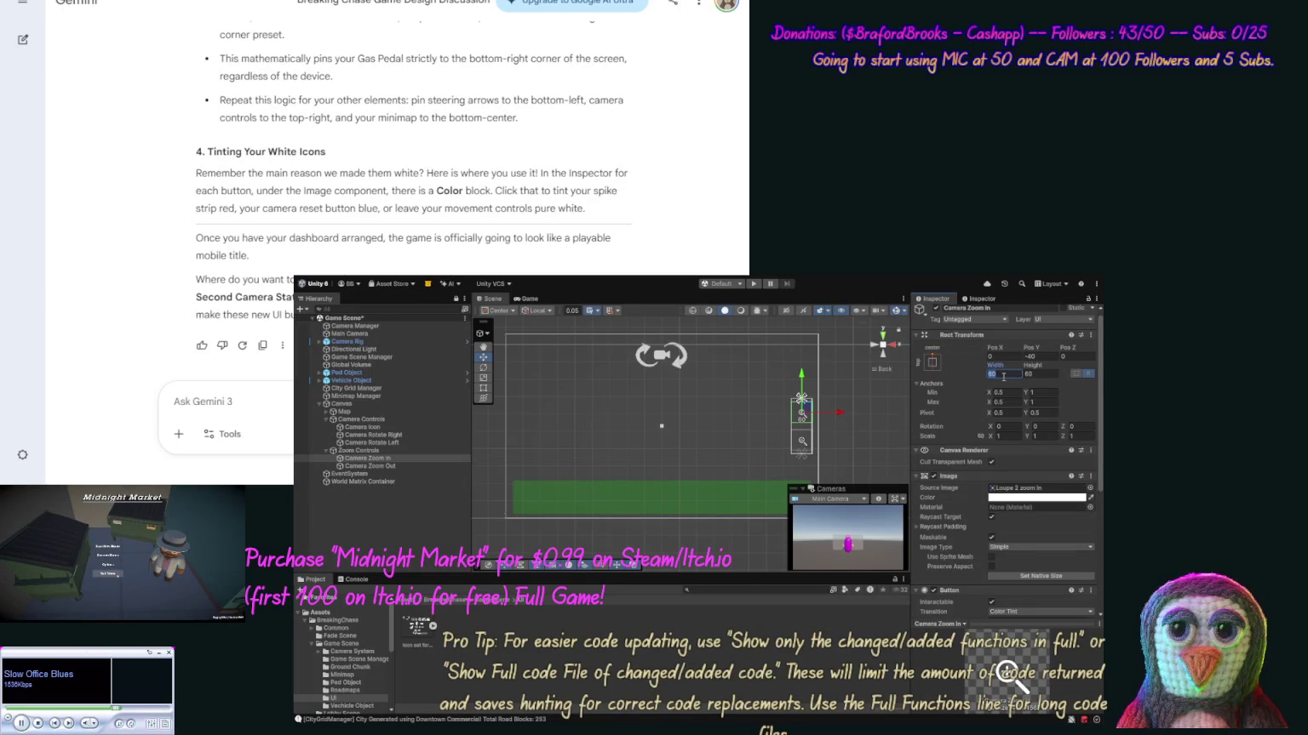
# Reset Camera Zoom In's Z scale to 1 and try a 120 × 120 size.
pyautogui.click(1036, 377)
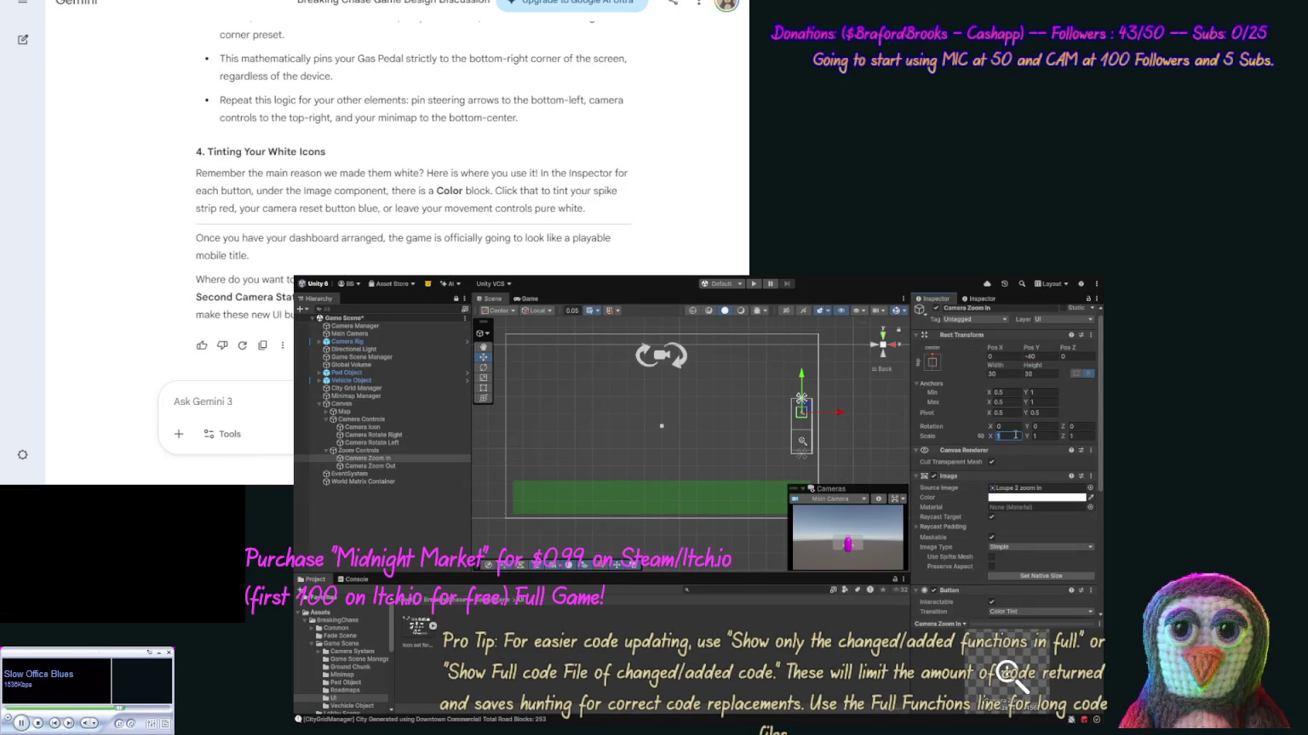
pyautogui.write('2')
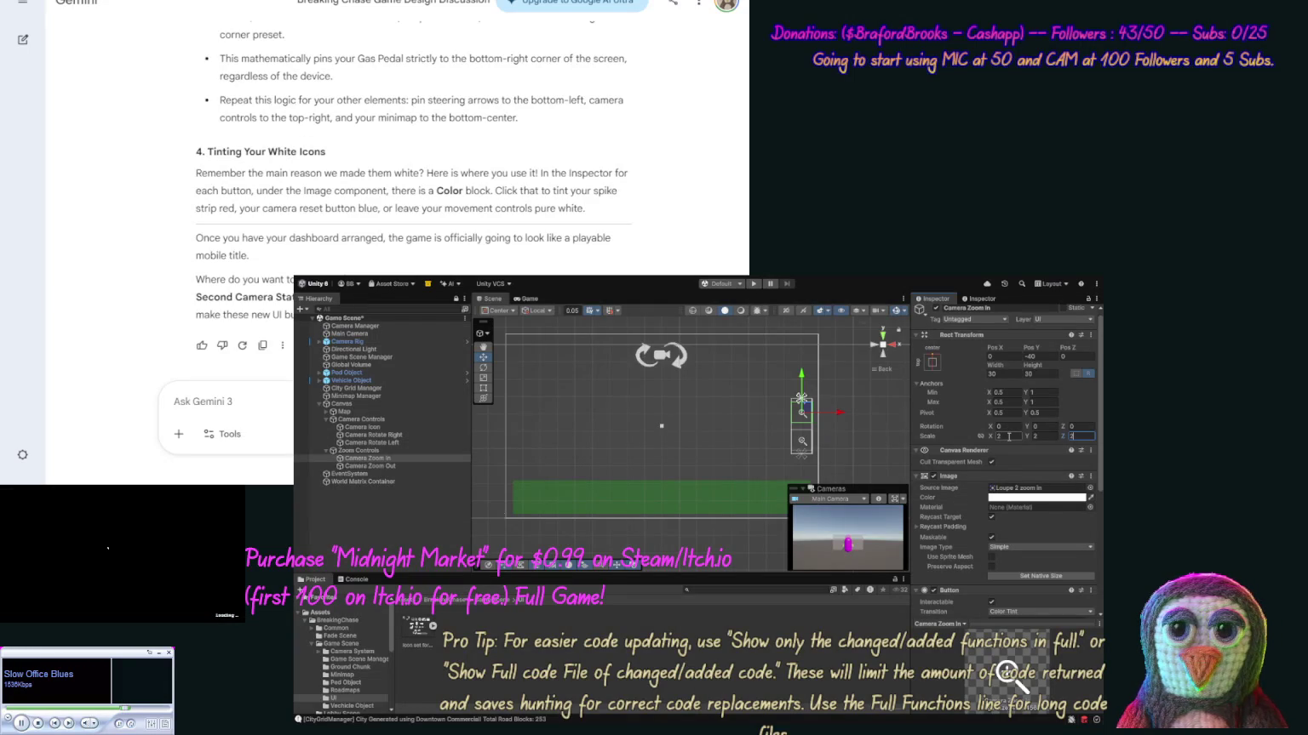
pyautogui.click(1074, 438)
pyautogui.write('1')
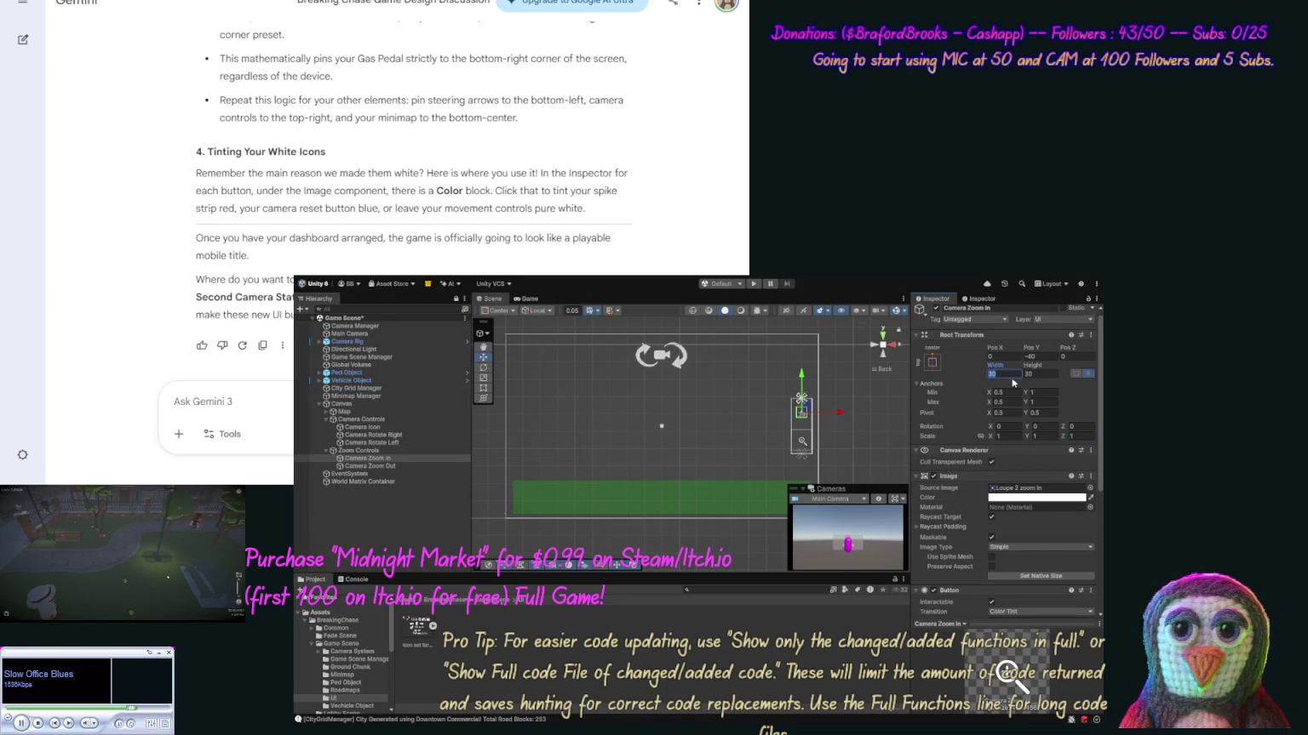
pyautogui.click(1040, 377)
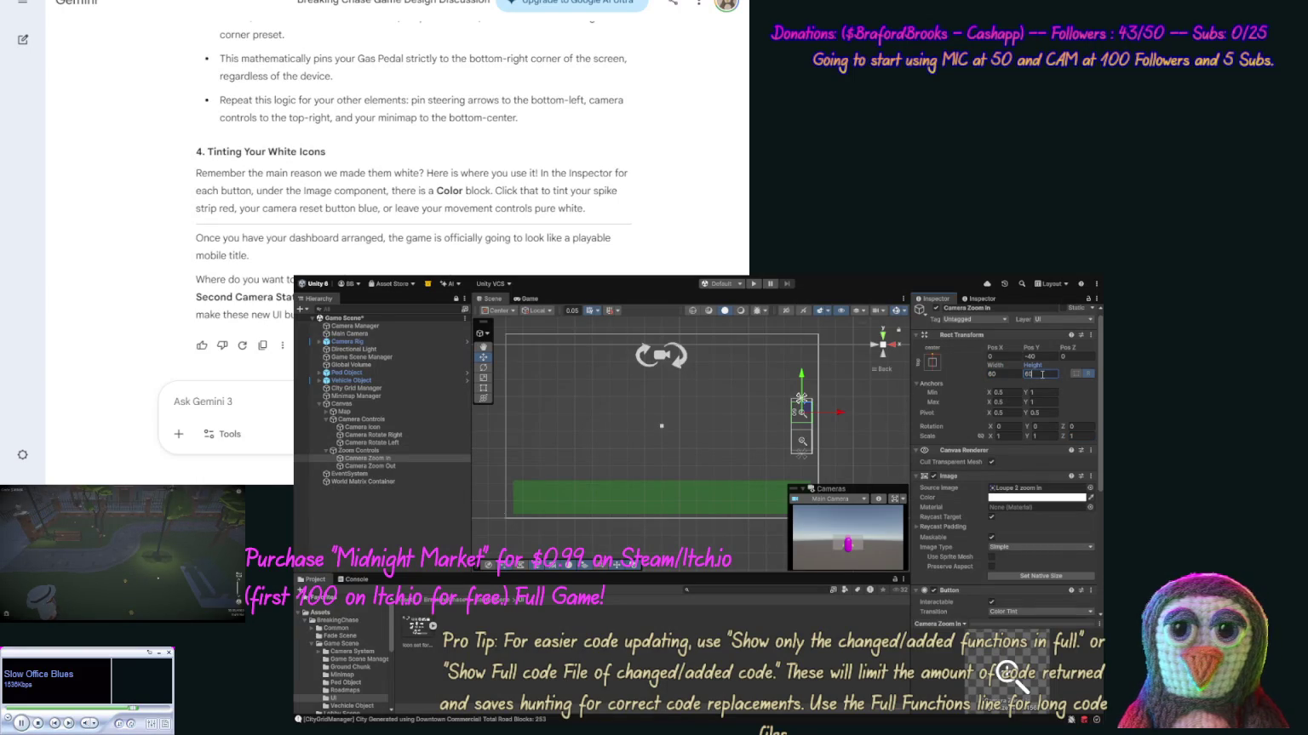
pyautogui.click(992, 375)
pyautogui.write('120')
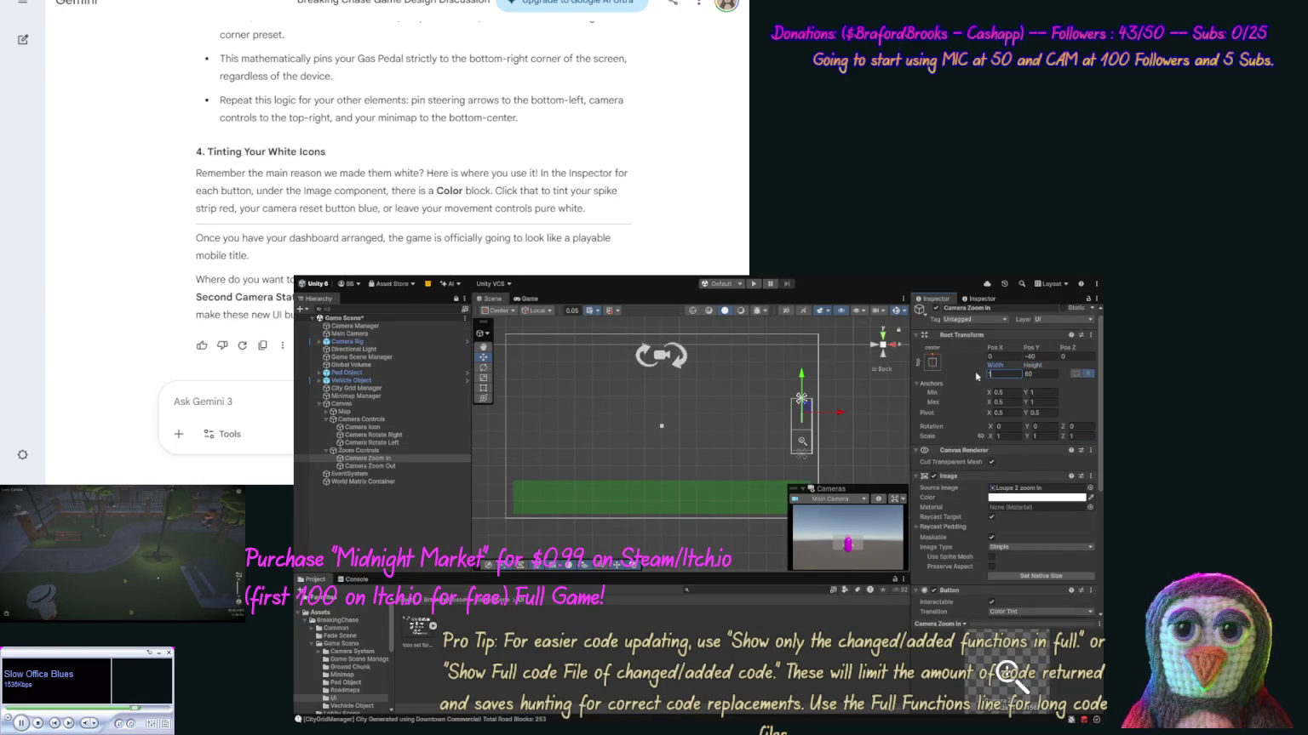
pyautogui.press('Tab')
pyautogui.write('120')
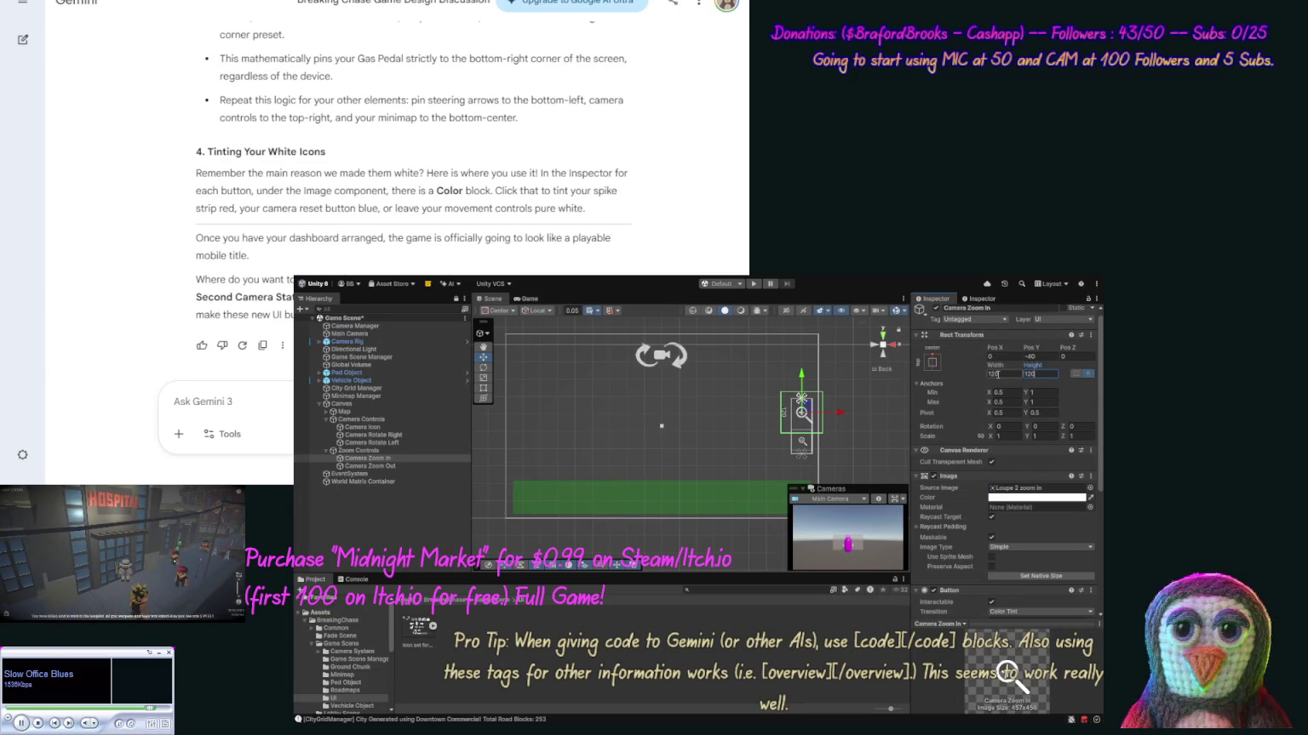
# Shrink Camera Zoom In back down to a width of 80.
pyautogui.click(998, 374)
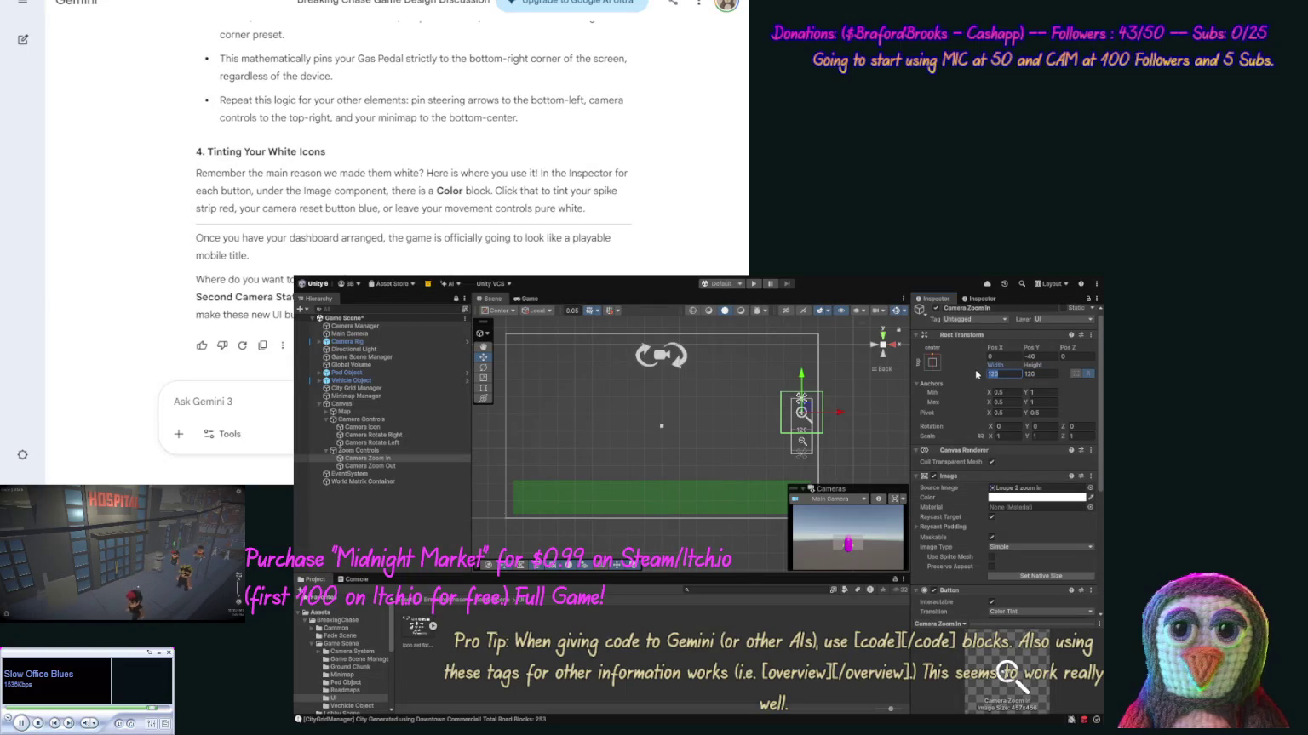
pyautogui.write('80')
pyautogui.press('Tab')
pyautogui.write('8')
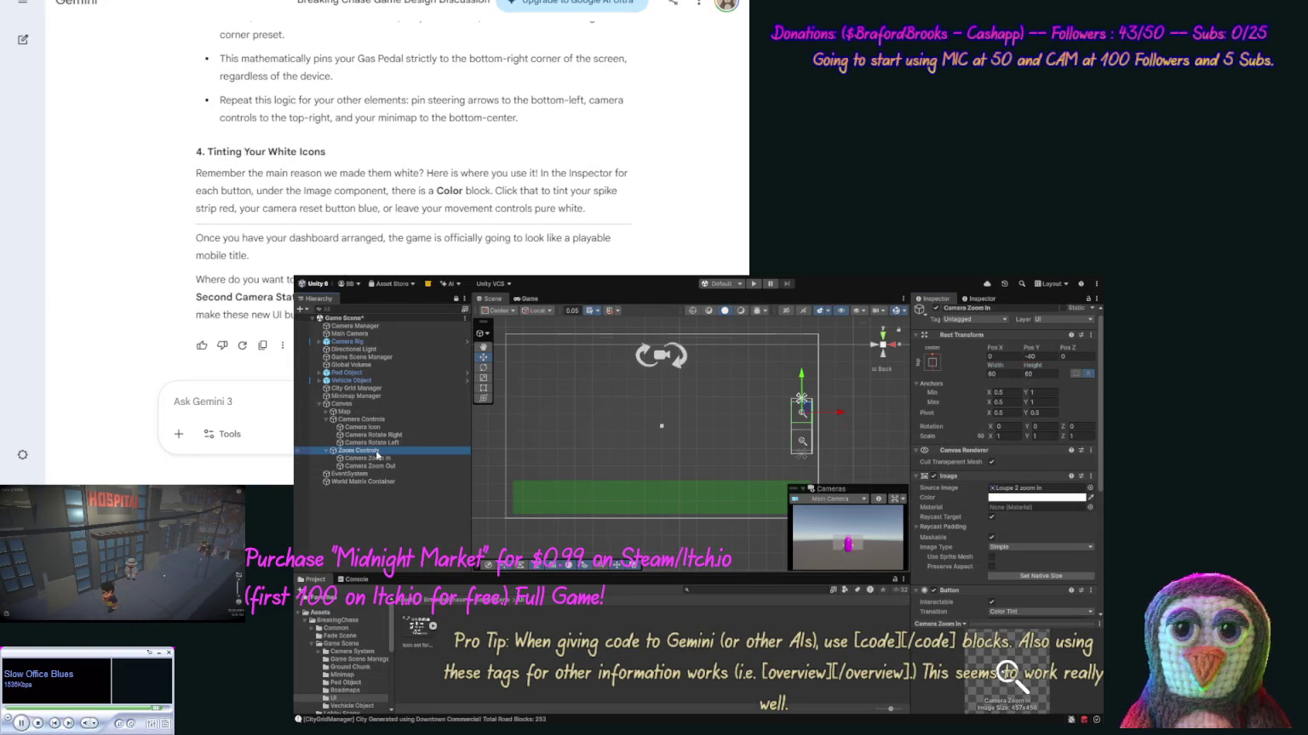
pyautogui.click(366, 450)
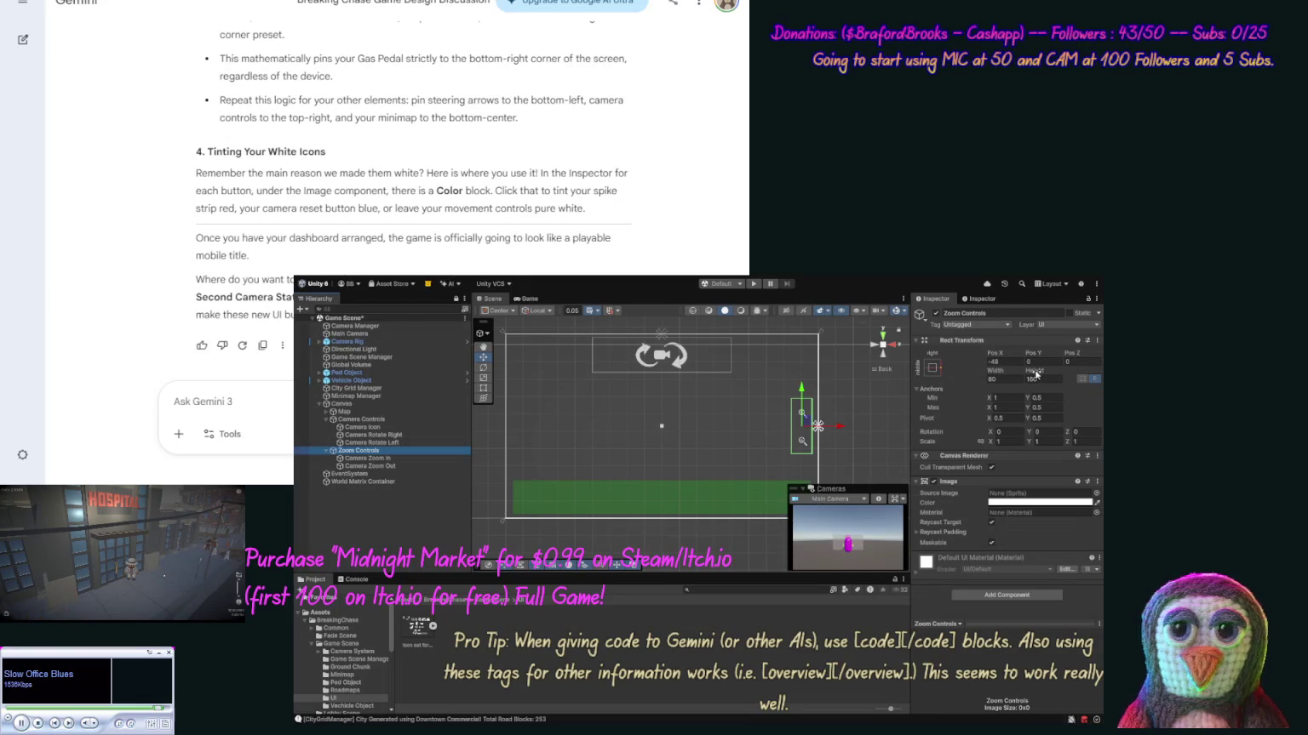
# Set the Zoom Controls panel height to 140.
pyautogui.click(1039, 378)
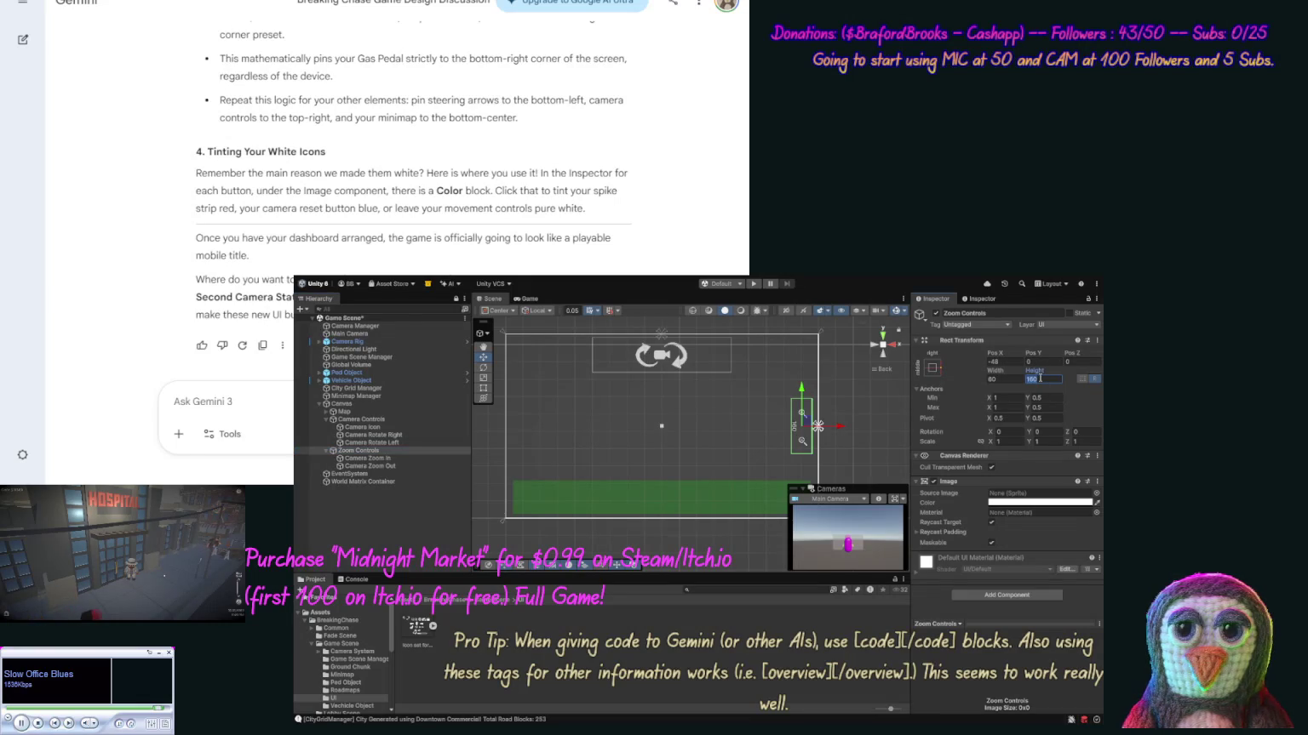
pyautogui.write('140')
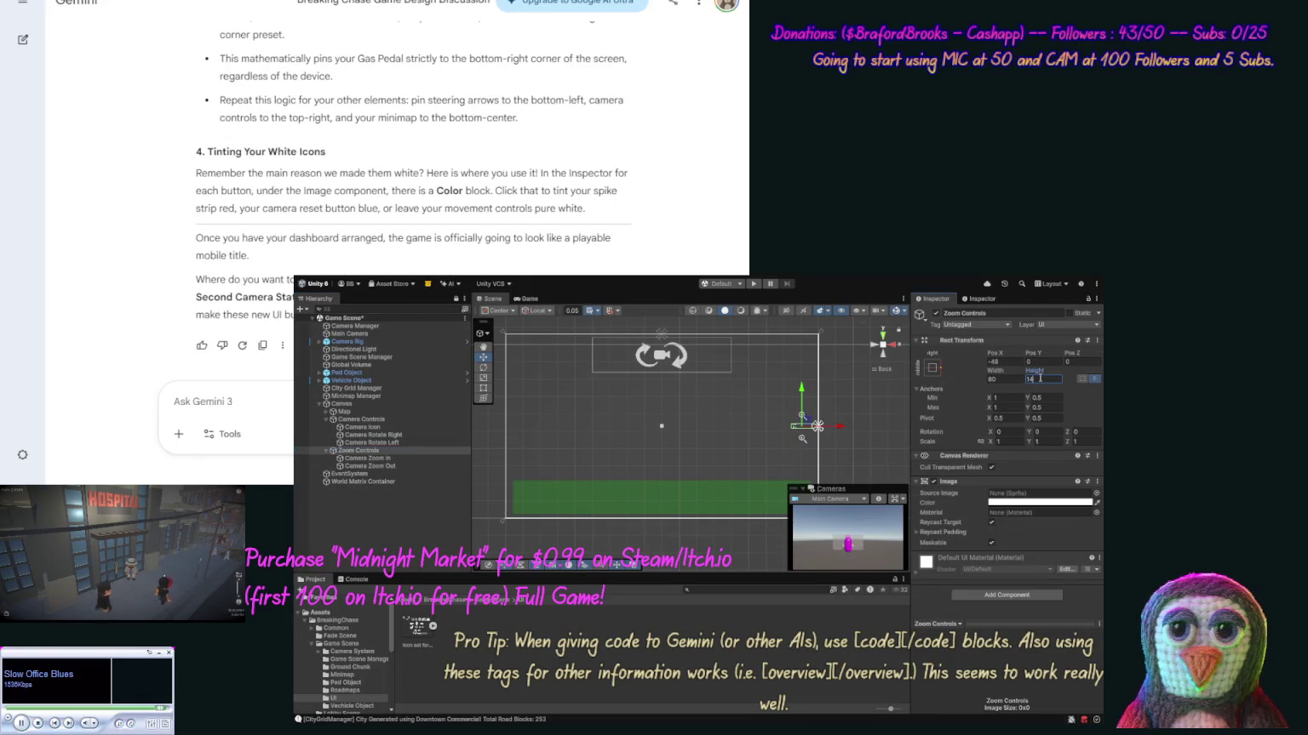
pyautogui.click(871, 434)
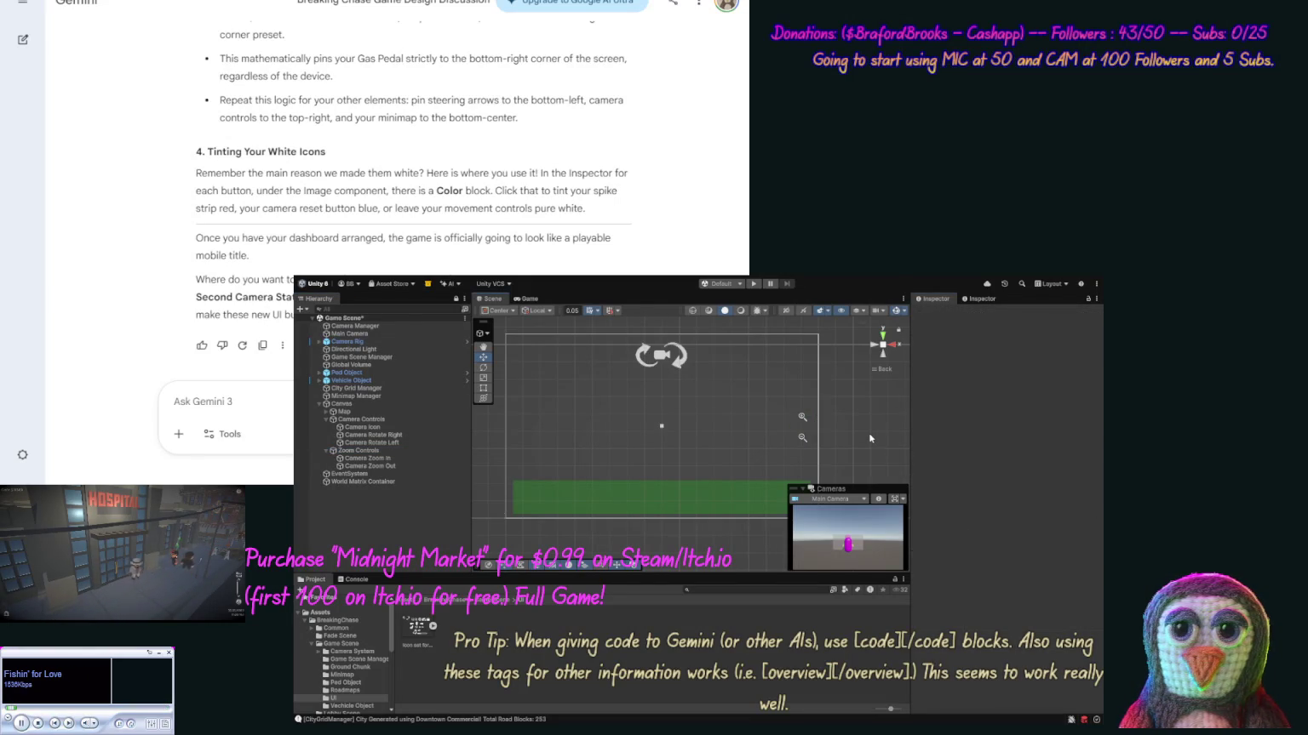
# Assign 'Custom rect 1 - frame' as the Zoom Controls panel's source image.
pyautogui.click(399, 466)
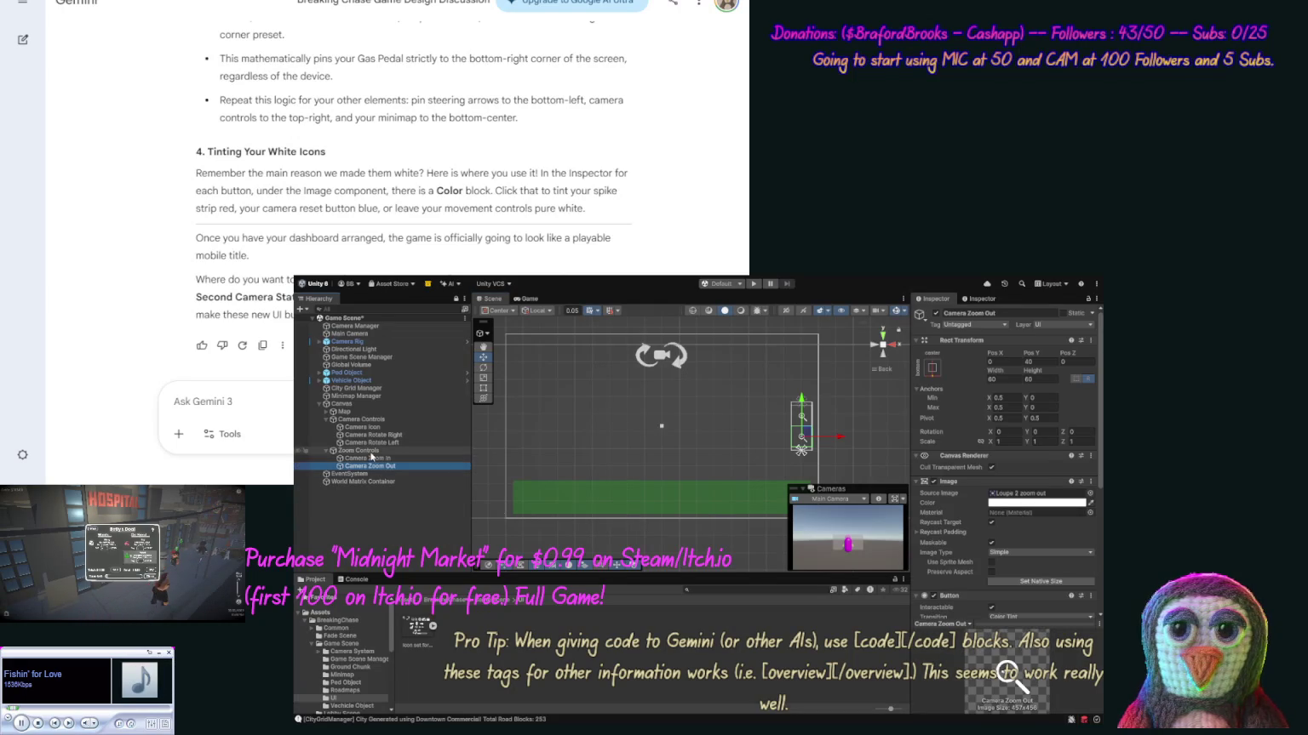
pyautogui.click(372, 451)
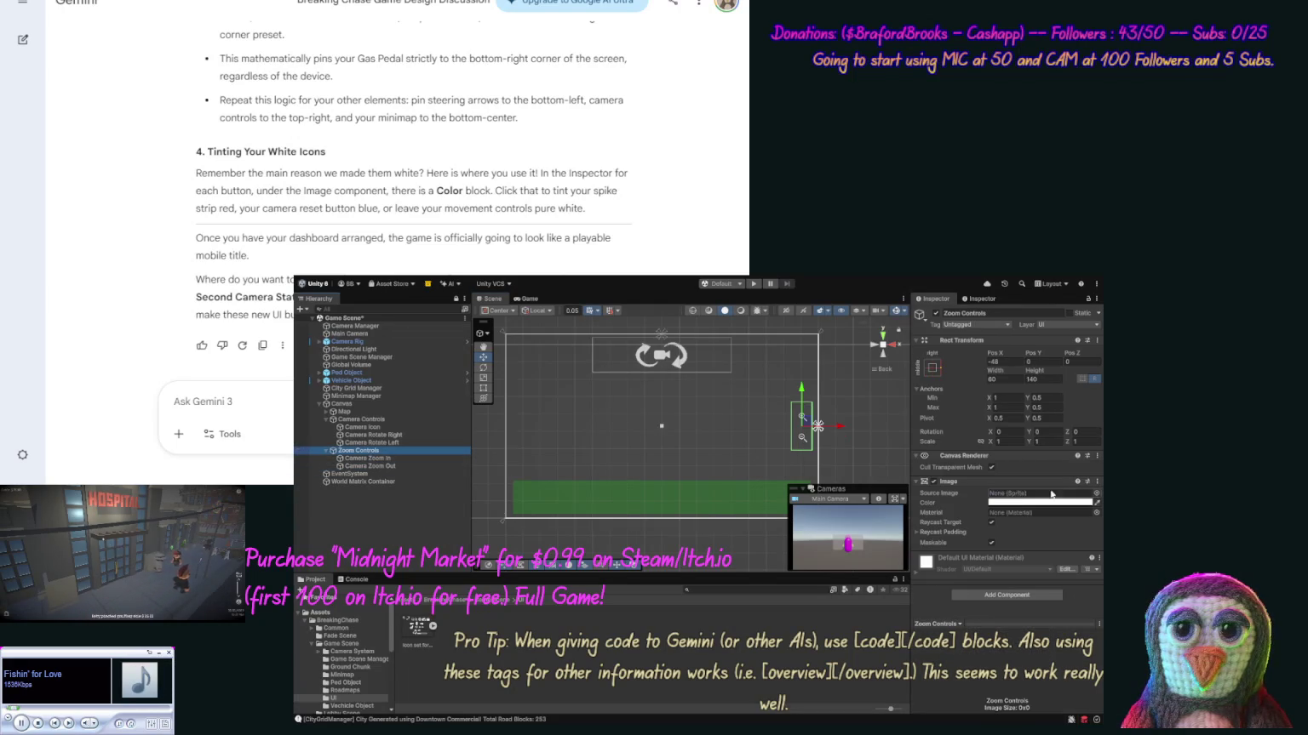
pyautogui.click(1096, 493)
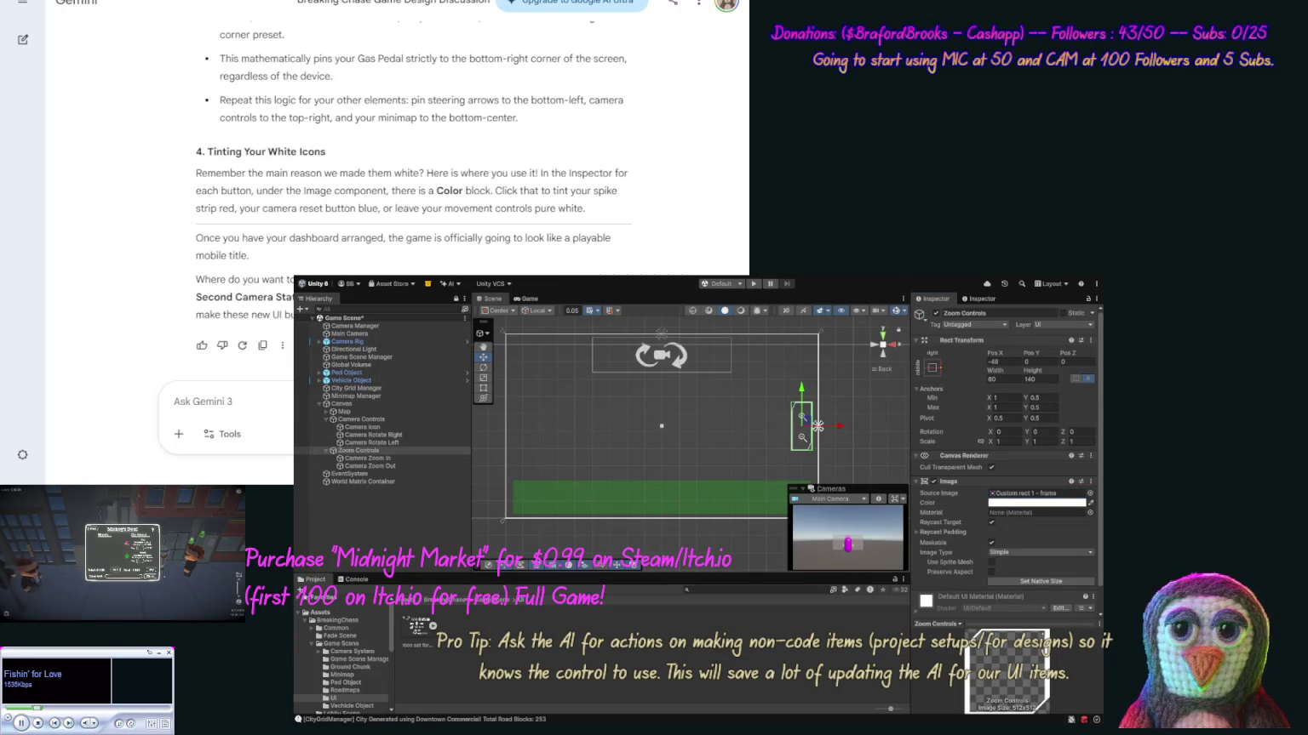
# Tick Preserve Aspect on the Zoom Controls frame image and undo a trial Set Native Size.
pyautogui.click(856, 458)
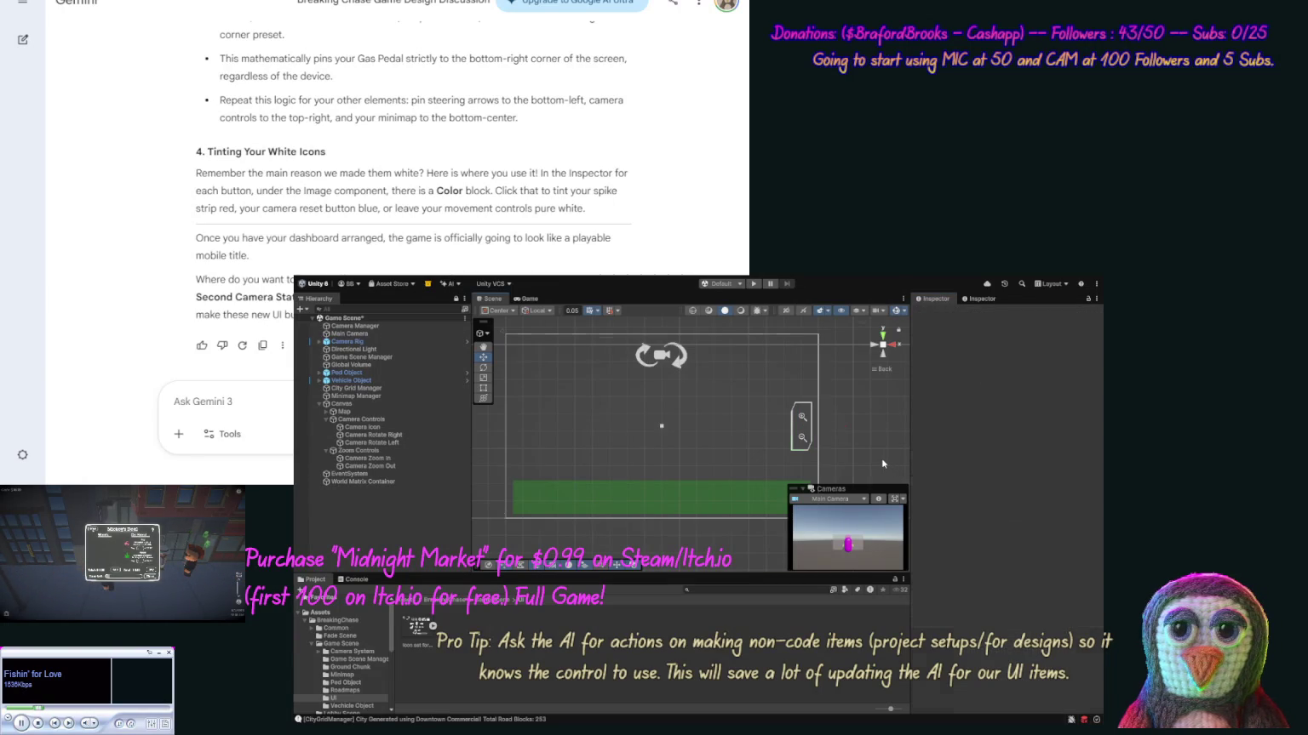
pyautogui.click(345, 411)
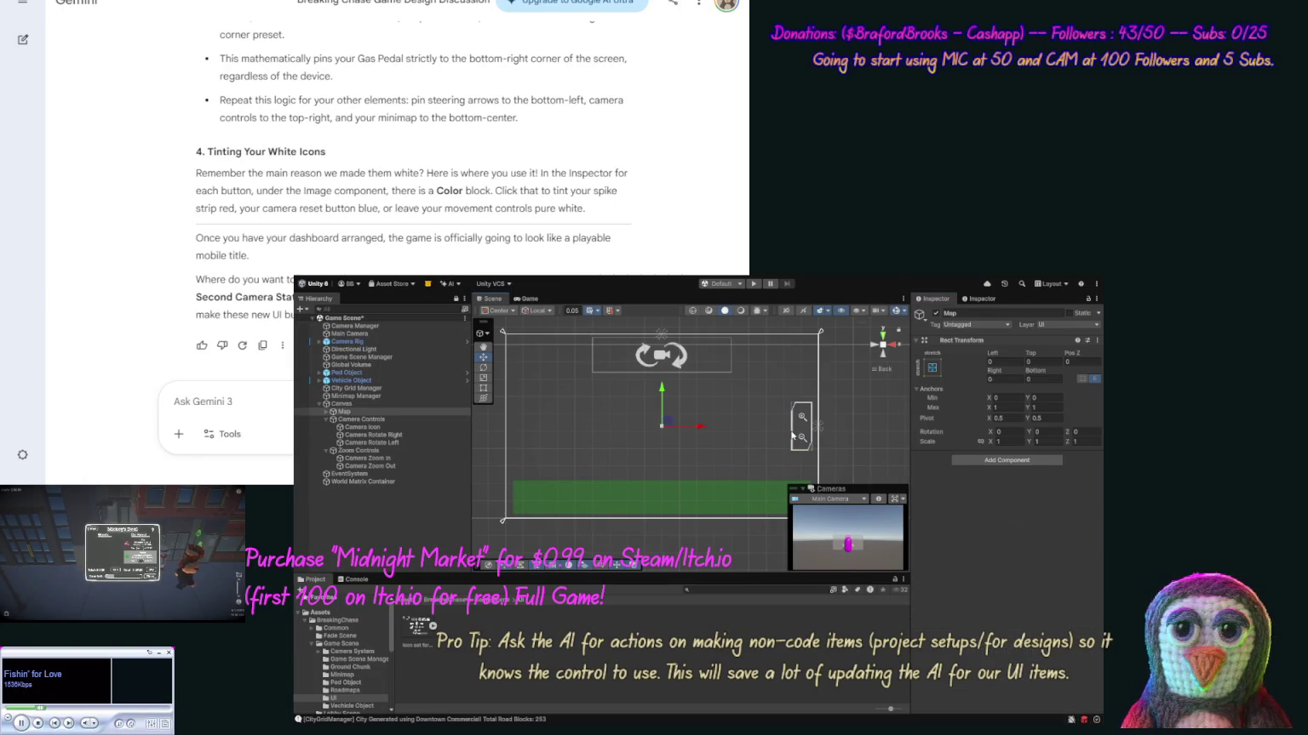
pyautogui.click(396, 450)
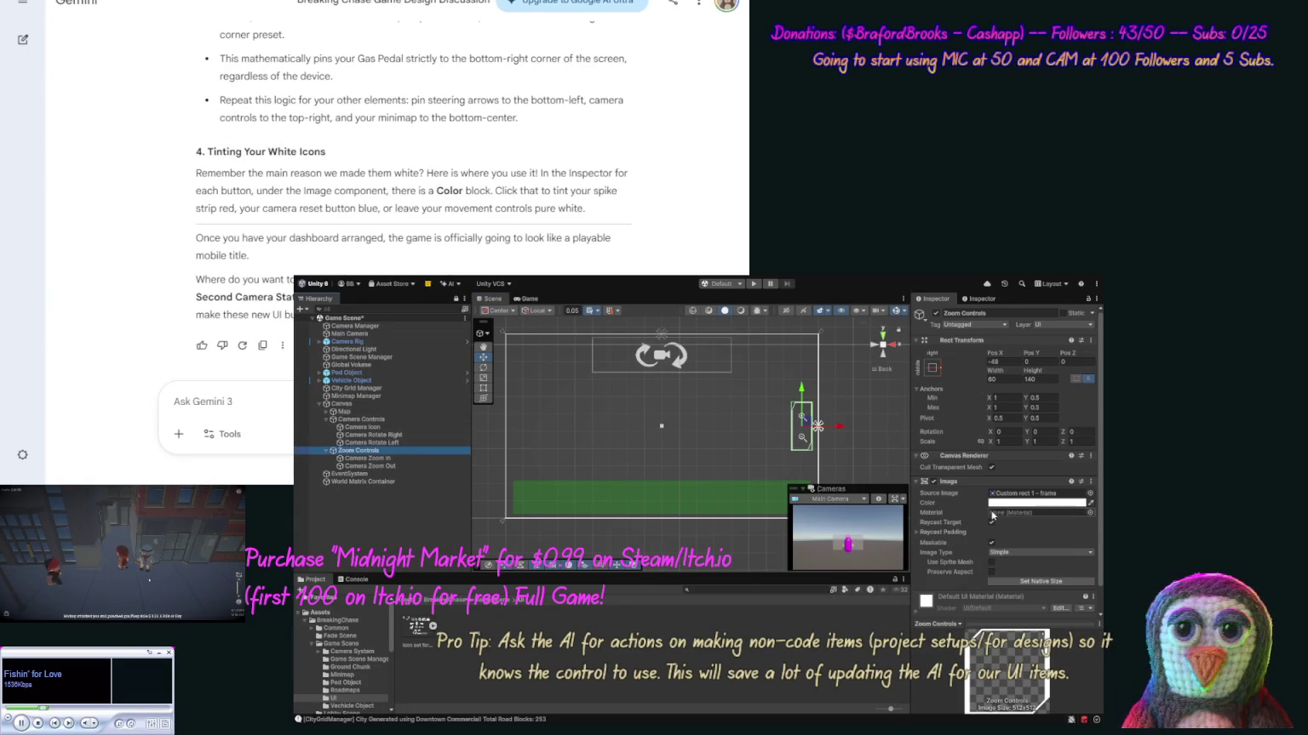
pyautogui.click(991, 573)
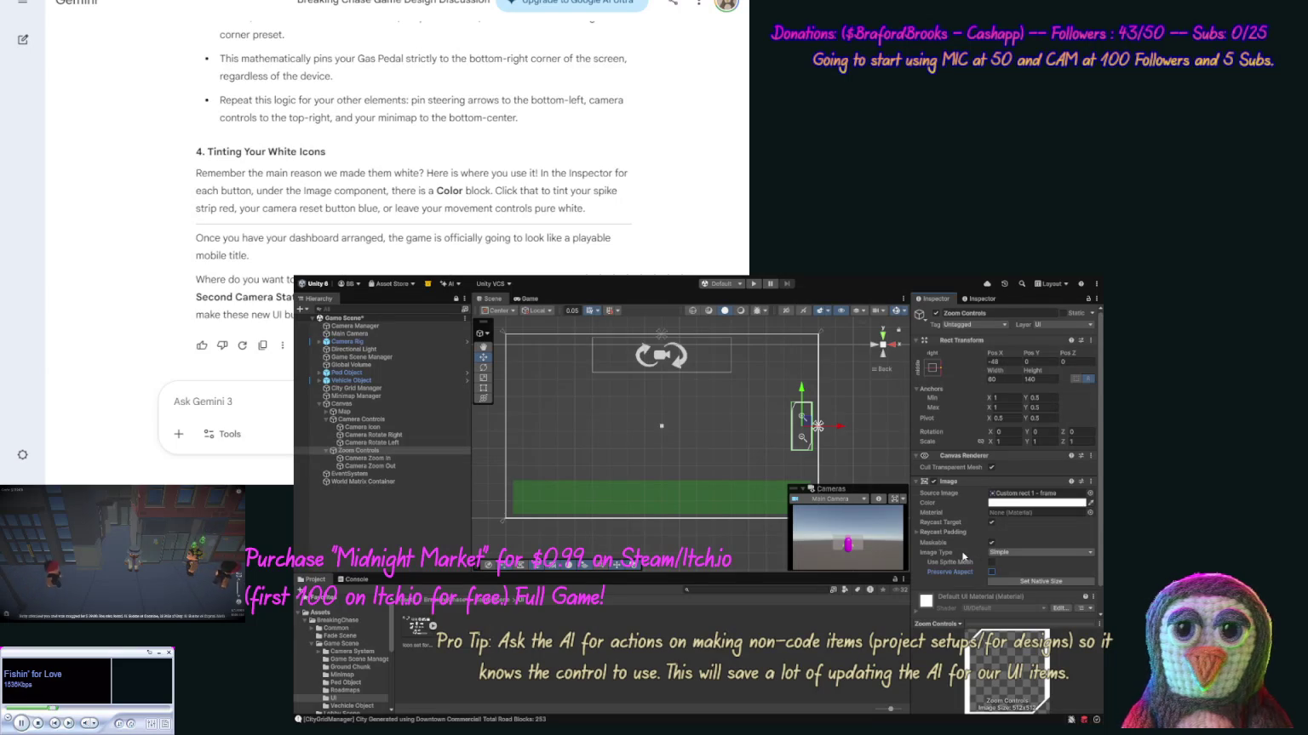
pyautogui.click(963, 554)
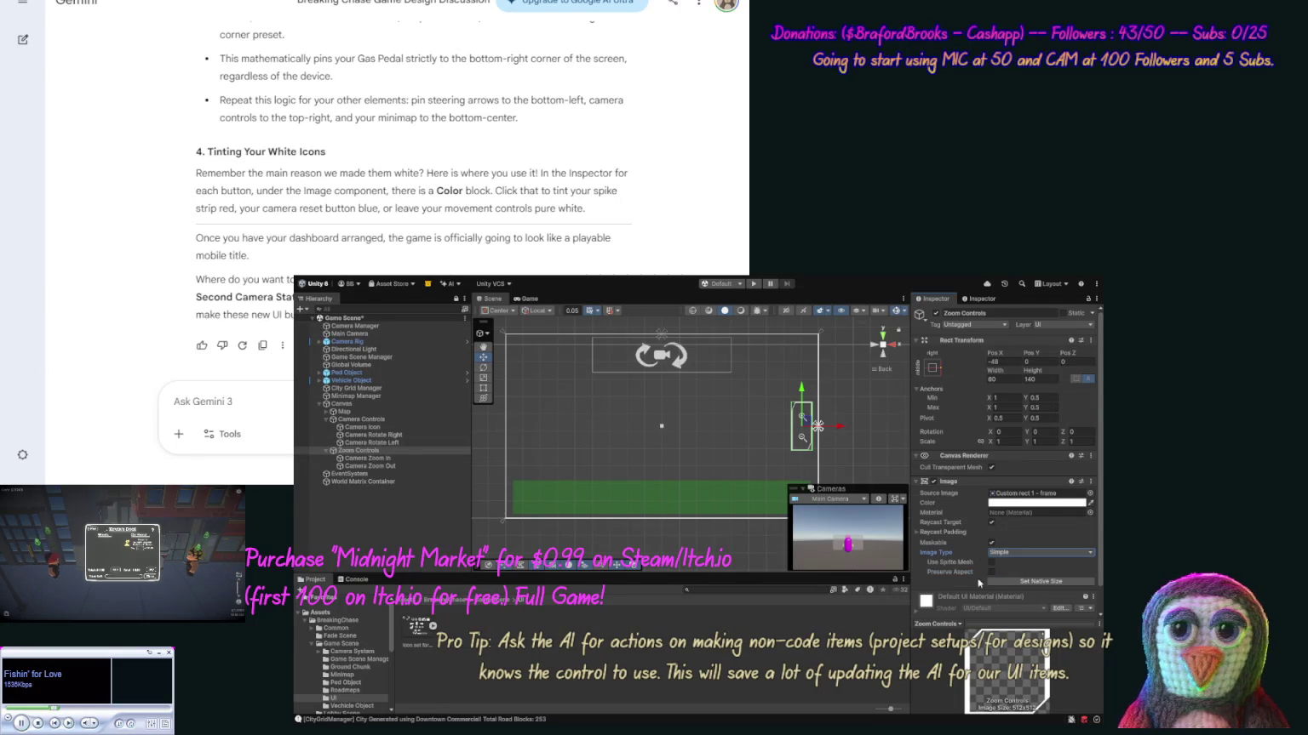
pyautogui.click(1003, 582)
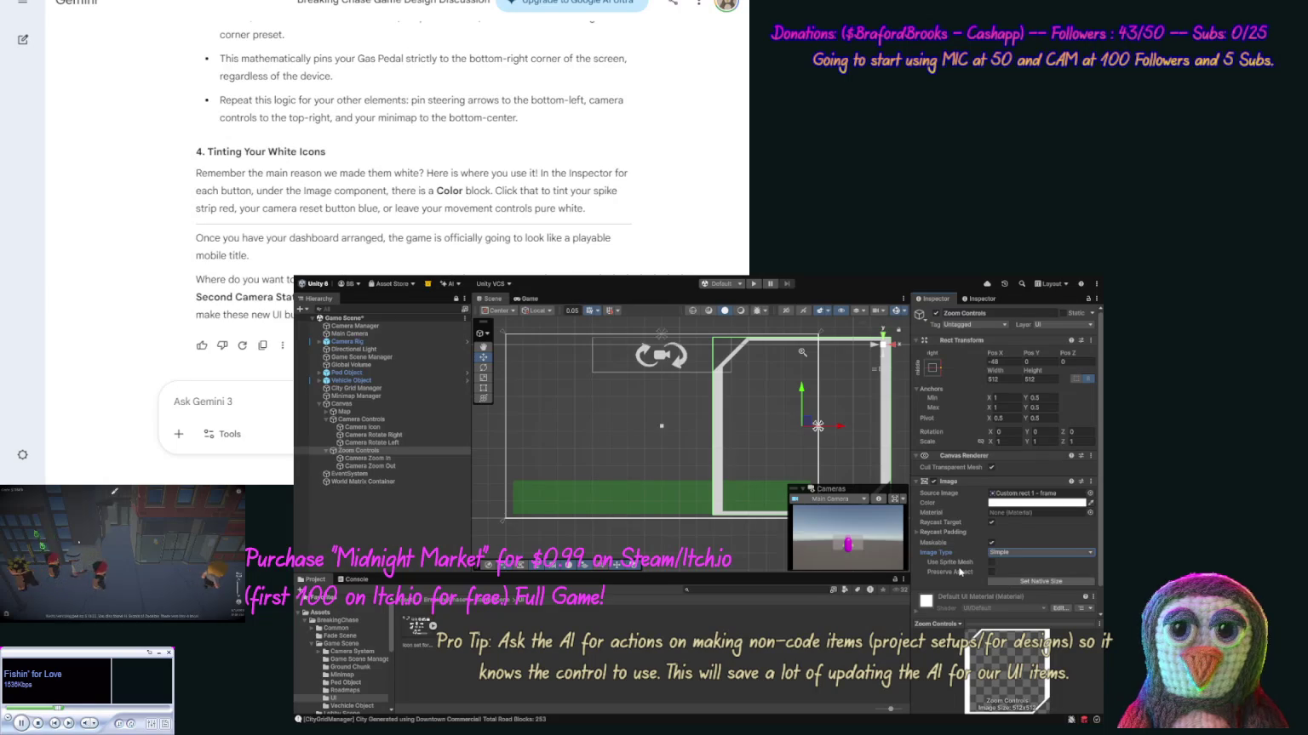
pyautogui.hotkey('ctrl', 'z')
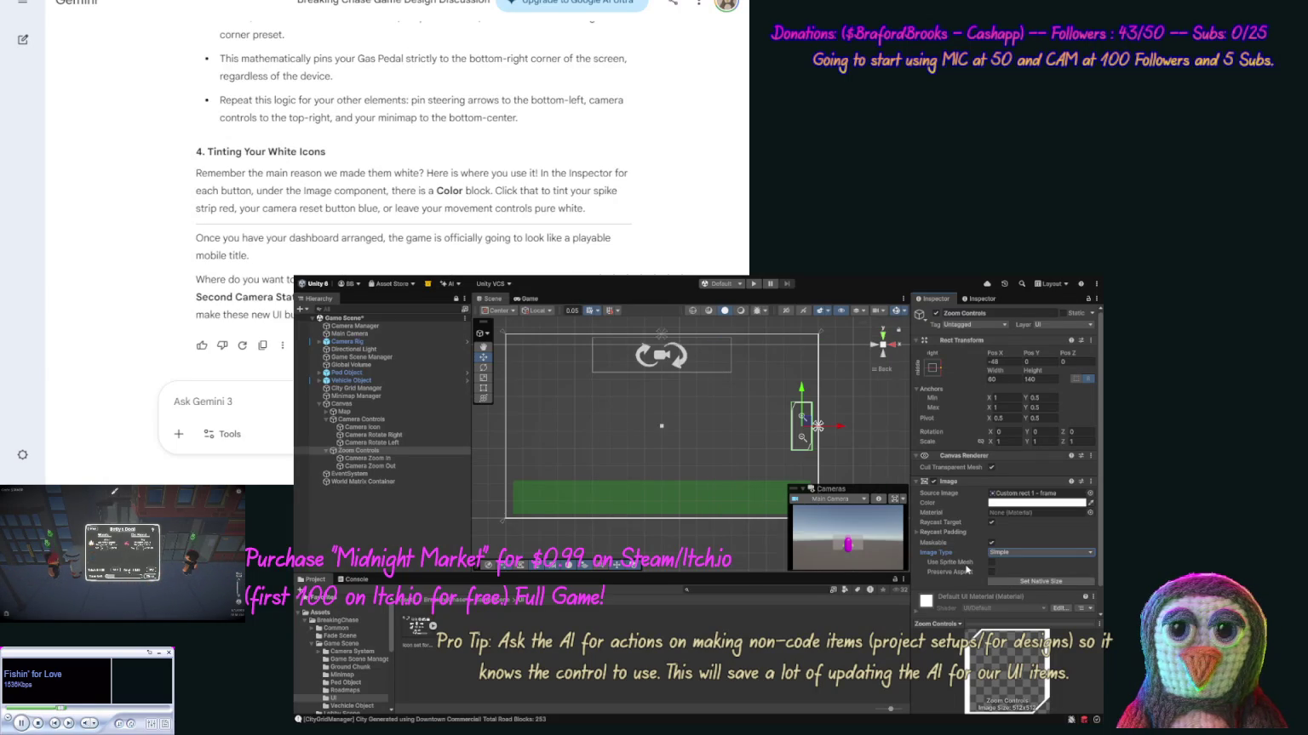
# Change the Zoom Controls frame's Image Type from Simple to Sliced.
pyautogui.click(865, 441)
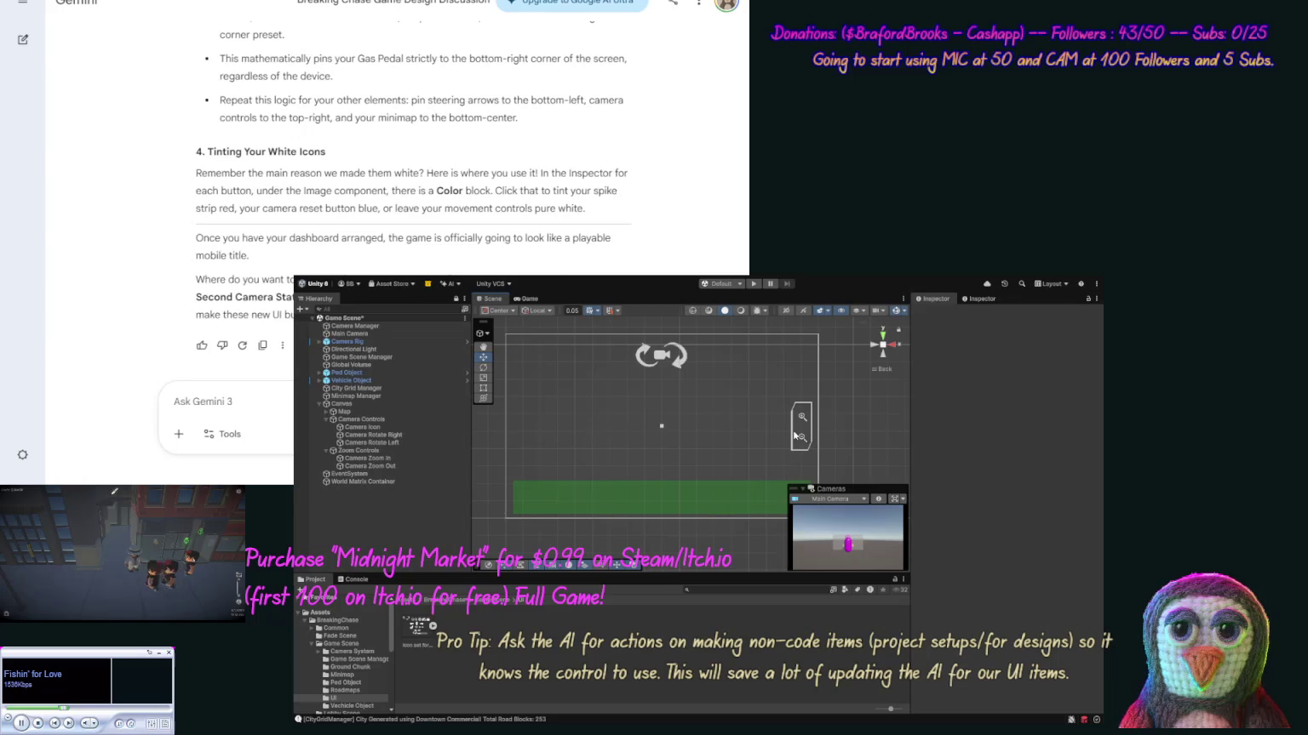
pyautogui.click(794, 435)
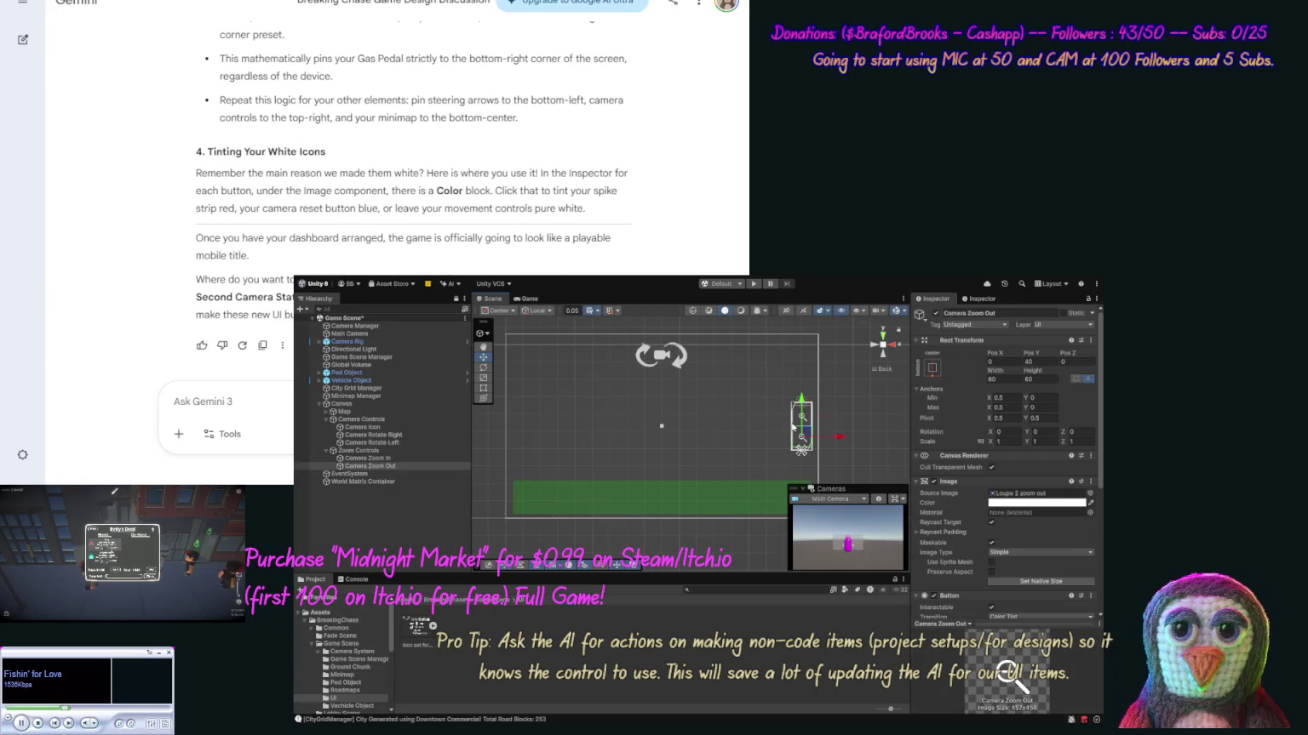
pyautogui.click(358, 450)
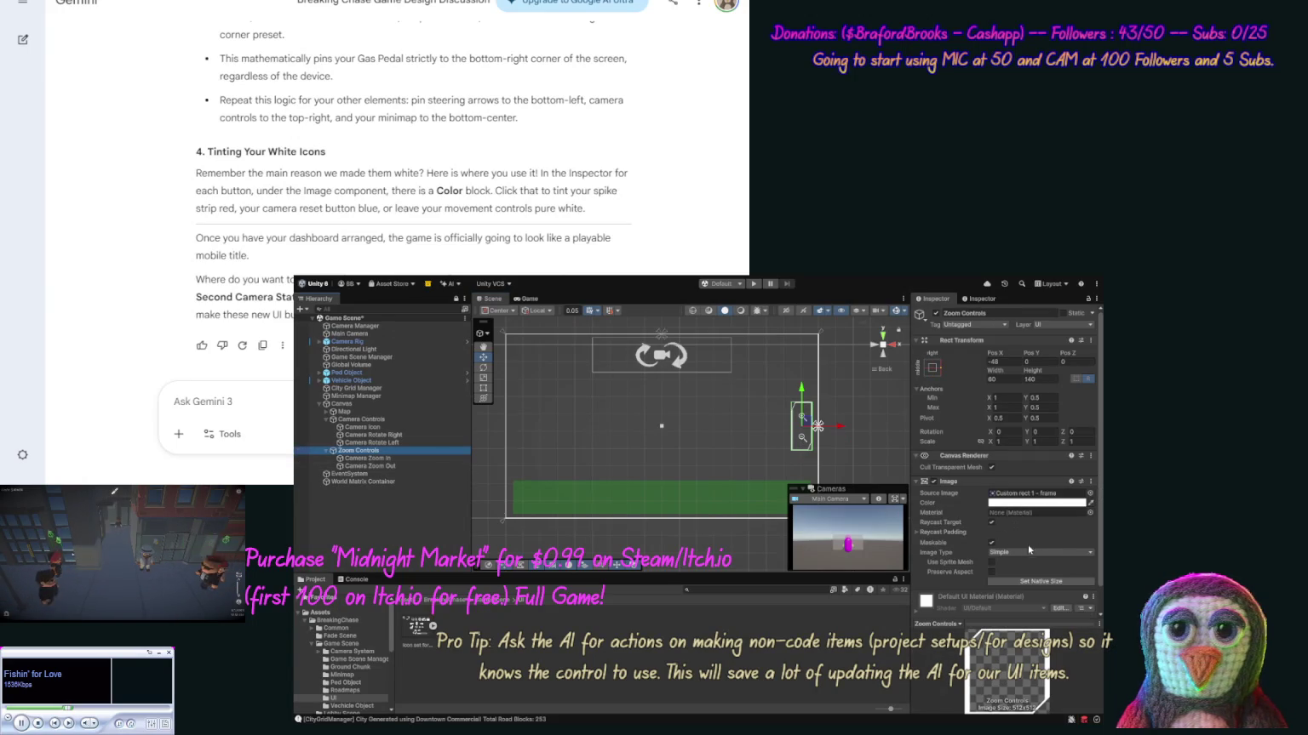
pyautogui.click(1024, 551)
pyautogui.click(1025, 563)
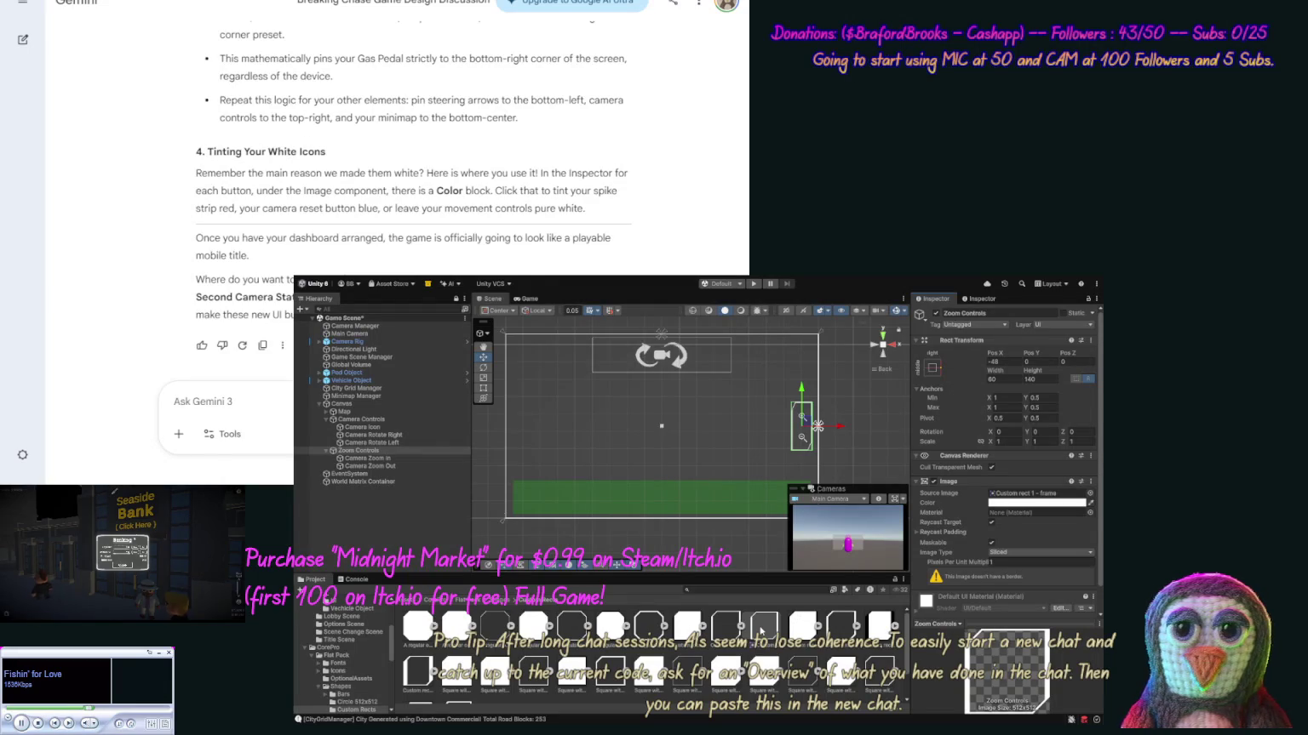
# Open the Custom rect 1 - frame texture in the Sprite Editor from its import settings.
pyautogui.click(736, 632)
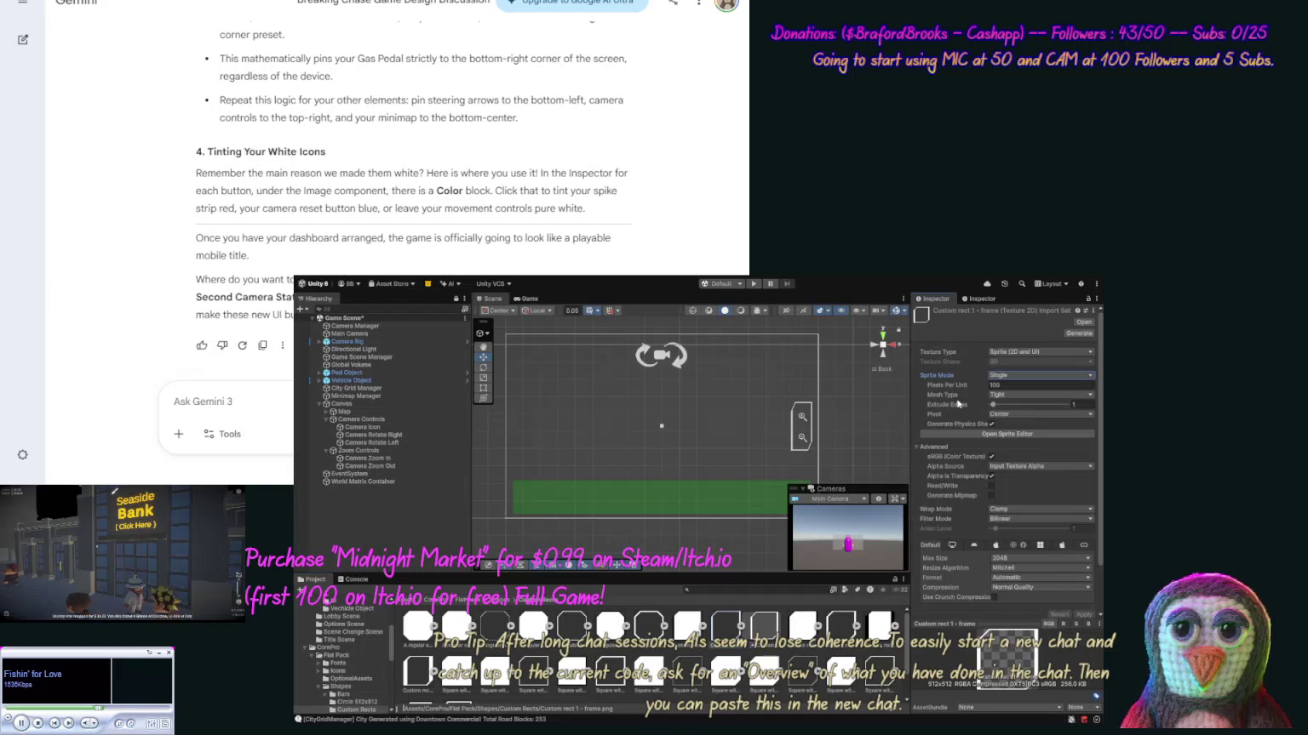
pyautogui.click(1004, 435)
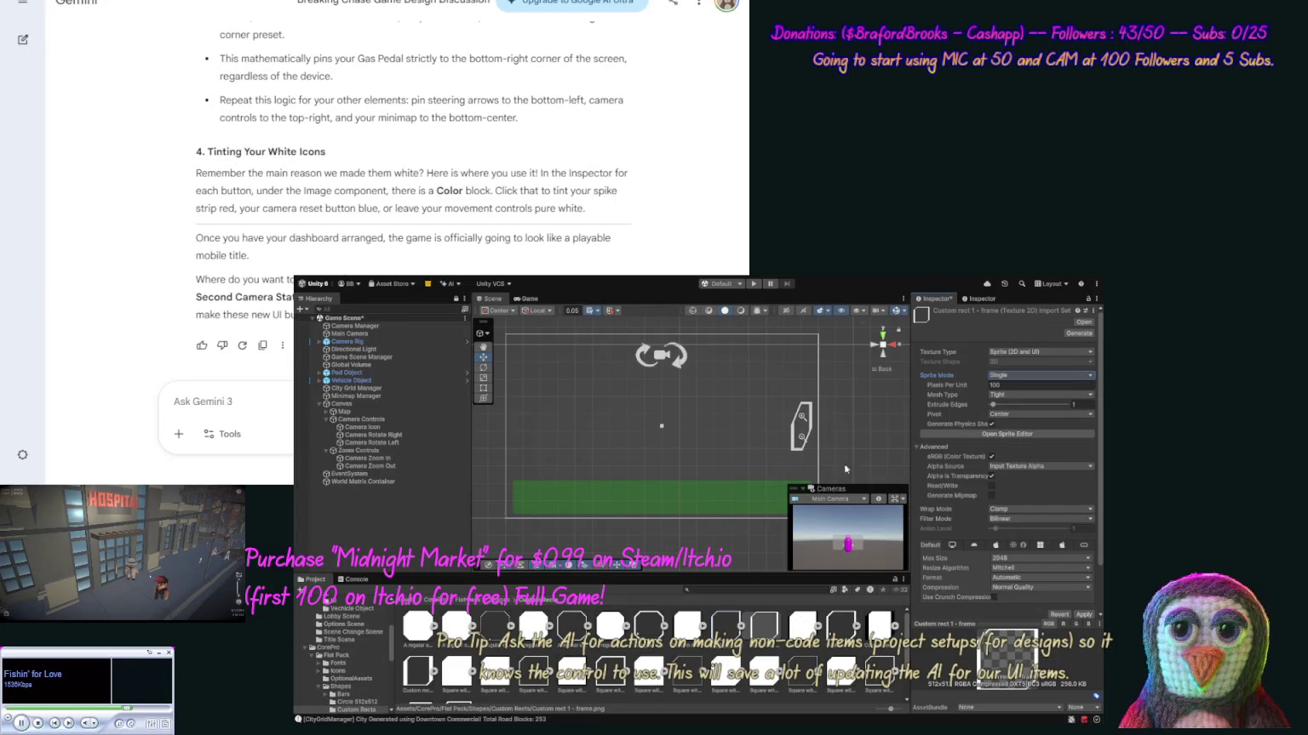
pyautogui.click(363, 452)
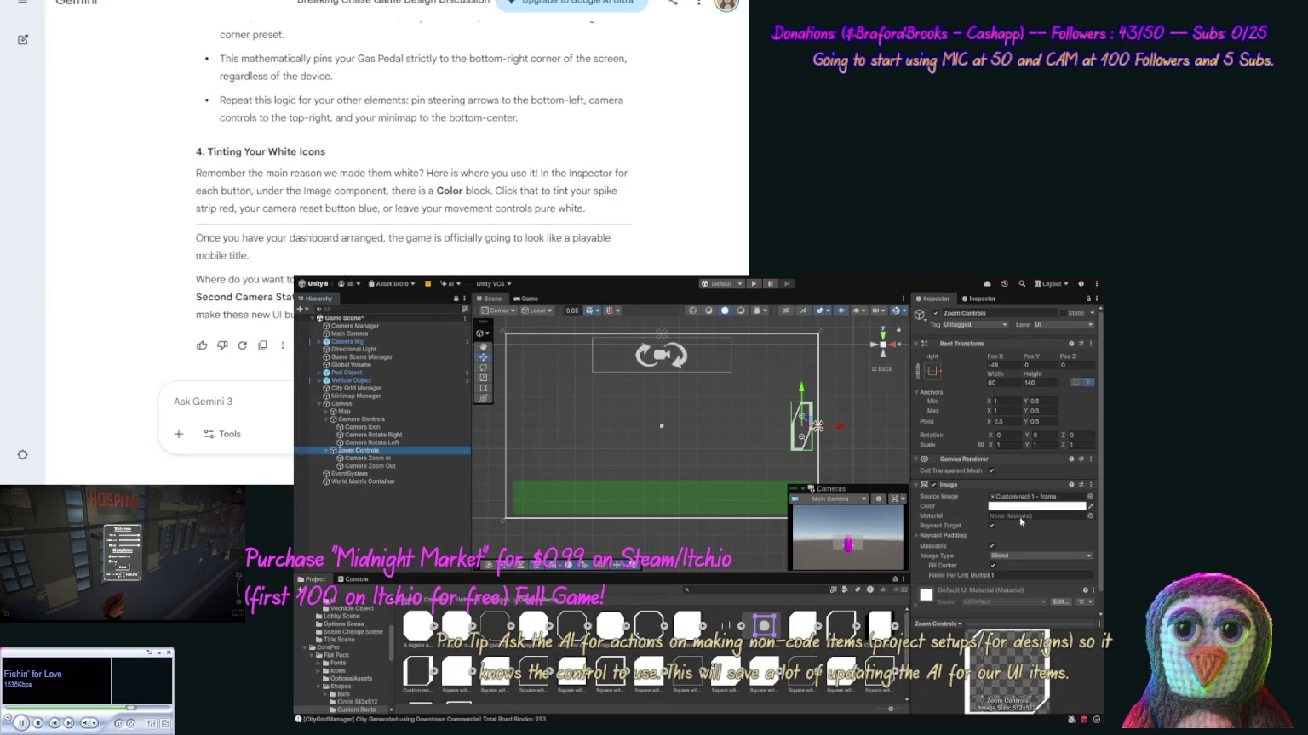
# Turn off Fill Center on the frame and set its Pixels Per Unit Multiplier to 24.
pyautogui.click(992, 567)
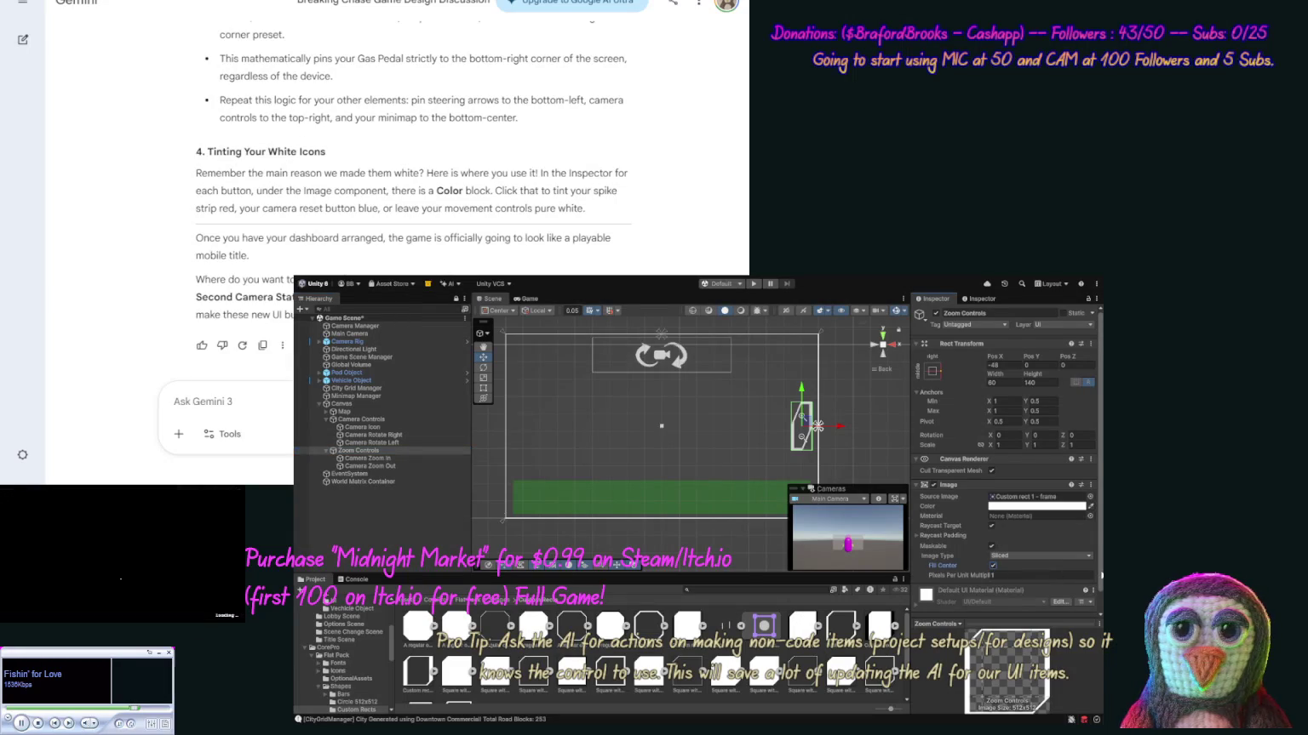
pyautogui.moveTo(1099, 575); pyautogui.dragTo(1100, 595)
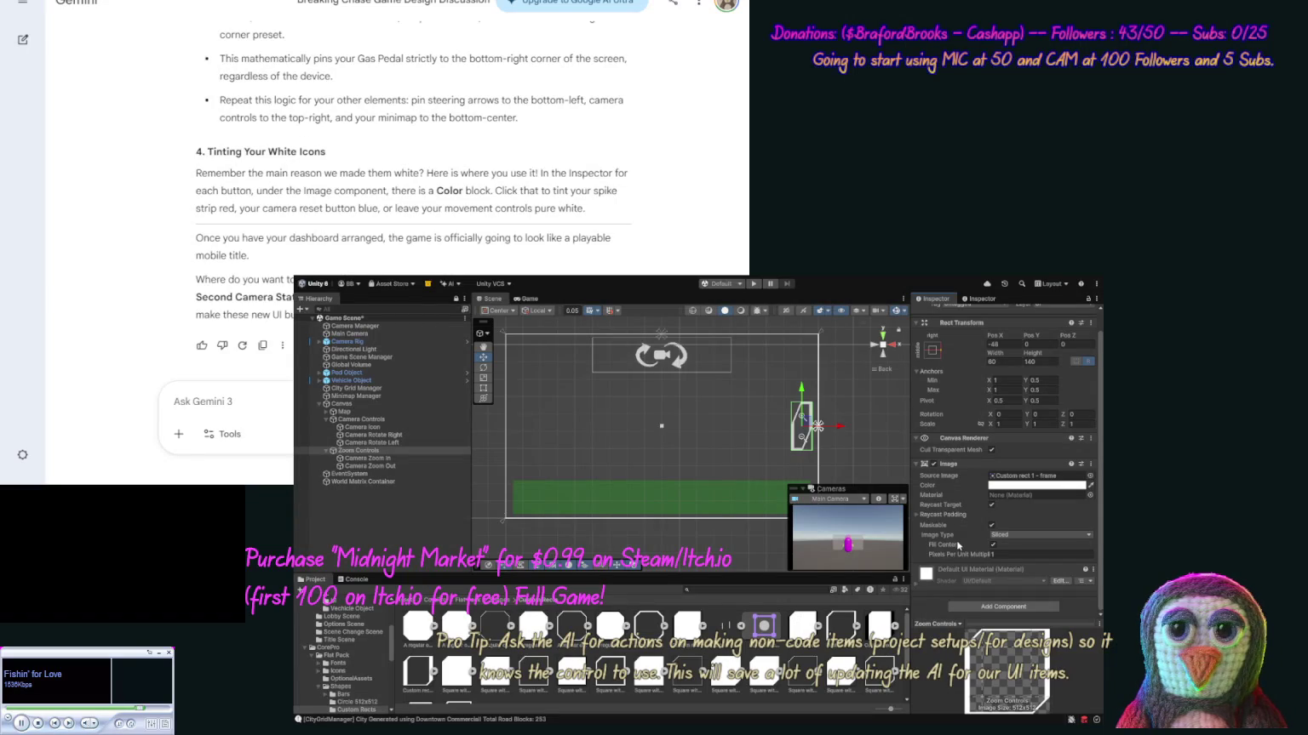
pyautogui.moveTo(1057, 360); pyautogui.dragTo(1097, 366)
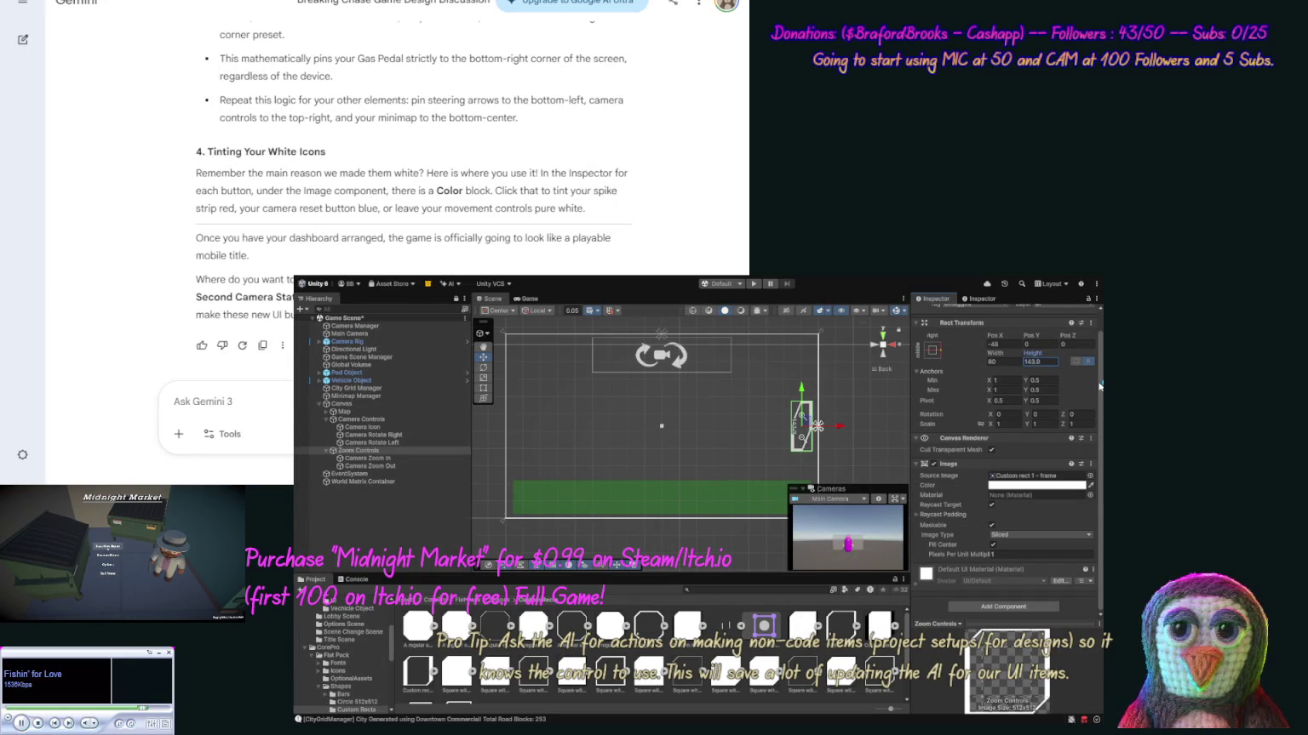
pyautogui.moveTo(995, 356)
pyautogui.mouseDown()
pyautogui.moveTo(940, 359)
pyautogui.moveTo(1106, 368)
pyautogui.mouseUp()
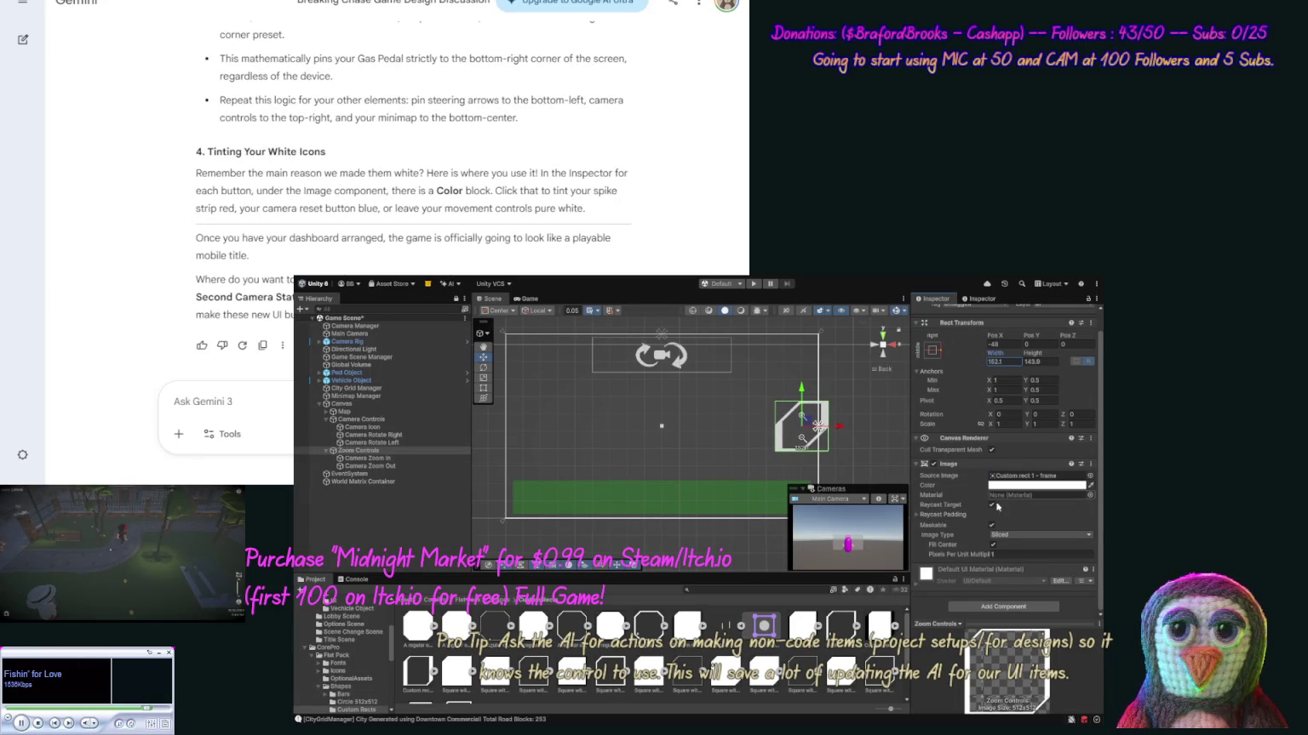
pyautogui.moveTo(970, 557); pyautogui.dragTo(964, 556)
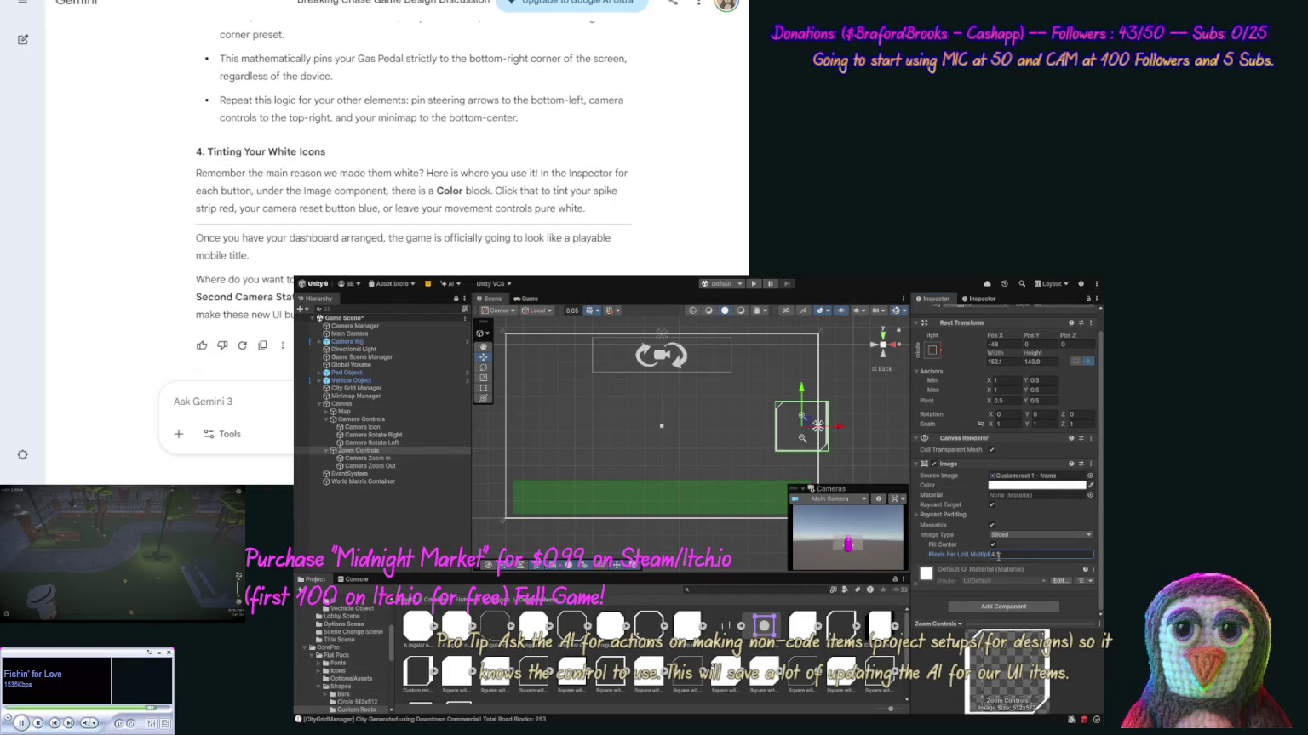
pyautogui.write('2')
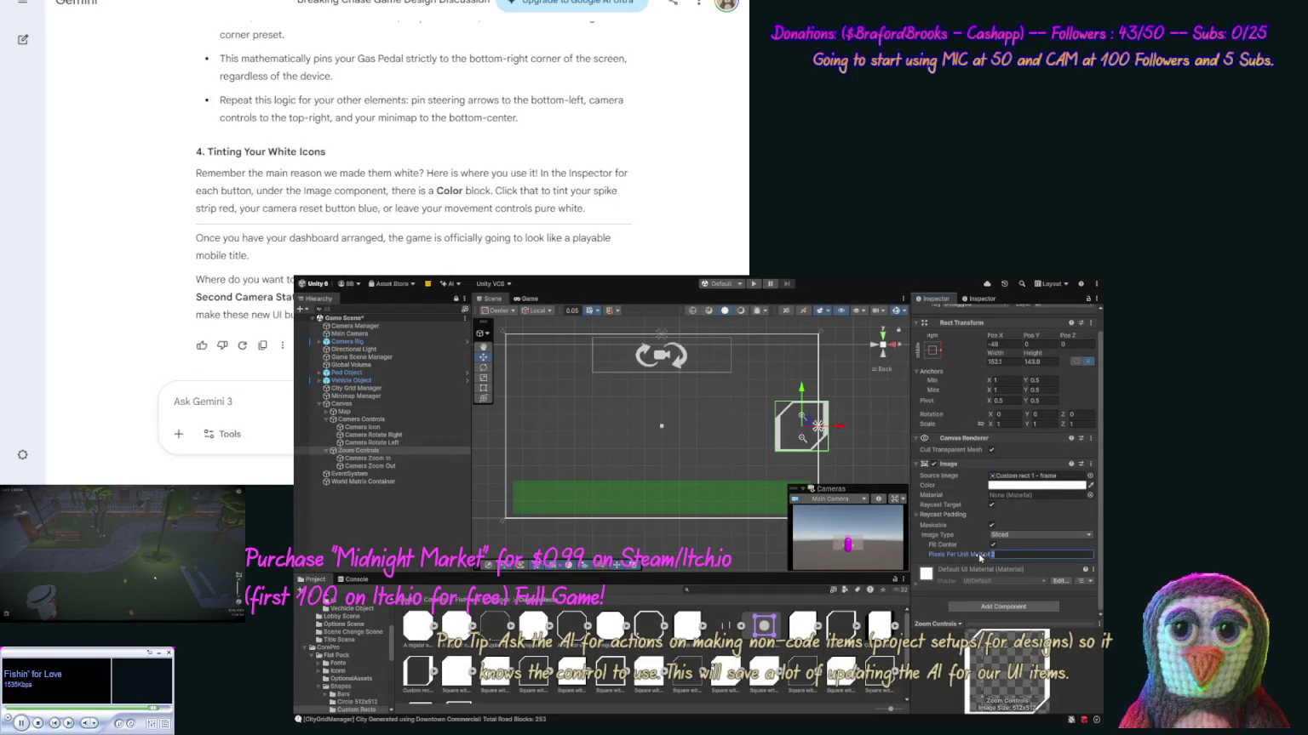
pyautogui.write('4')
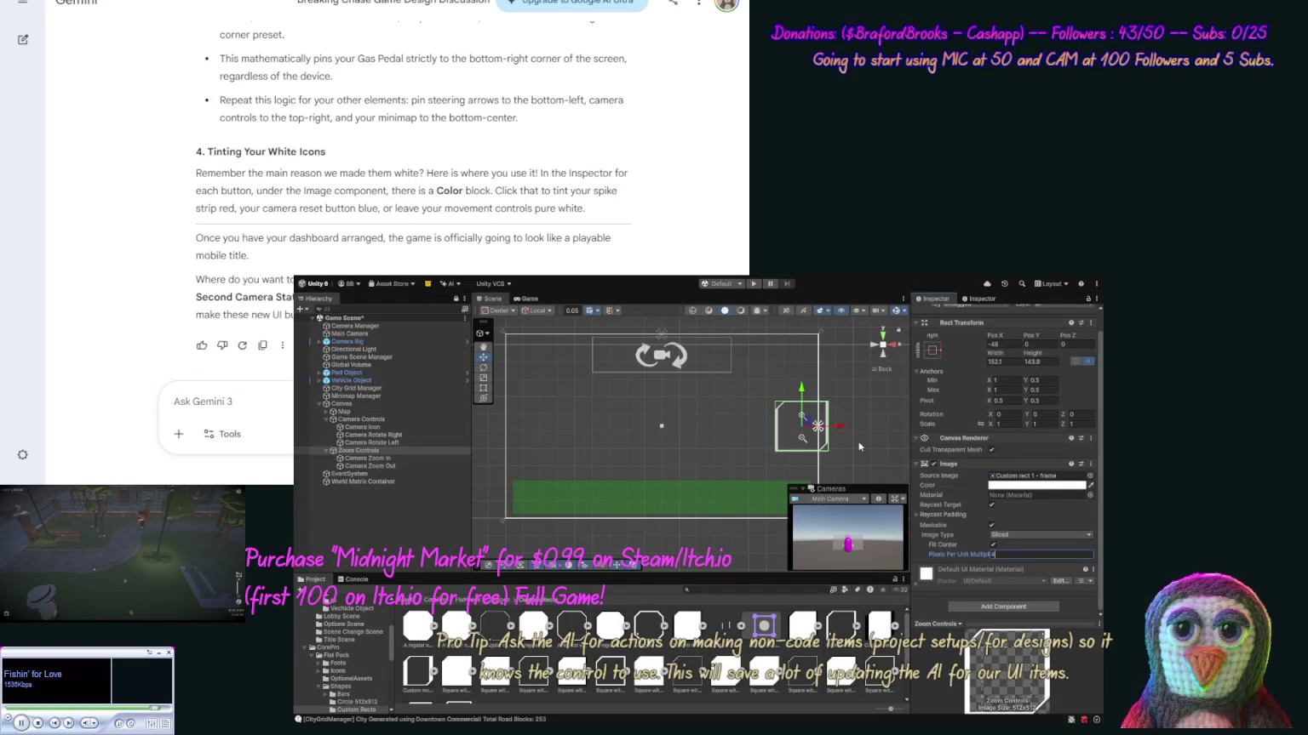
pyautogui.moveTo(1000, 358)
pyautogui.mouseDown()
pyautogui.moveTo(604, 367)
pyautogui.moveTo(843, 384)
pyautogui.mouseUp()
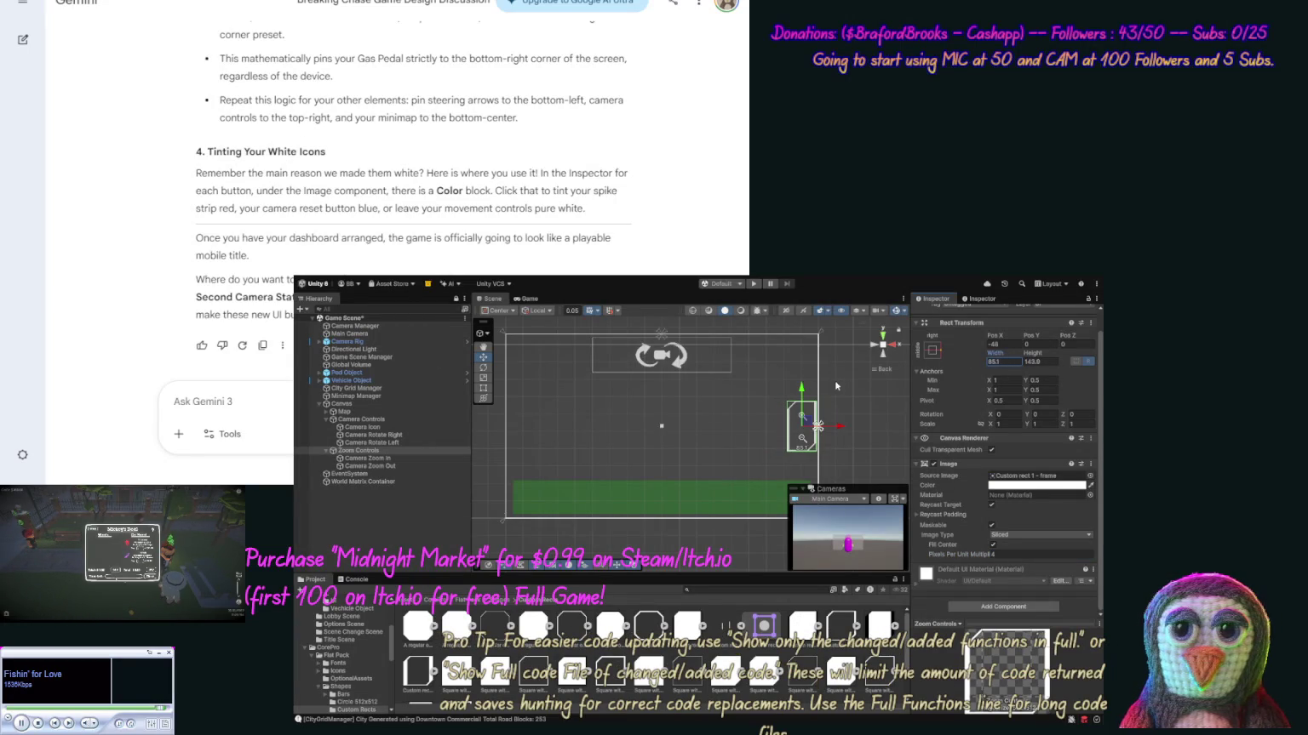
pyautogui.click(851, 399)
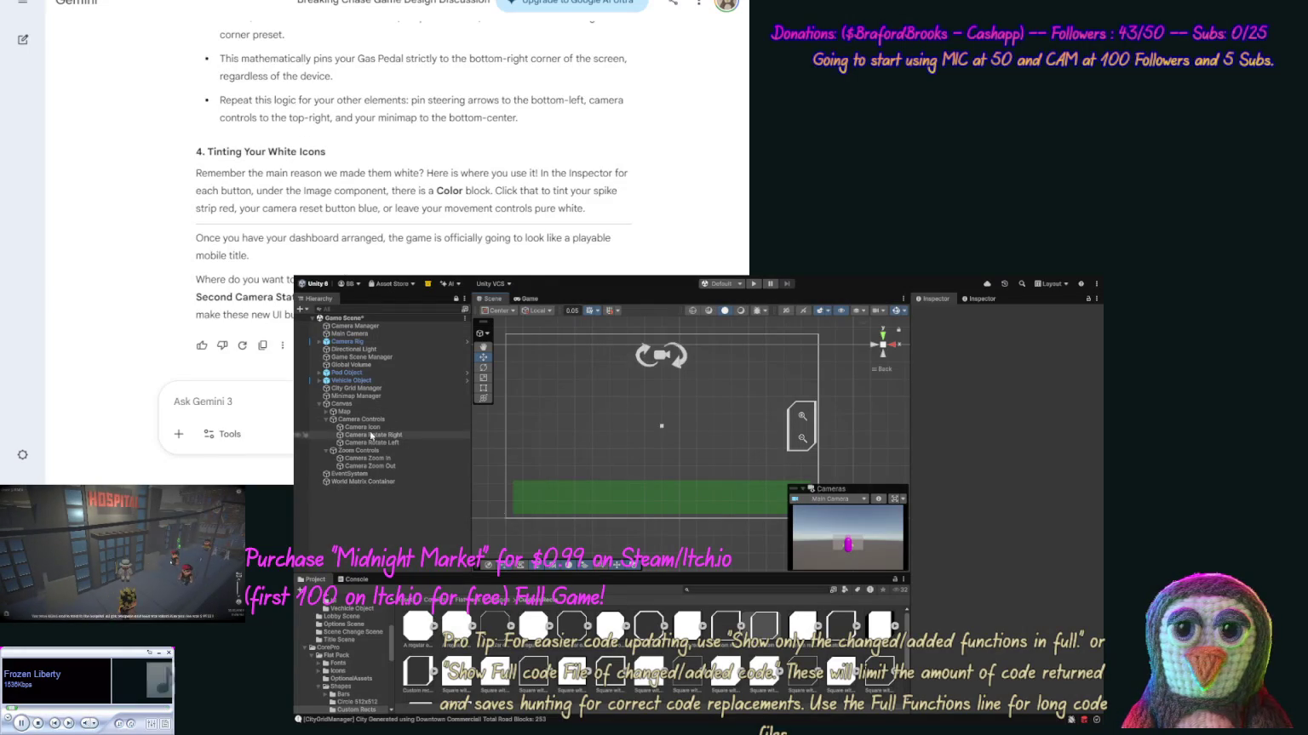
pyautogui.click(362, 451)
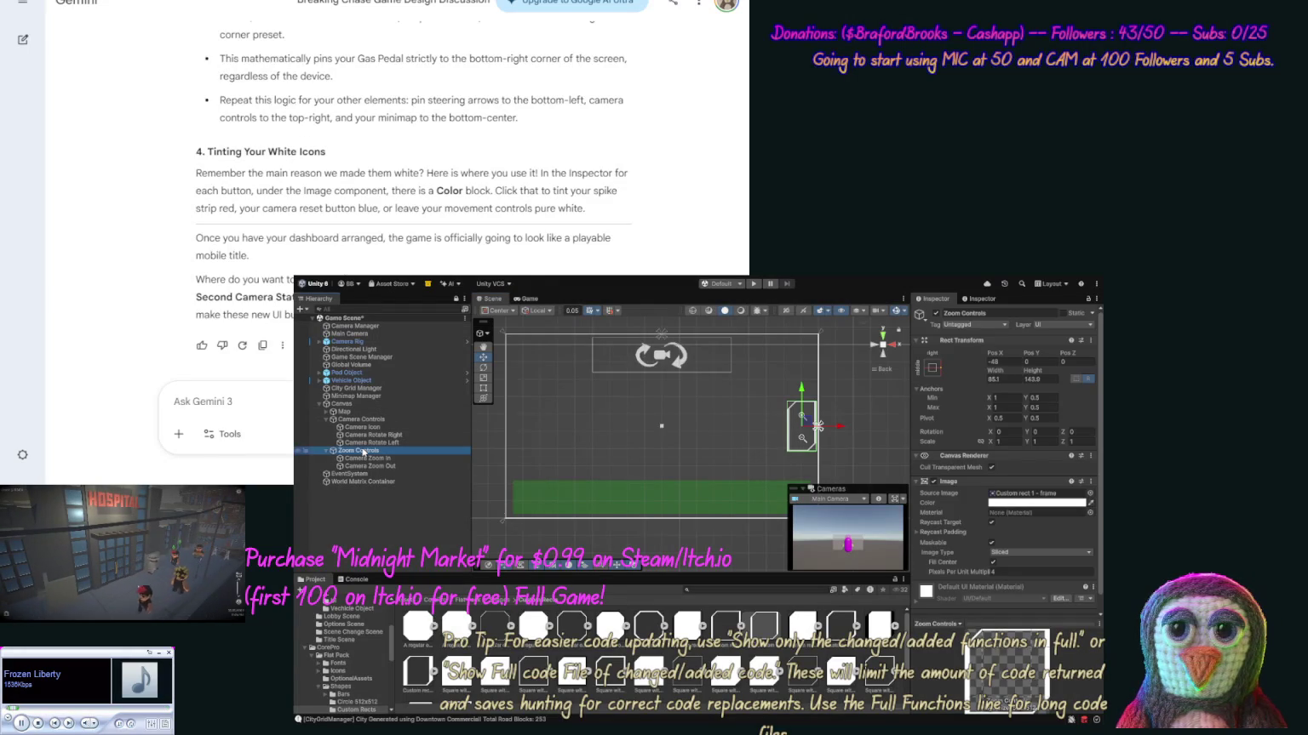
# Set the Zoom Controls panel to Width 70 and Height 140, then check both zoom buttons.
pyautogui.click(1004, 380)
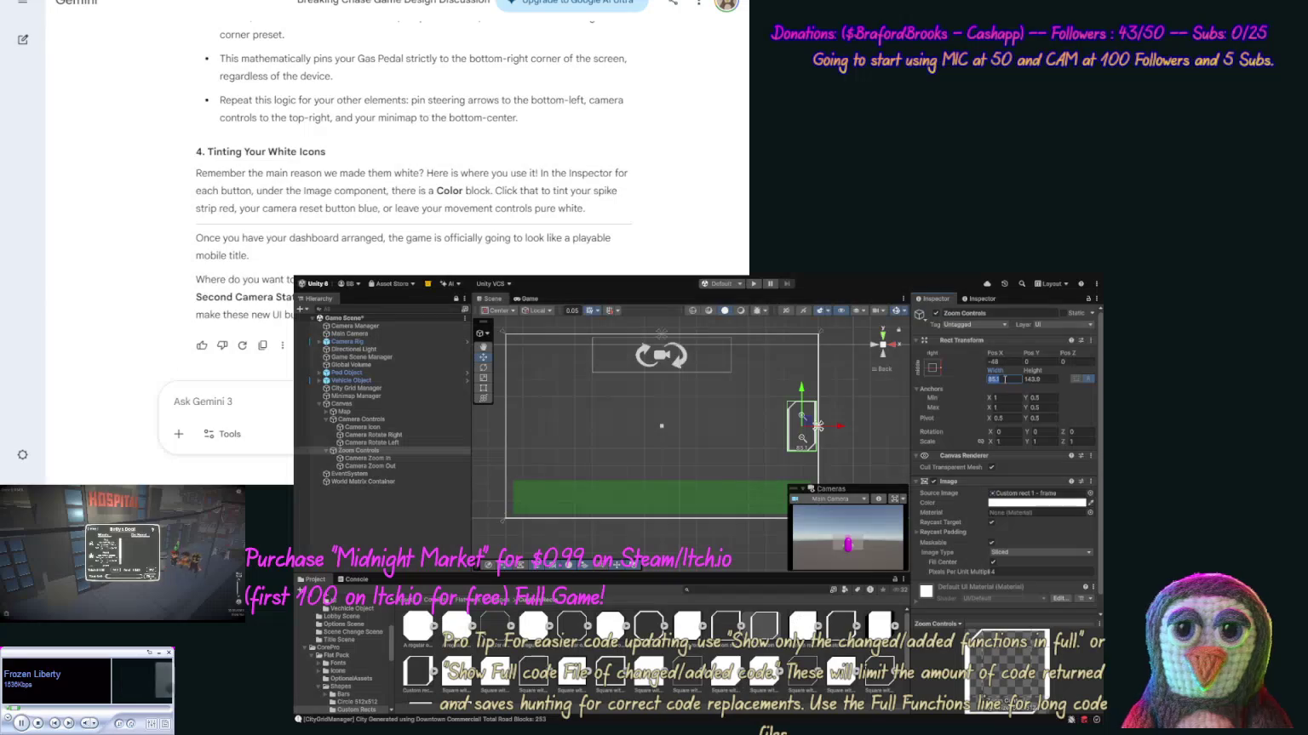
pyautogui.write('70')
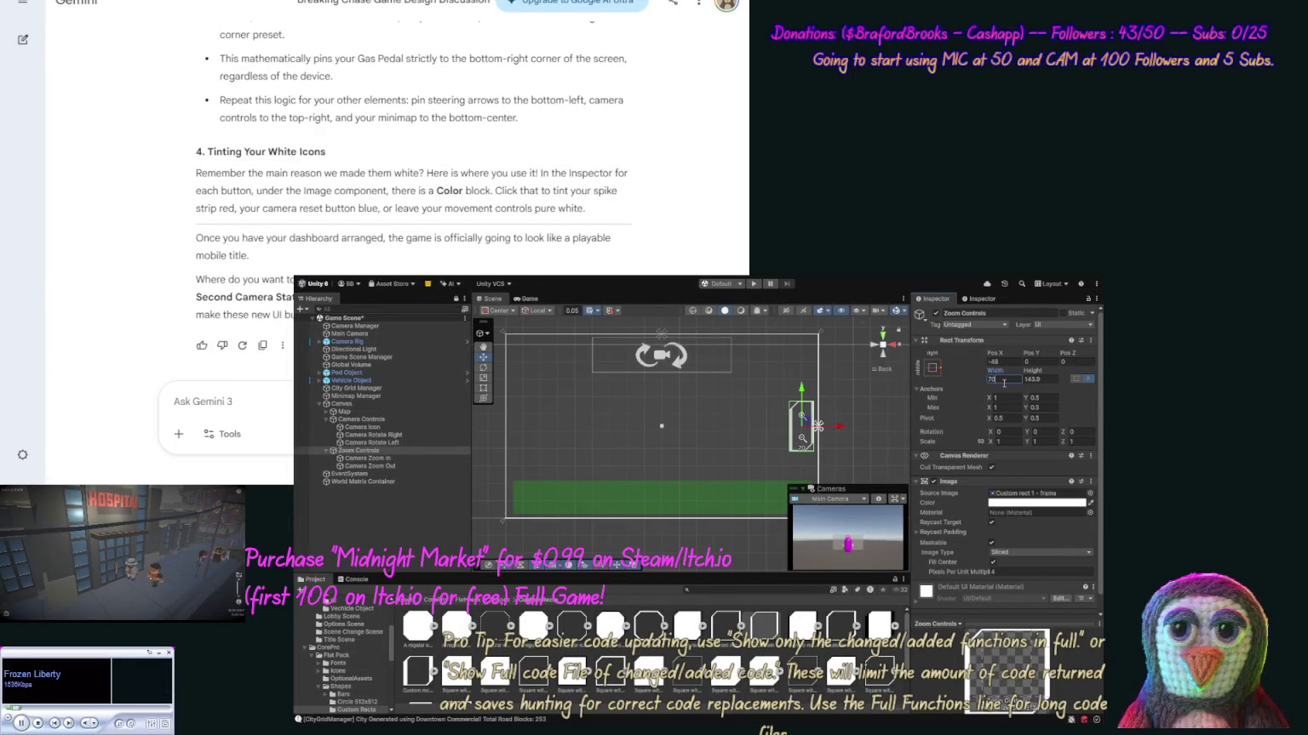
pyautogui.click(1046, 380)
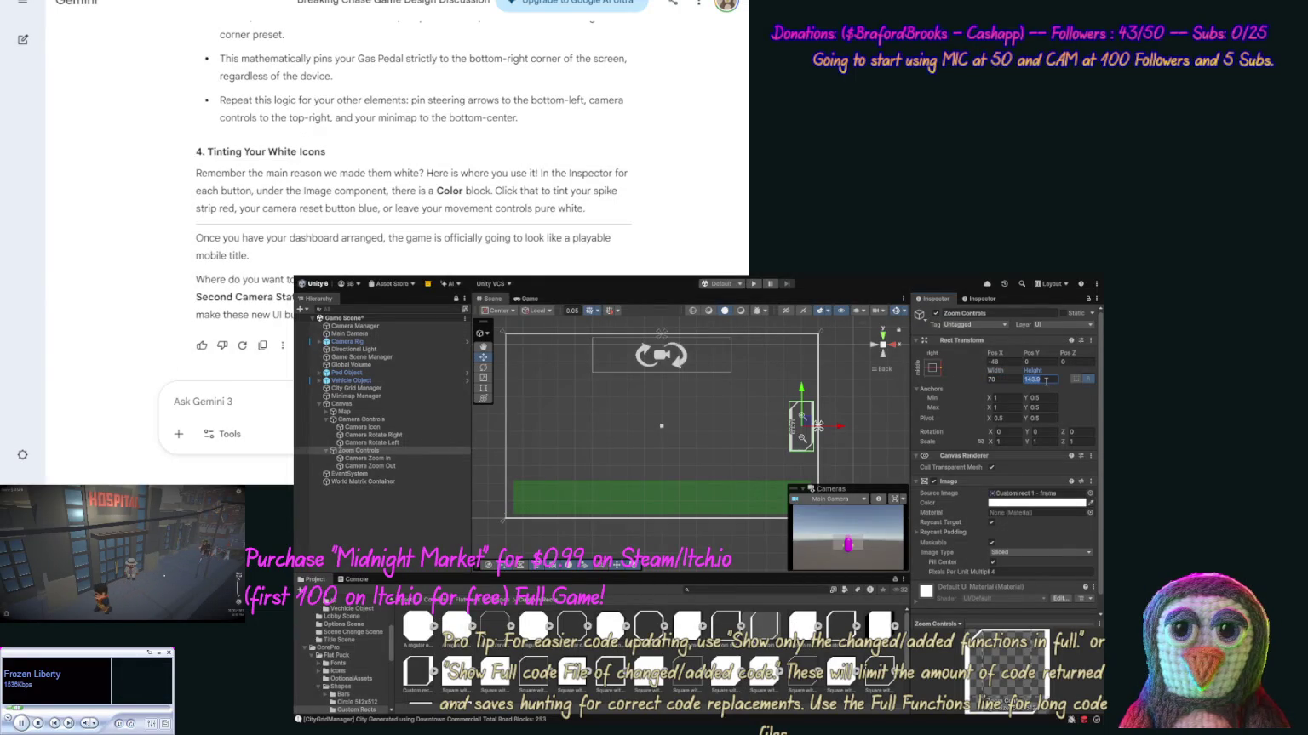
pyautogui.write('0')
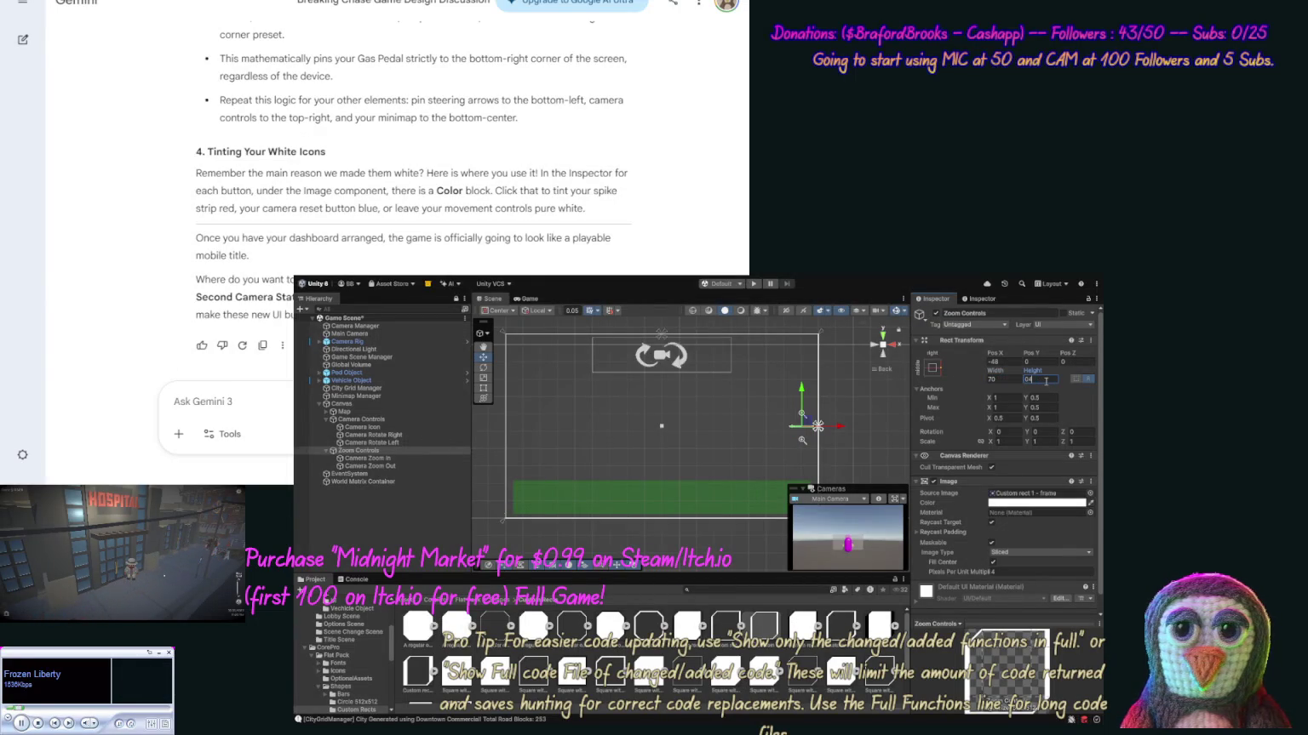
pyautogui.press('BackSpace')
pyautogui.press('BackSpace')
pyautogui.write('1')
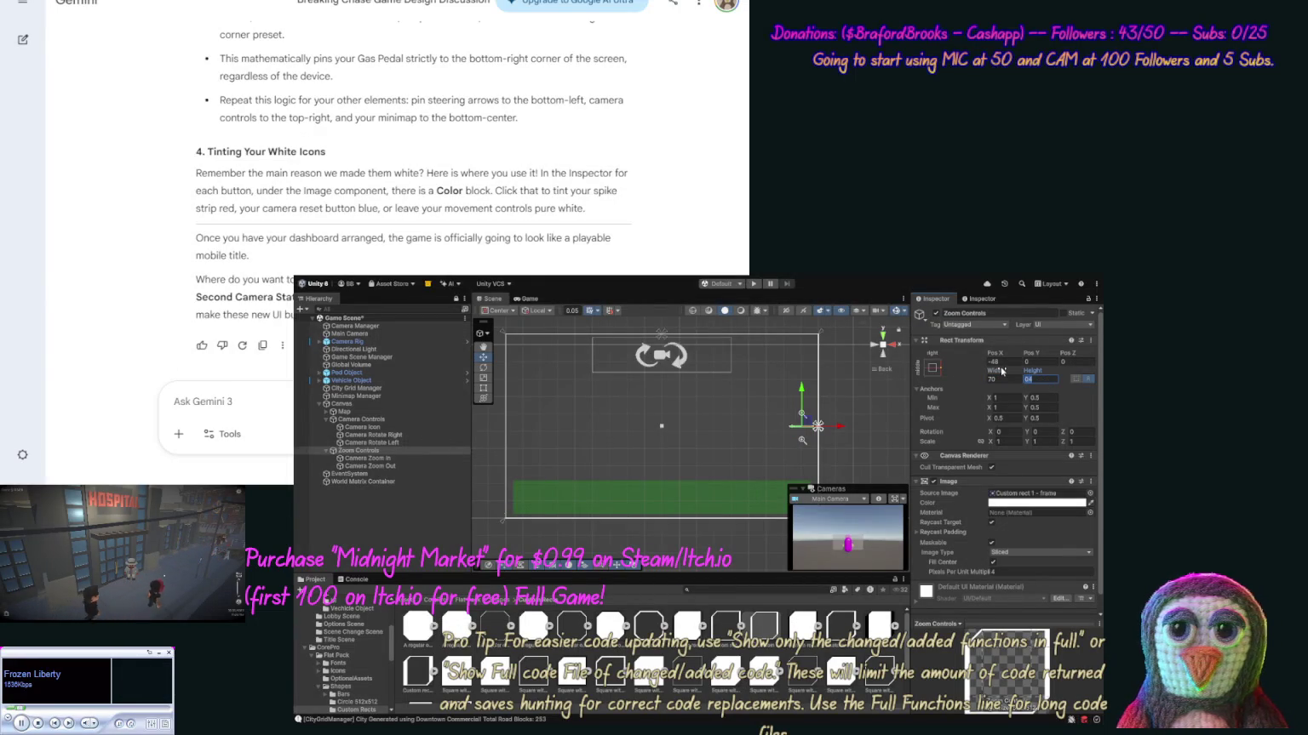
pyautogui.write('40')
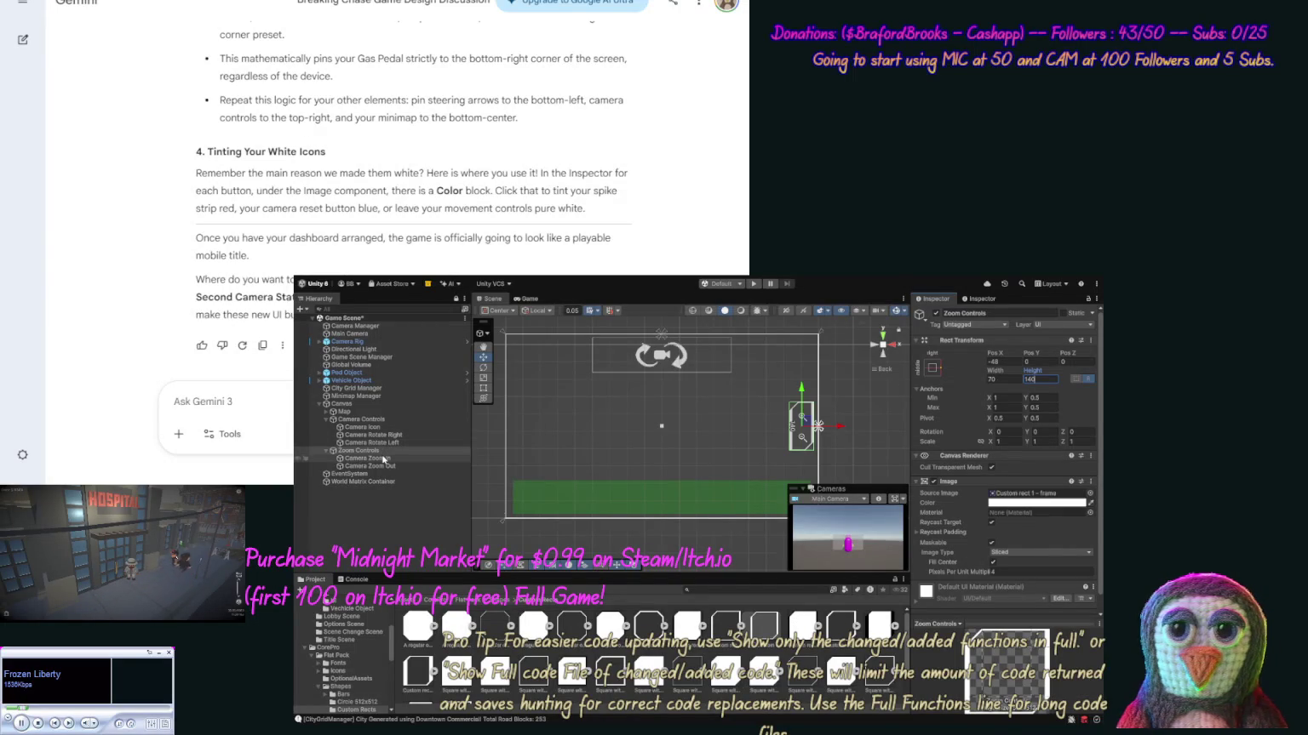
pyautogui.click(384, 459)
pyautogui.click(381, 466)
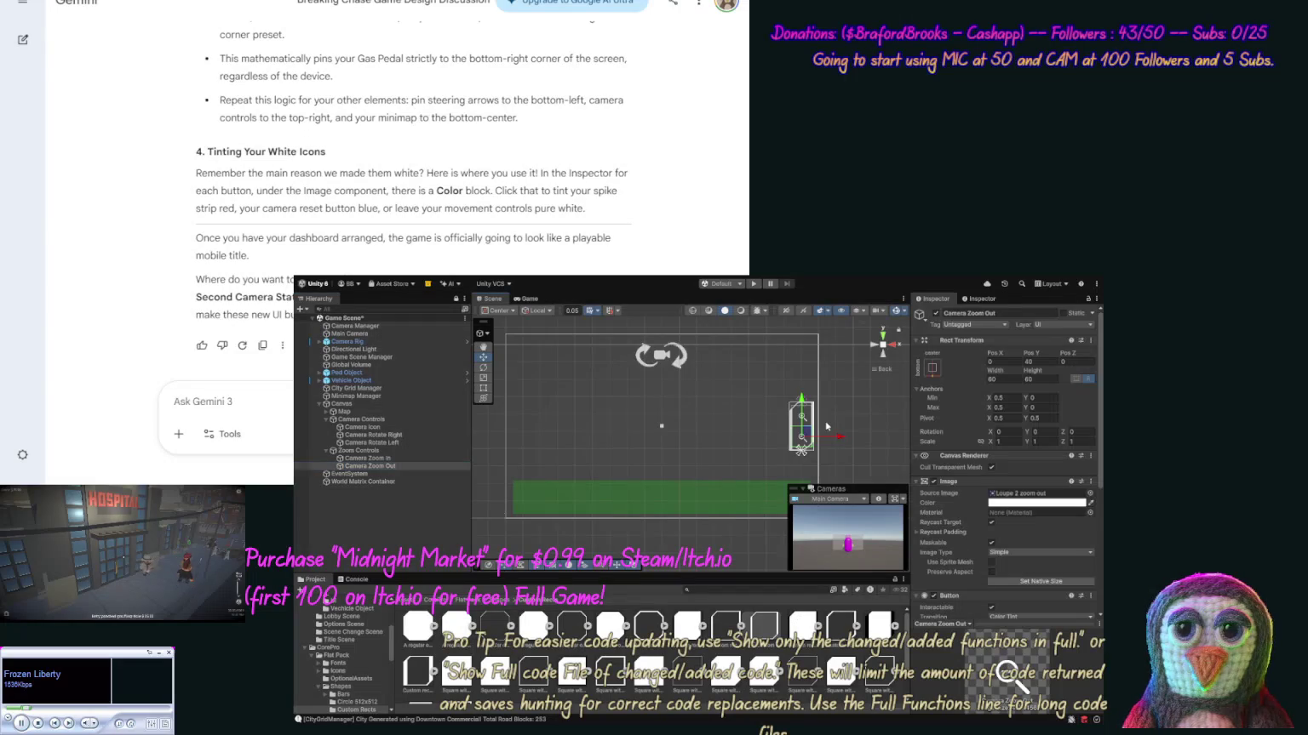
# Review the Zoom Controls panel and the Camera Zoom In and Zoom Out buttons in the Inspector.
pyautogui.click(827, 439)
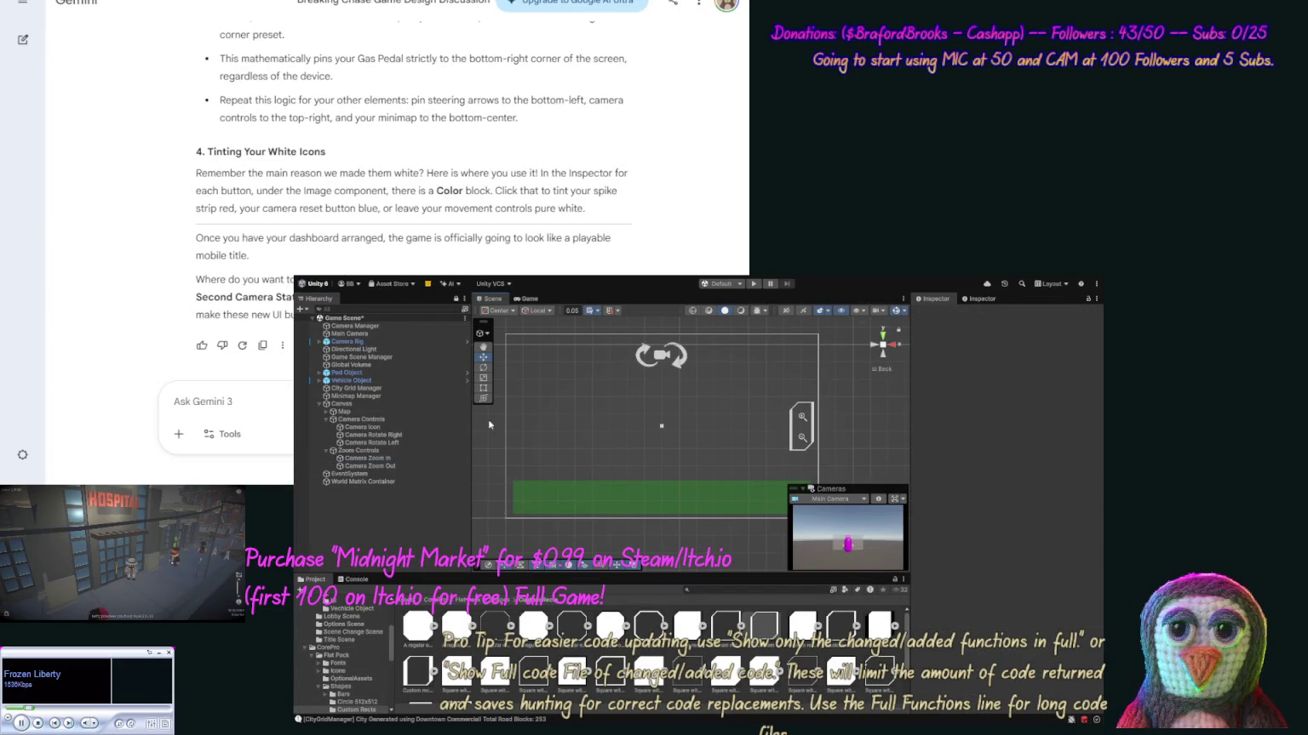
pyautogui.click(371, 452)
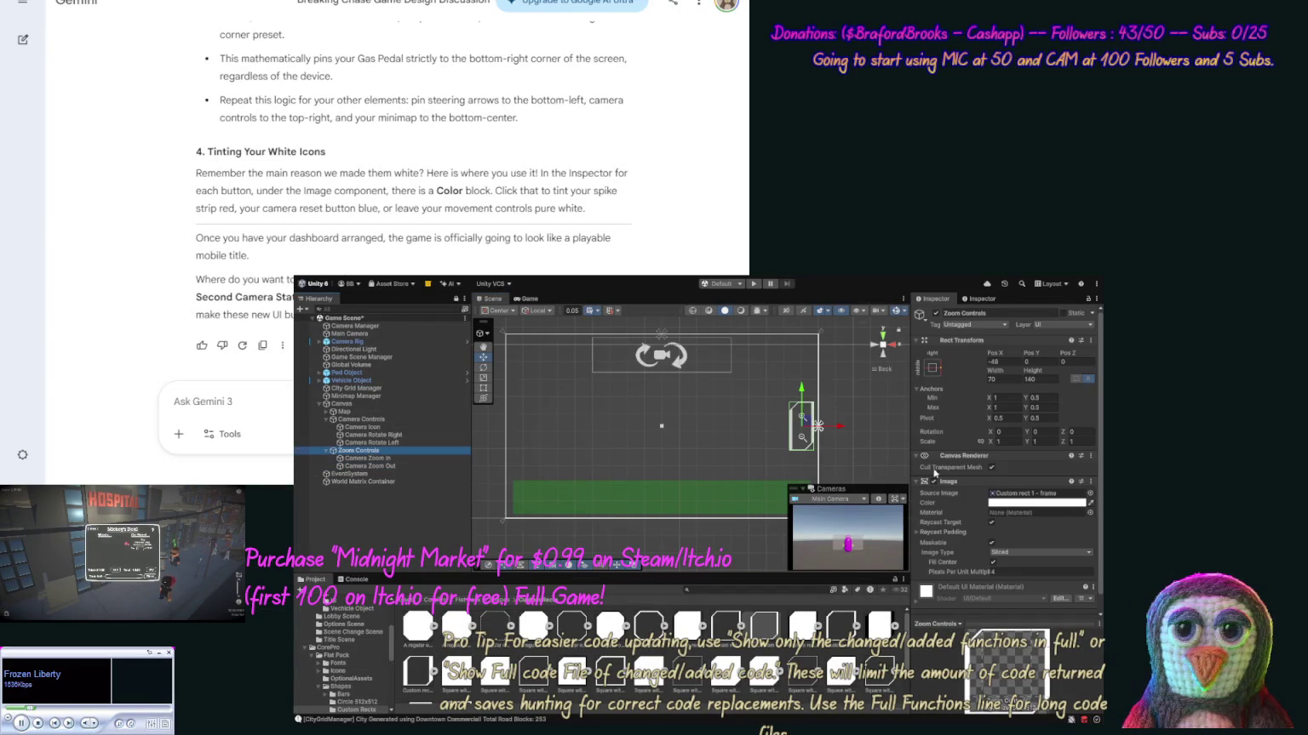
pyautogui.click(1026, 504)
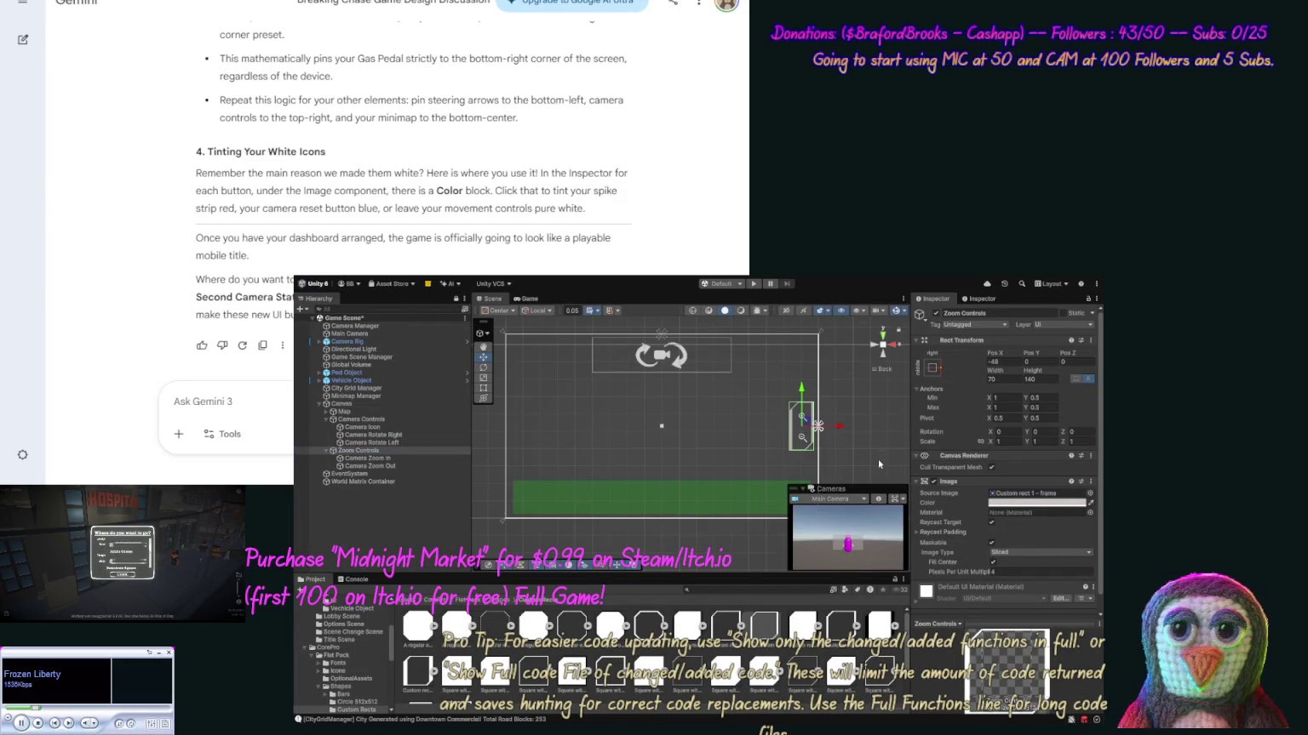
pyautogui.click(939, 527)
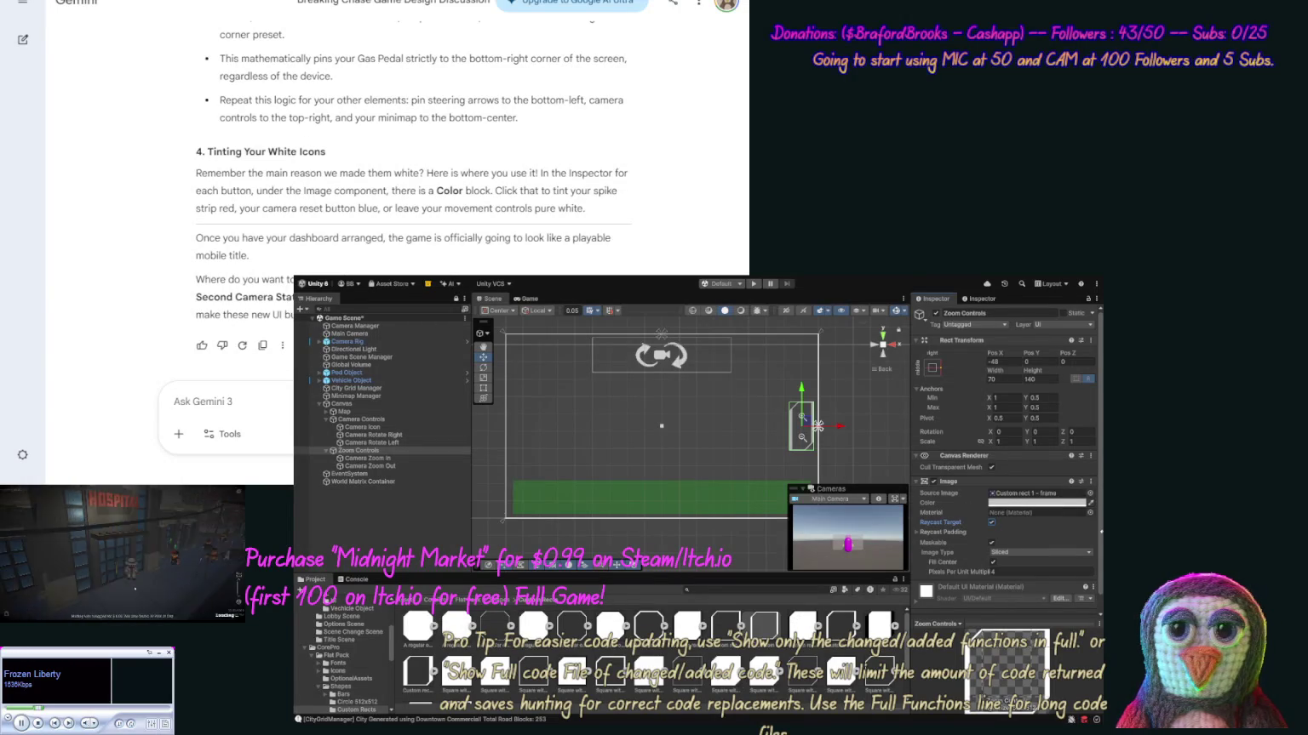
pyautogui.scroll(-1, 1099, 570)
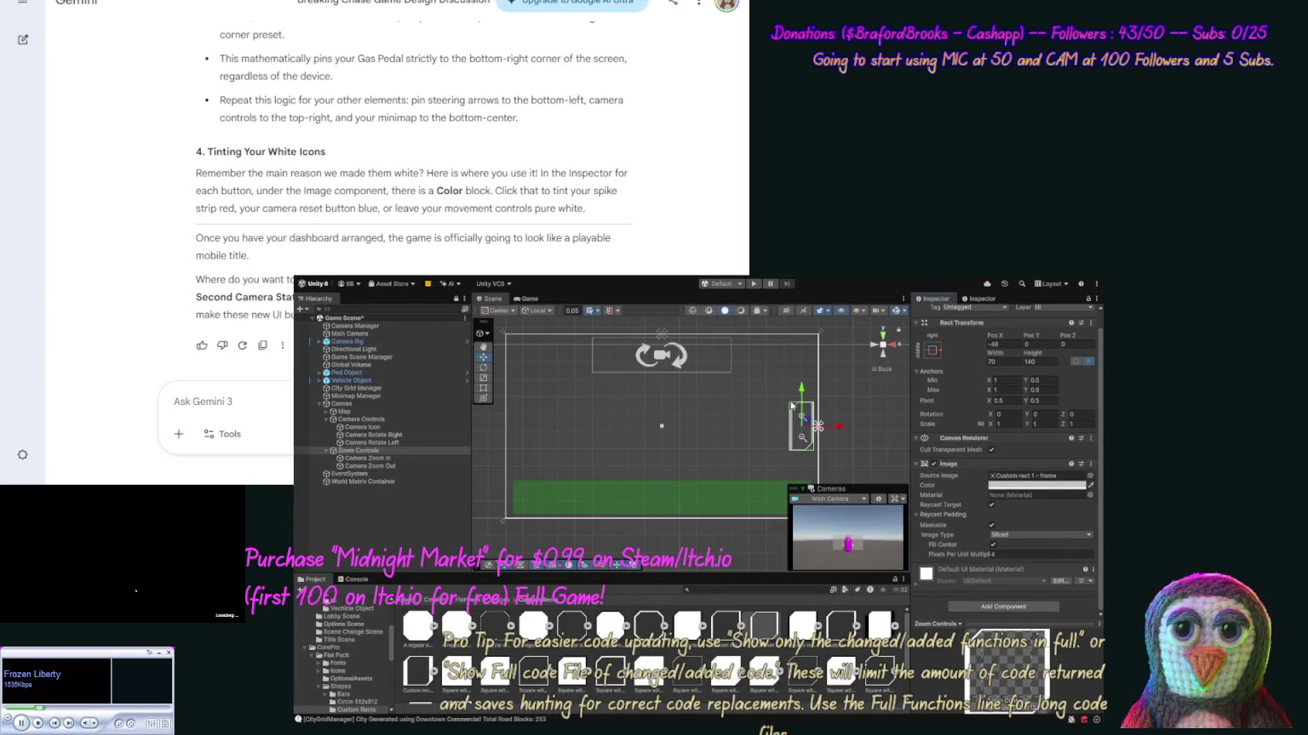
pyautogui.click(854, 416)
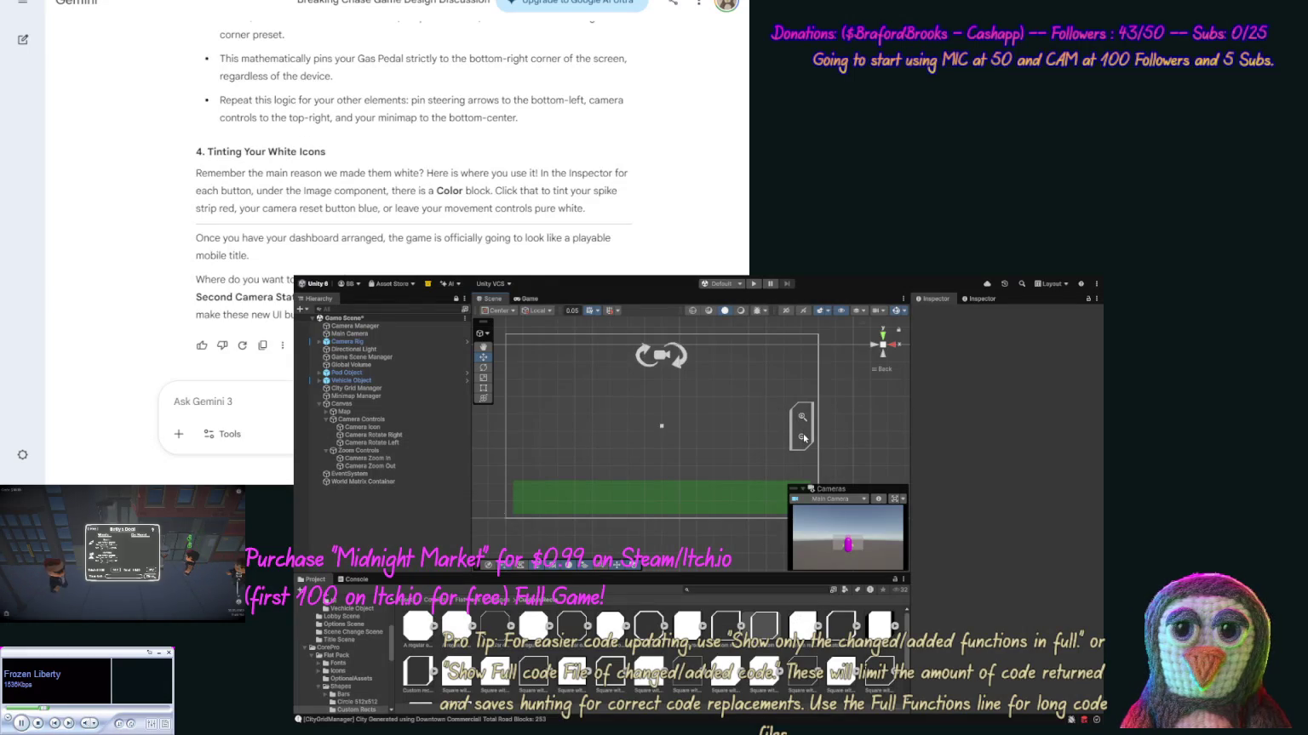
pyautogui.click(802, 440)
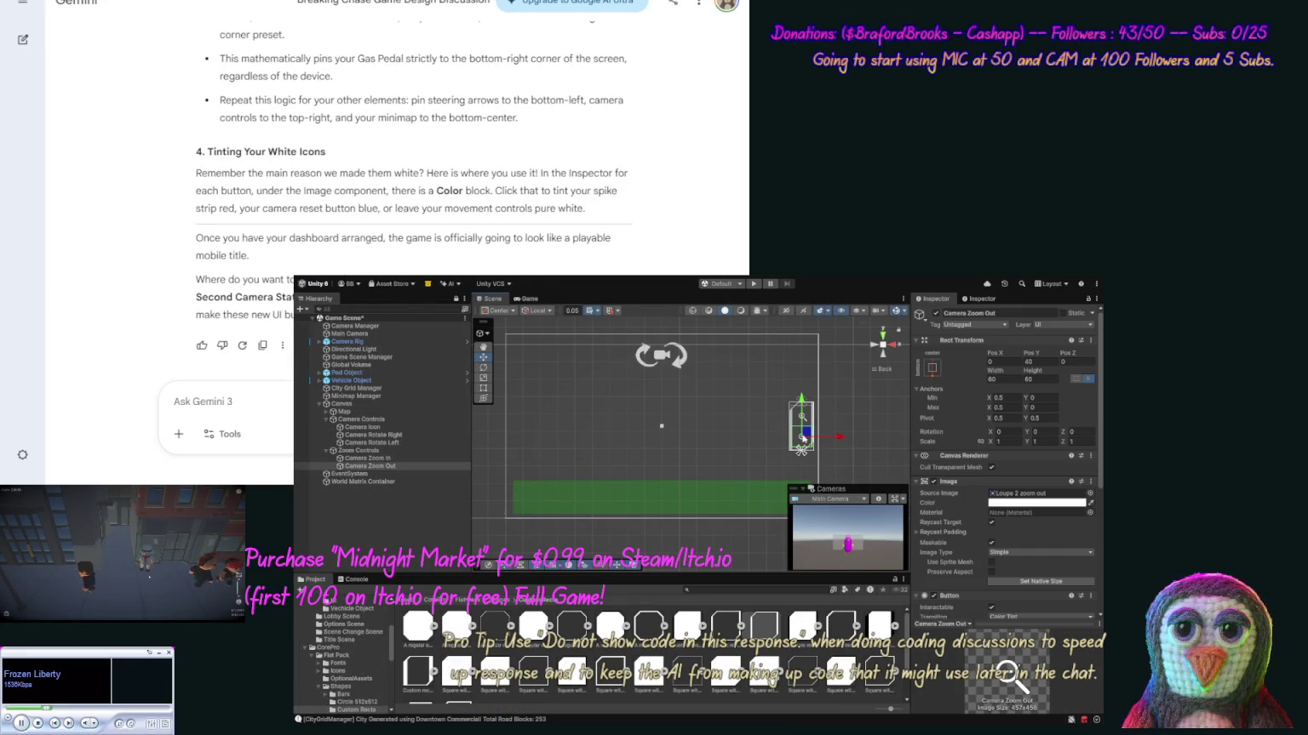
pyautogui.click(800, 417)
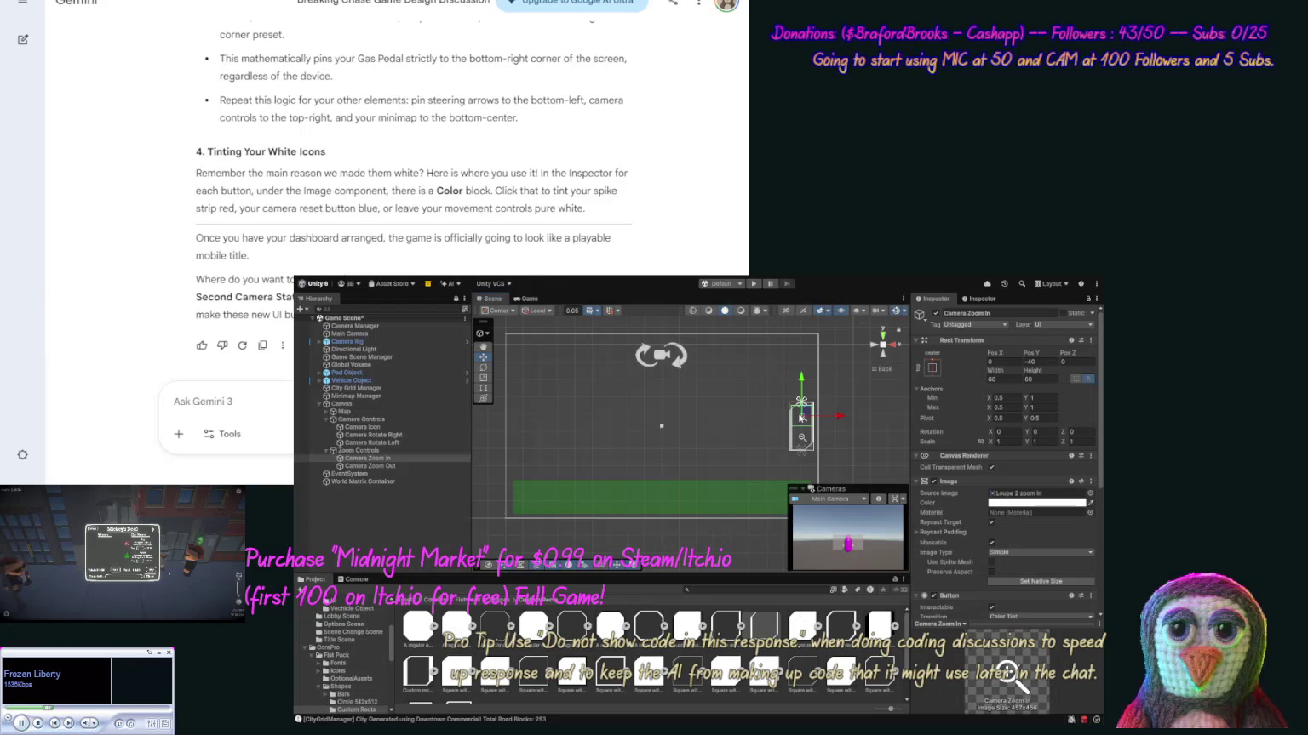
pyautogui.click(835, 429)
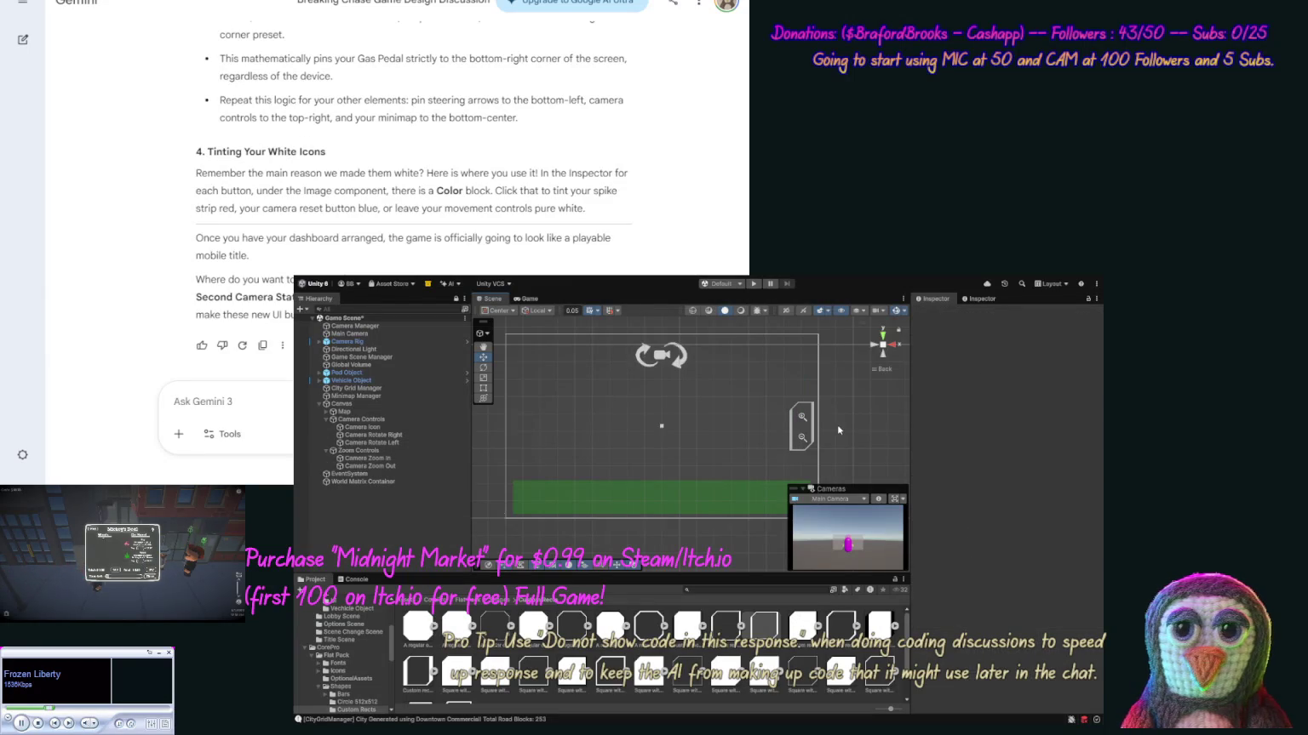
pyautogui.click(802, 417)
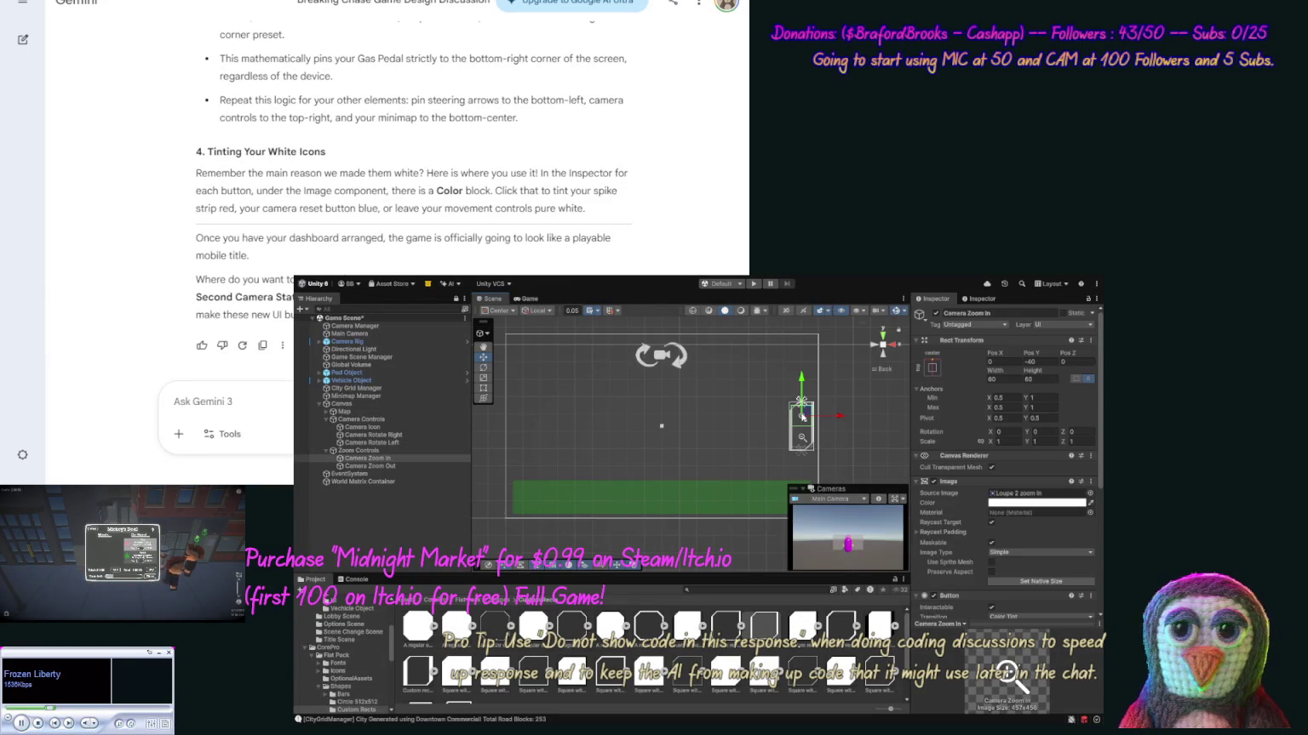
pyautogui.click(802, 438)
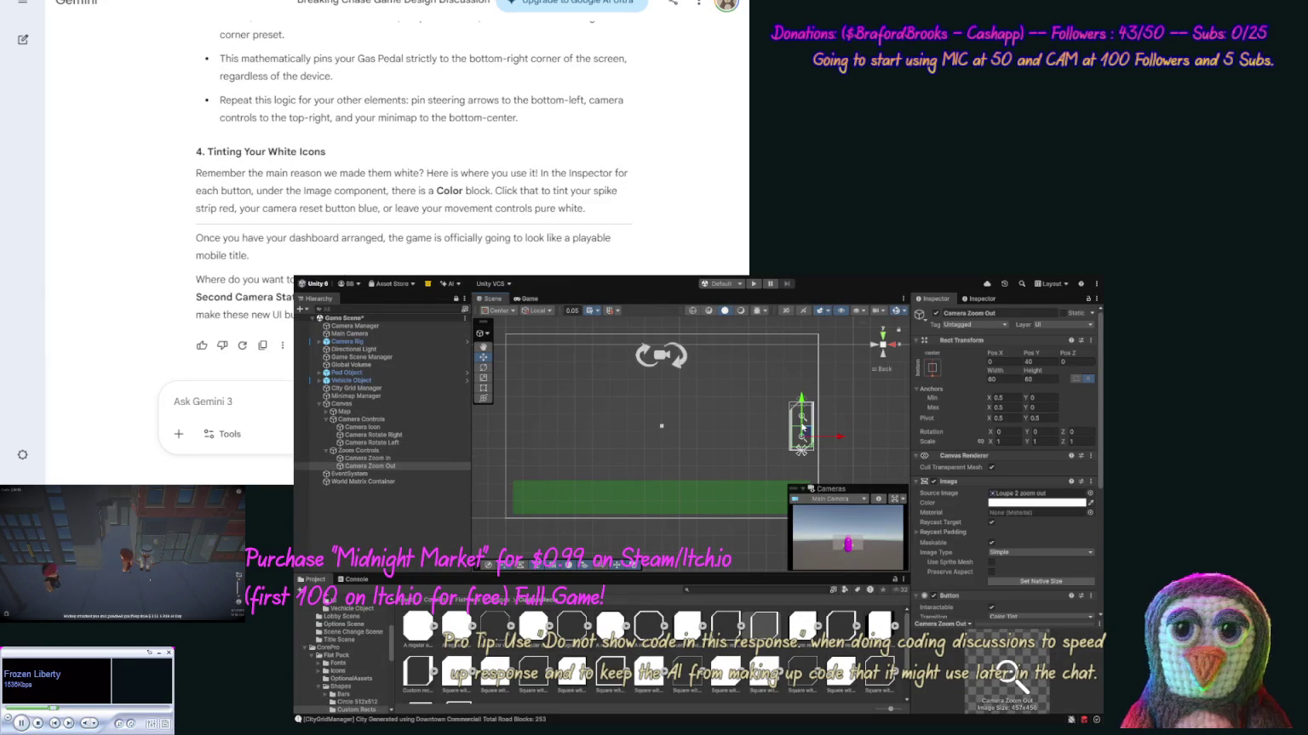
pyautogui.click(804, 421)
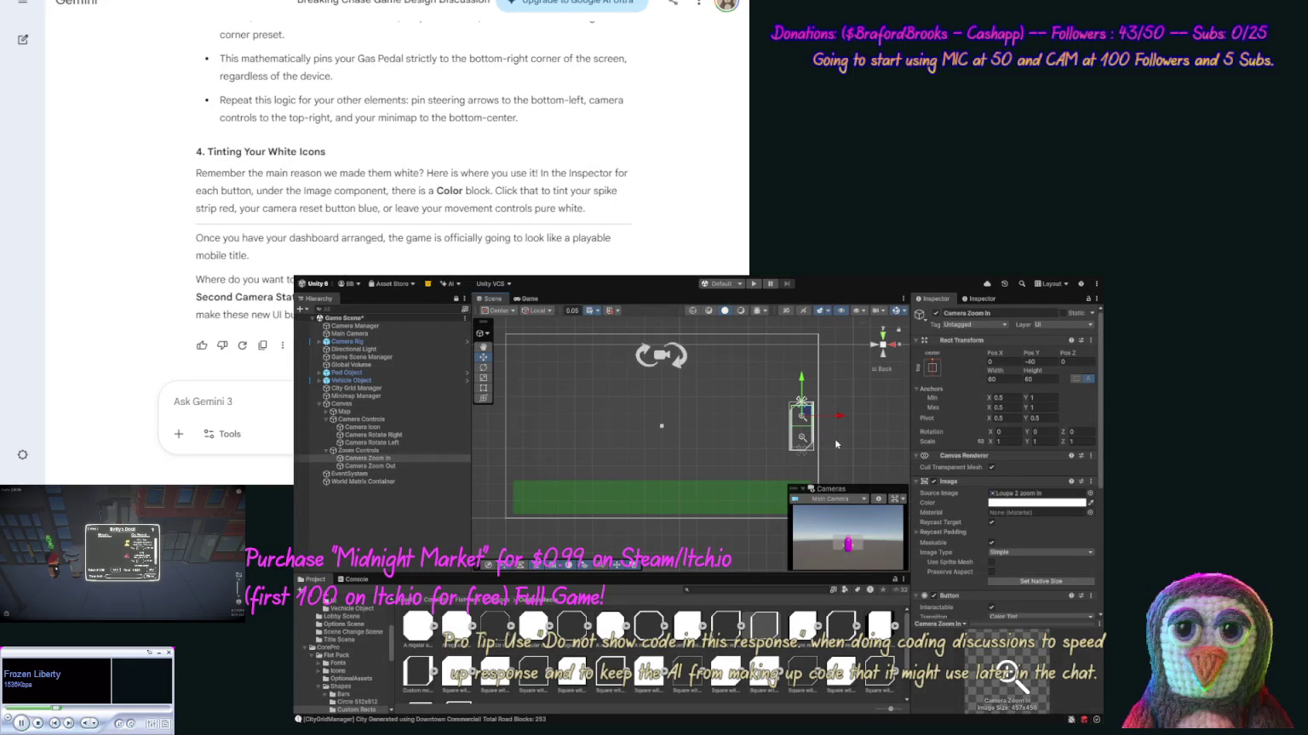
pyautogui.click(835, 443)
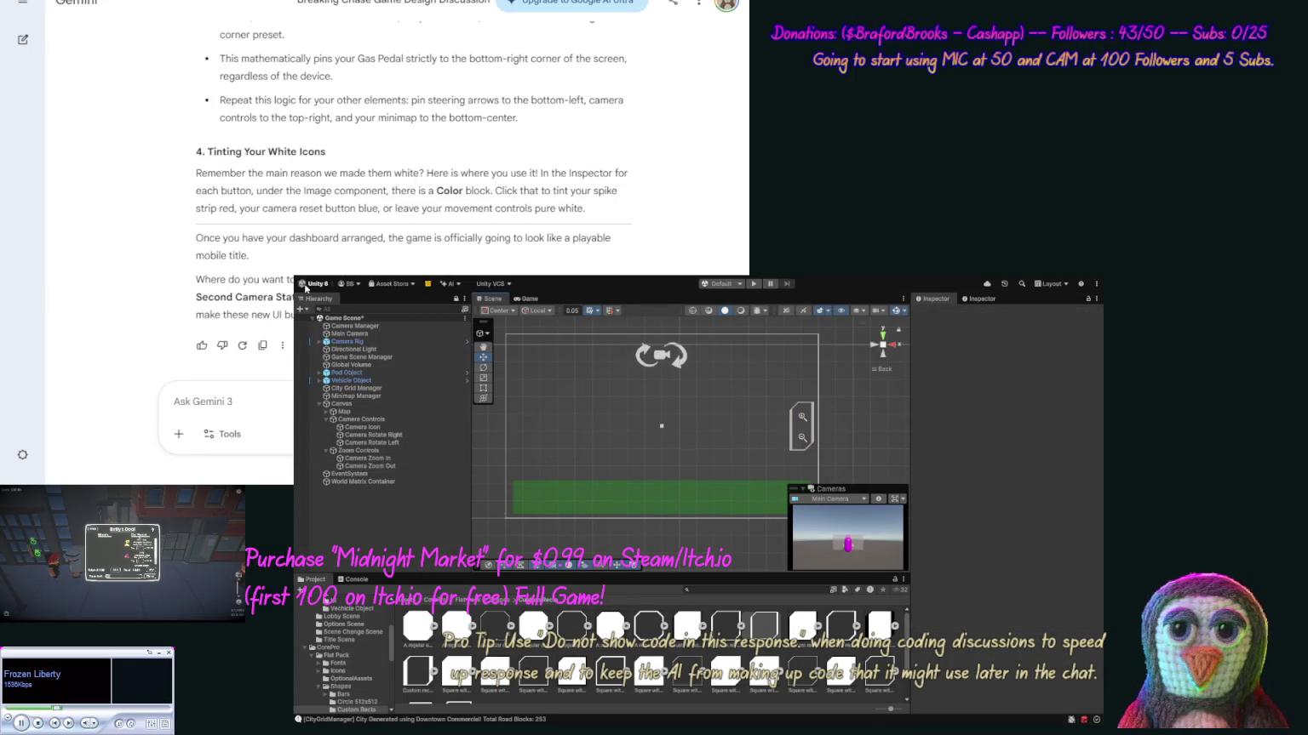
# Save the Game Scene with Ctrl+S and review the Camera Zoom In button's settings.
pyautogui.hotkey('ctrl', 's')
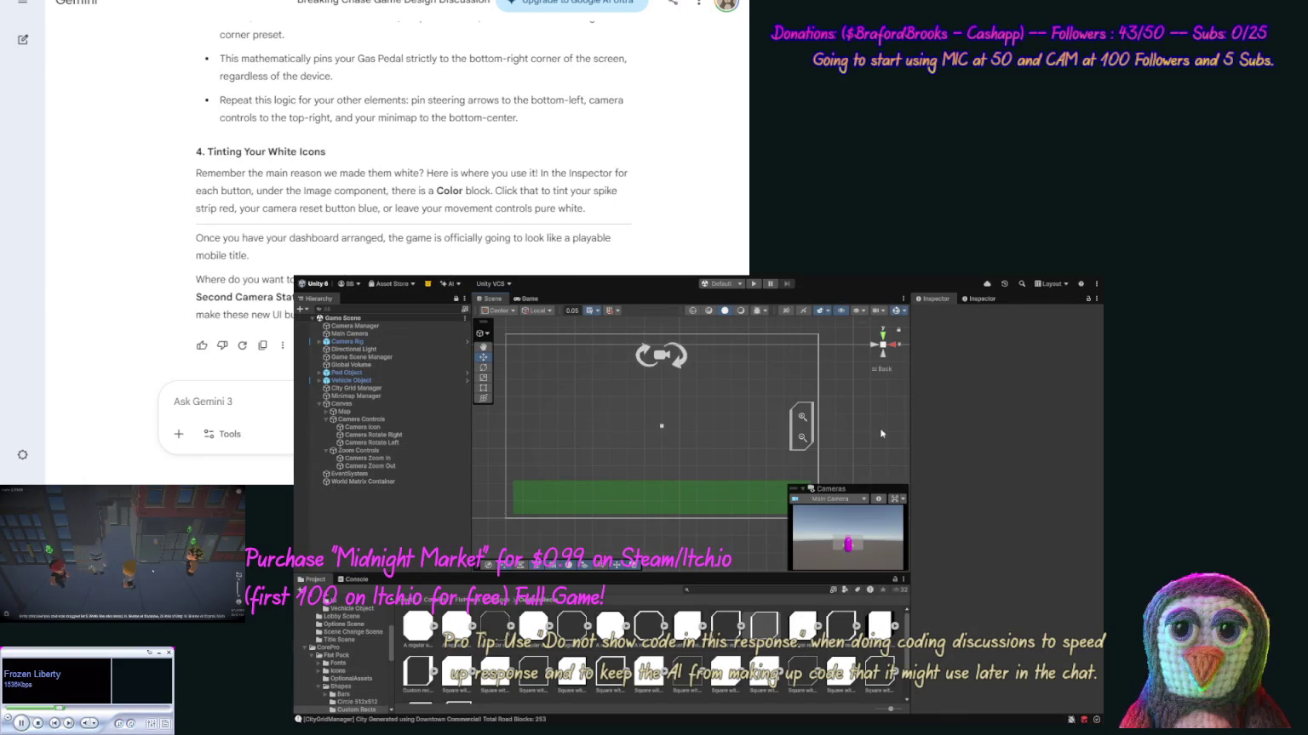
pyautogui.click(815, 425)
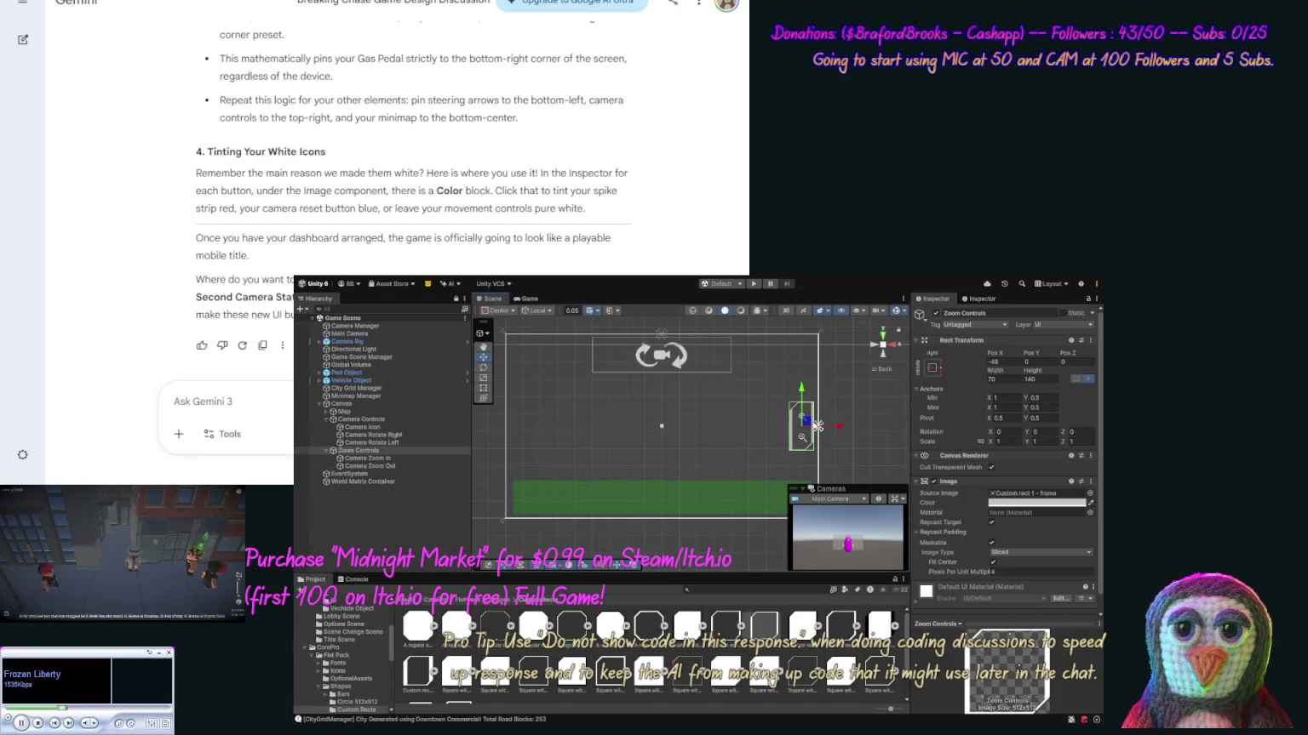
pyautogui.scroll(-2, 1101, 503)
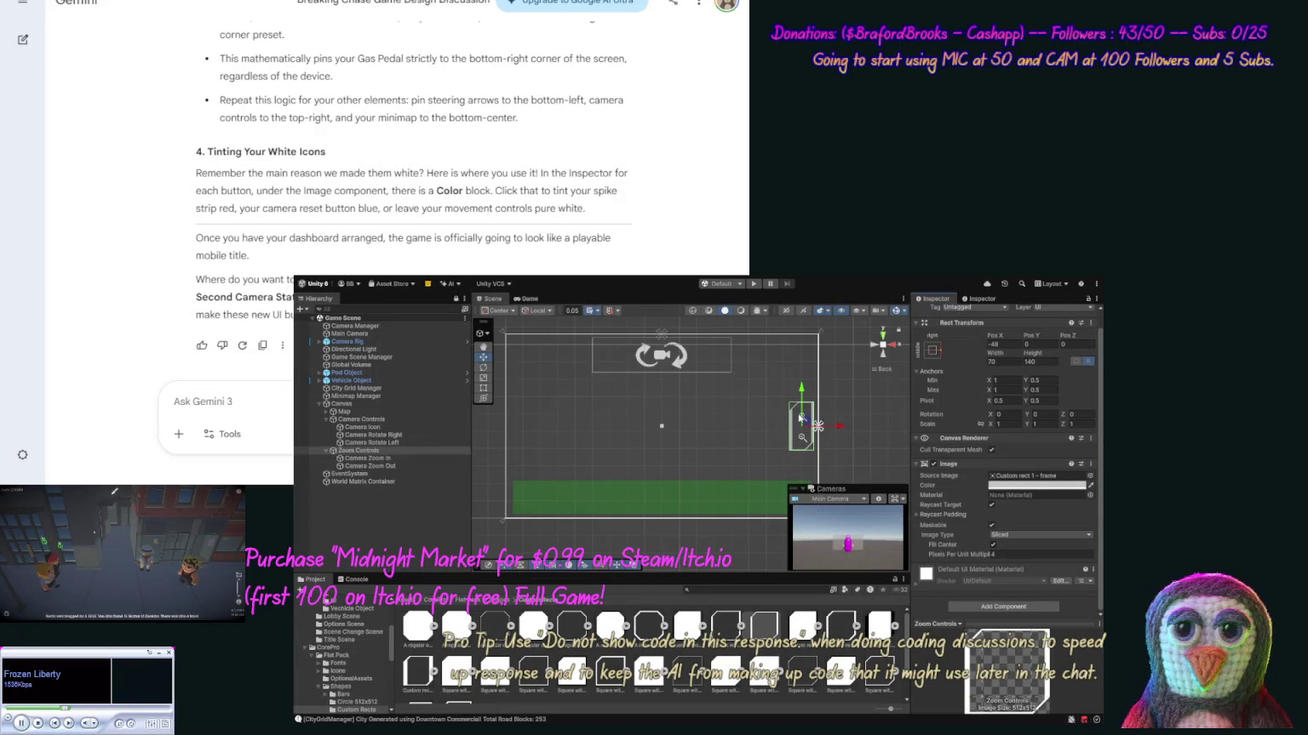
pyautogui.click(800, 417)
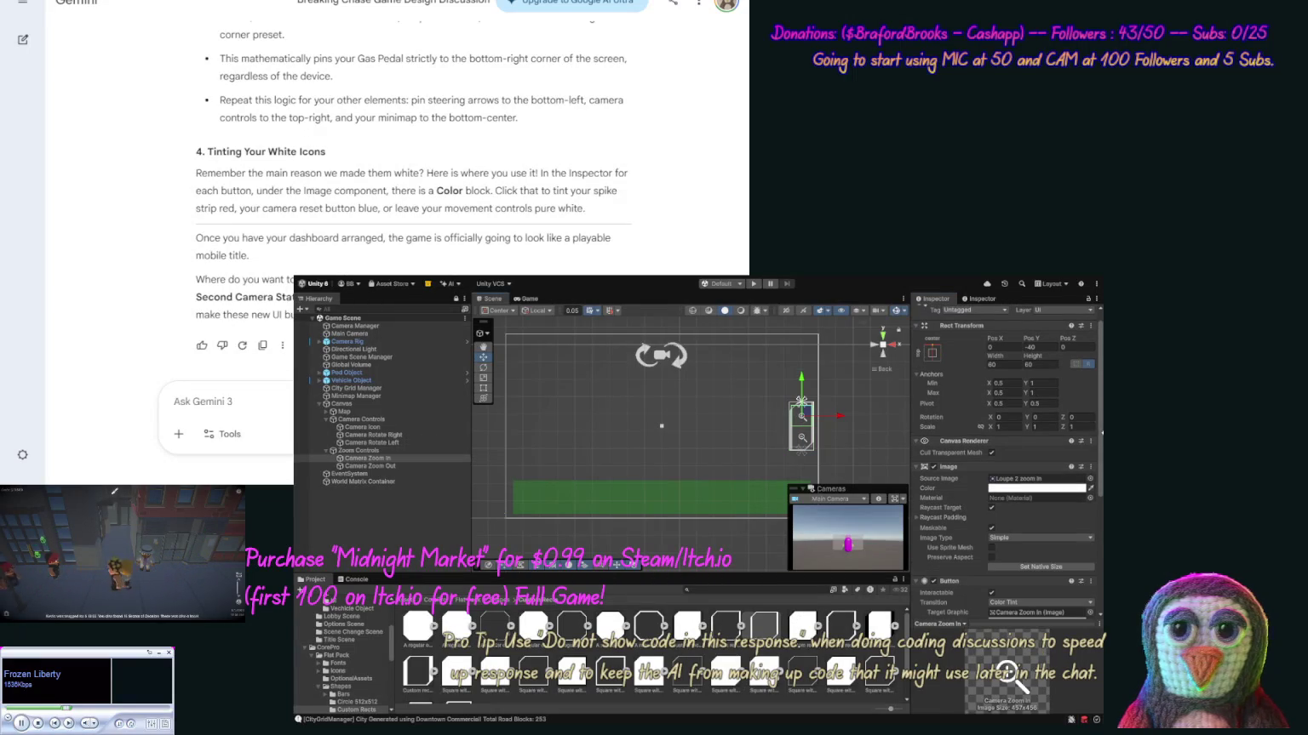
pyautogui.scroll(-5, 1039, 498)
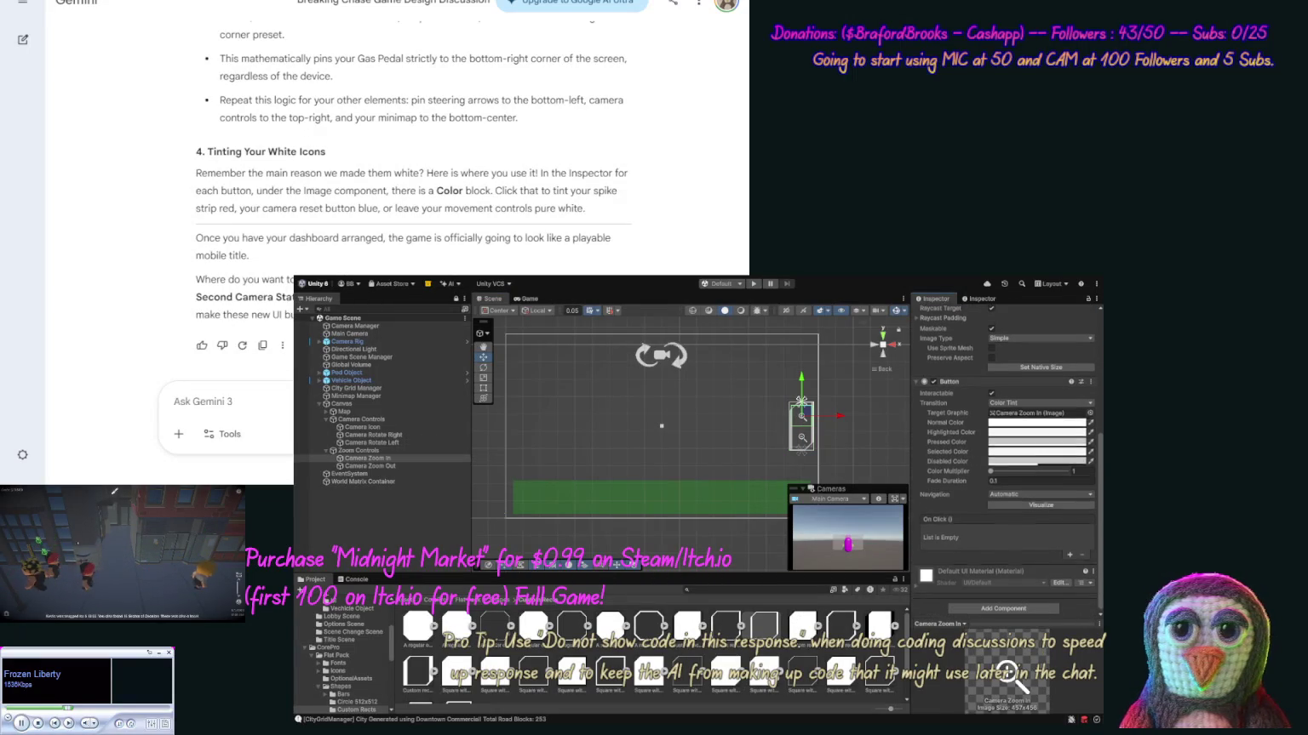
pyautogui.scroll(5, 1004, 460)
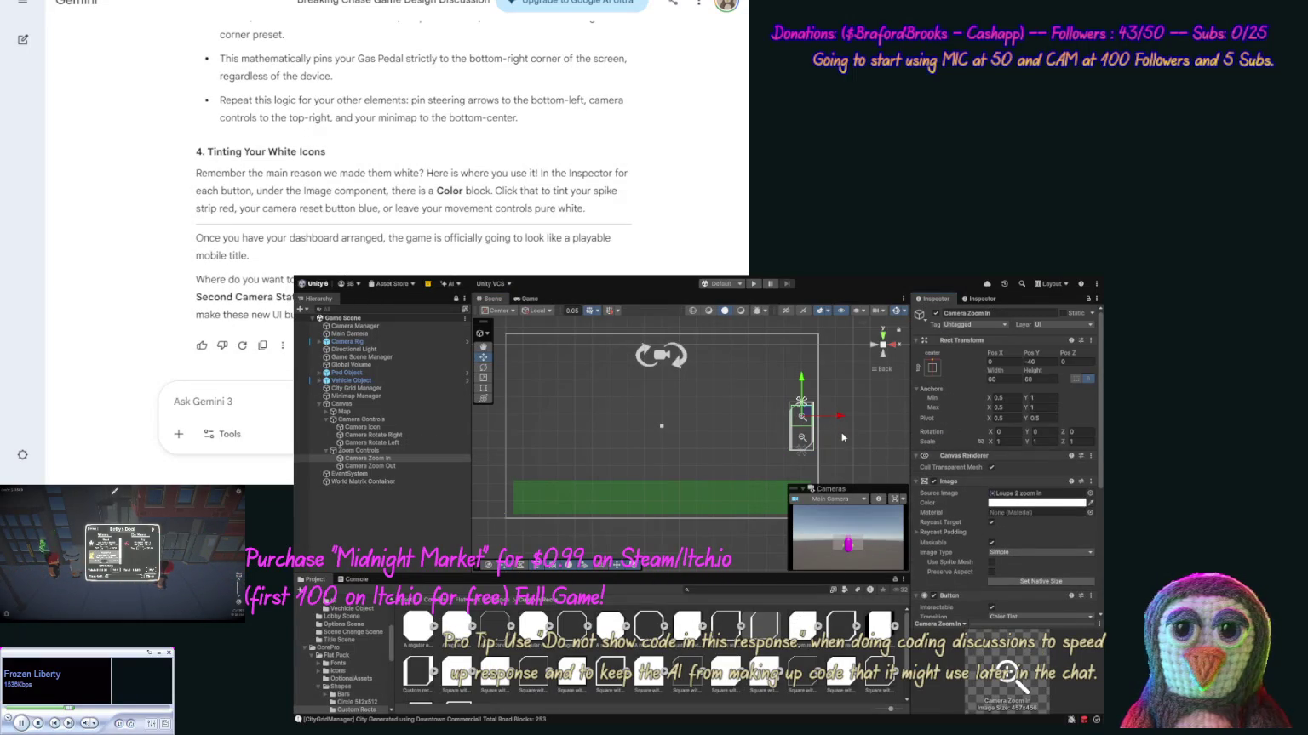
pyautogui.click(842, 437)
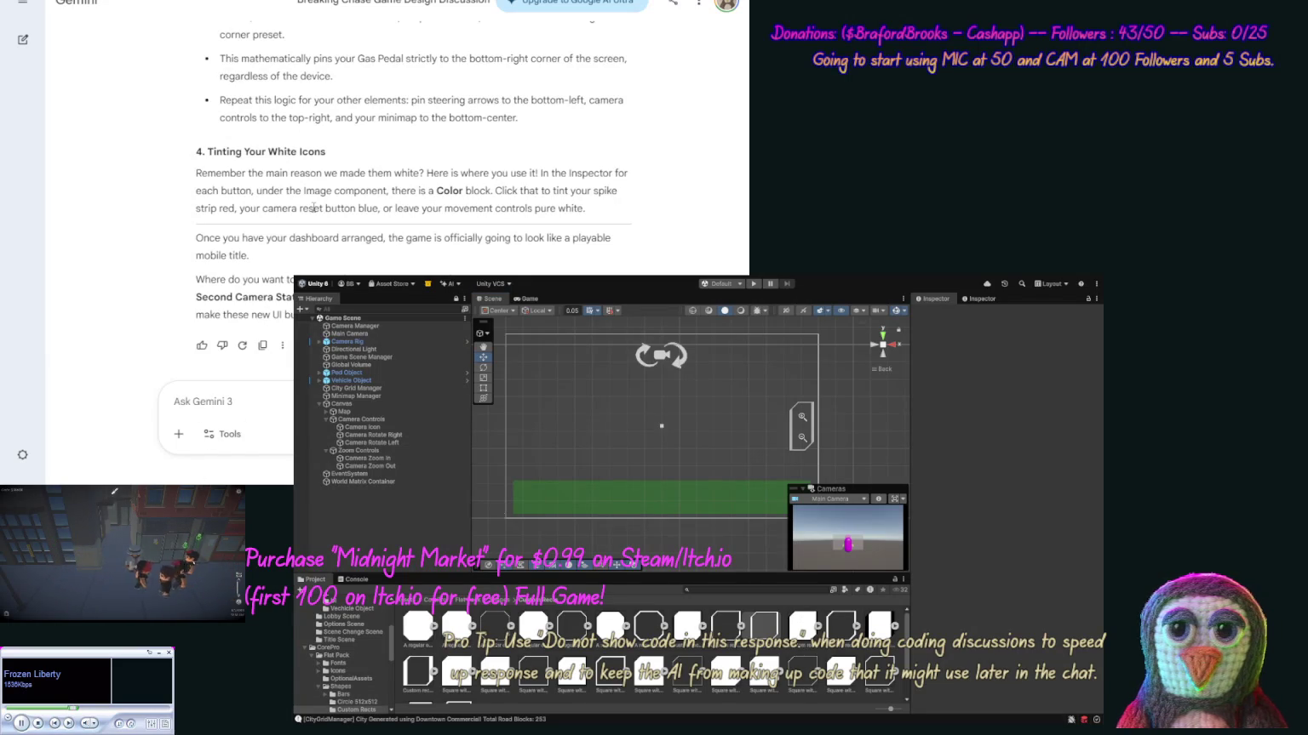
# Scroll Gemini's reply down to the '4. Tinting Your White Icons' section.
pyautogui.scroll(1, 355, 185)
pyautogui.scroll(3, 356, 186)
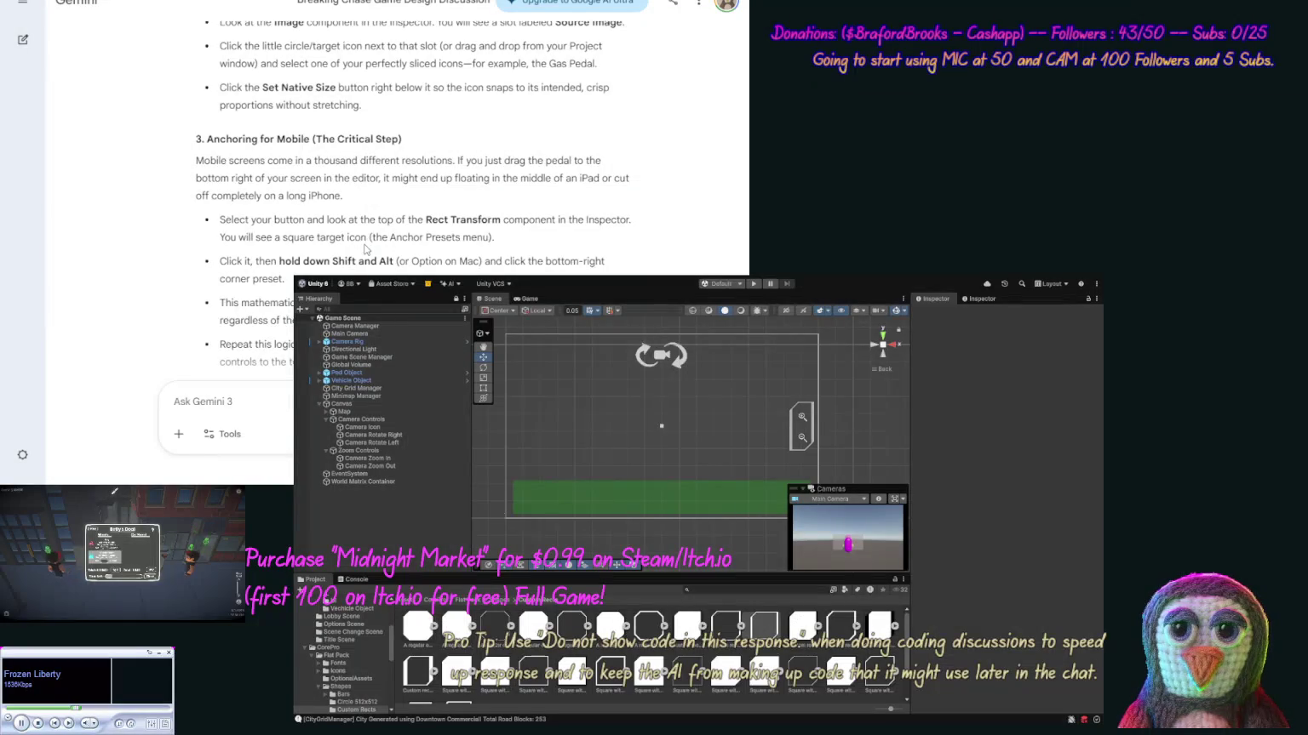
pyautogui.scroll(4, 363, 242)
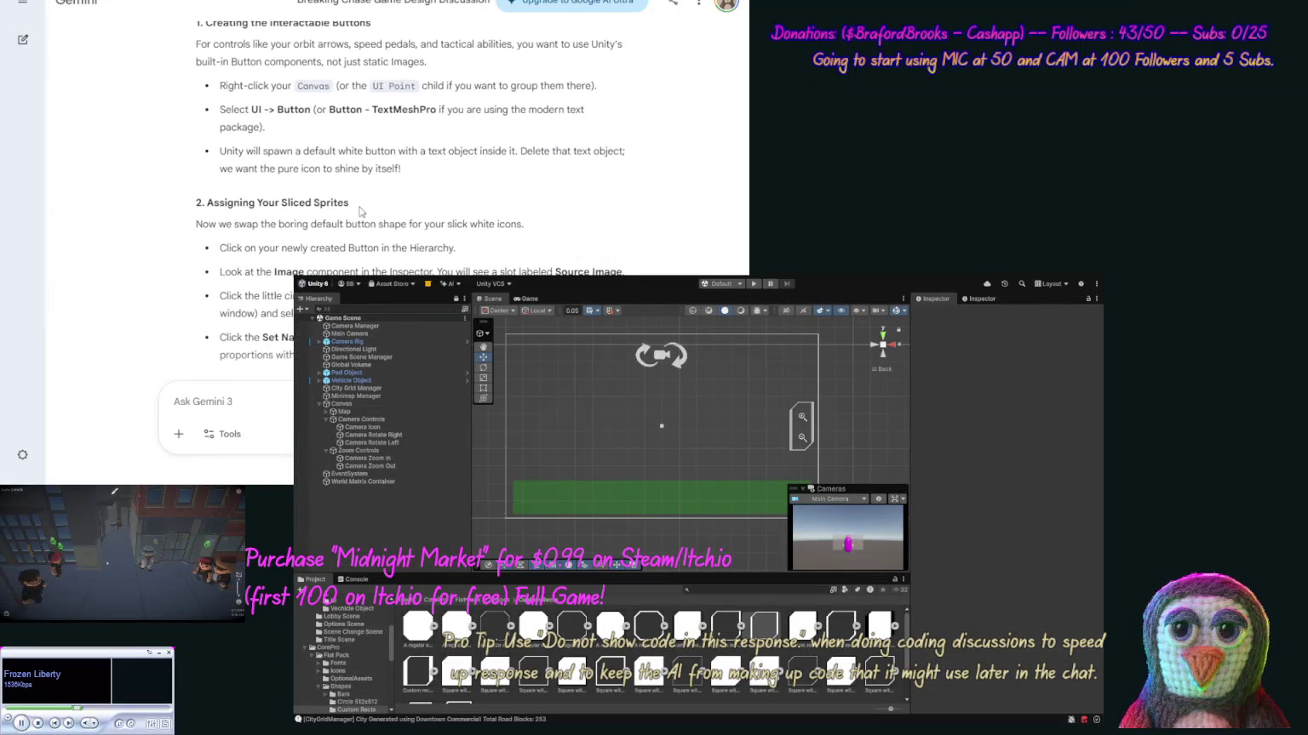
pyautogui.scroll(-1, 348, 210)
pyautogui.scroll(-1, 348, 210)
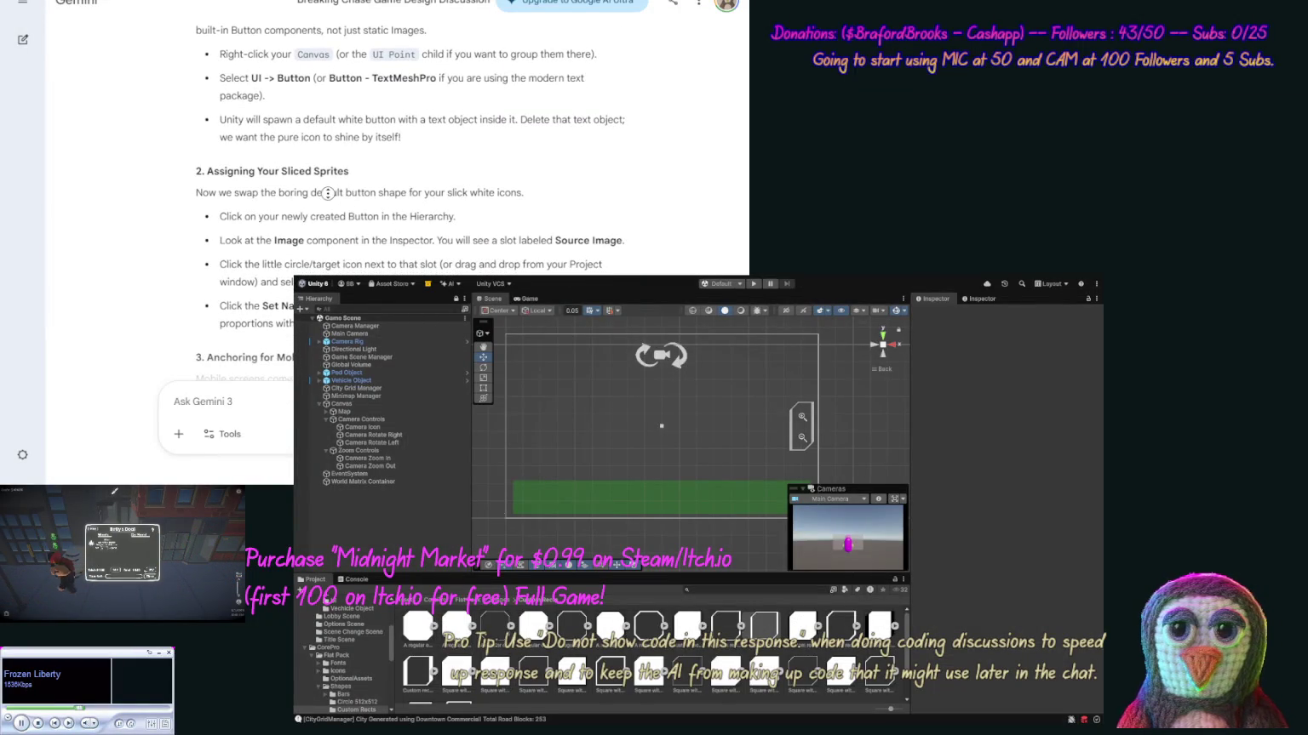
pyautogui.scroll(-3, 328, 193)
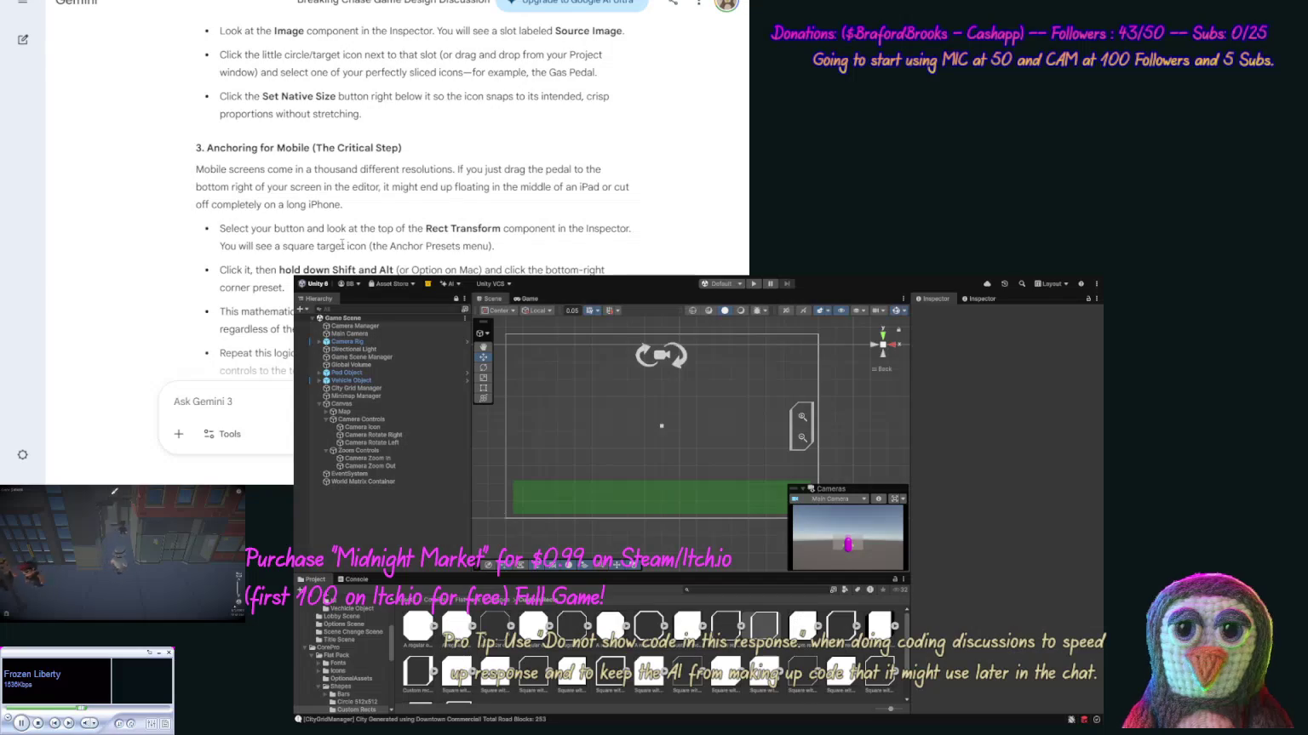
pyautogui.scroll(-1, 373, 222)
pyautogui.scroll(-3, 374, 222)
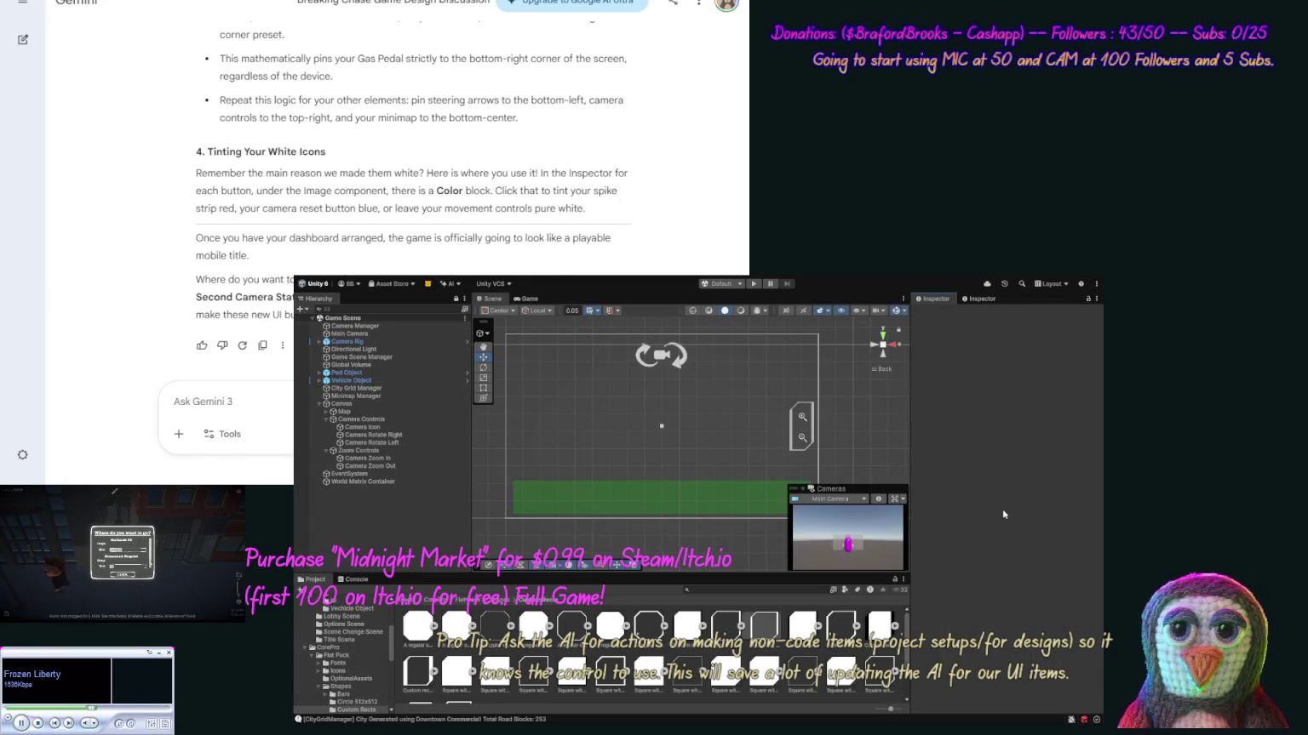
# Resize the Camera Icon to Width 60 and Height 40, comparing against the rotate buttons.
pyautogui.click(369, 428)
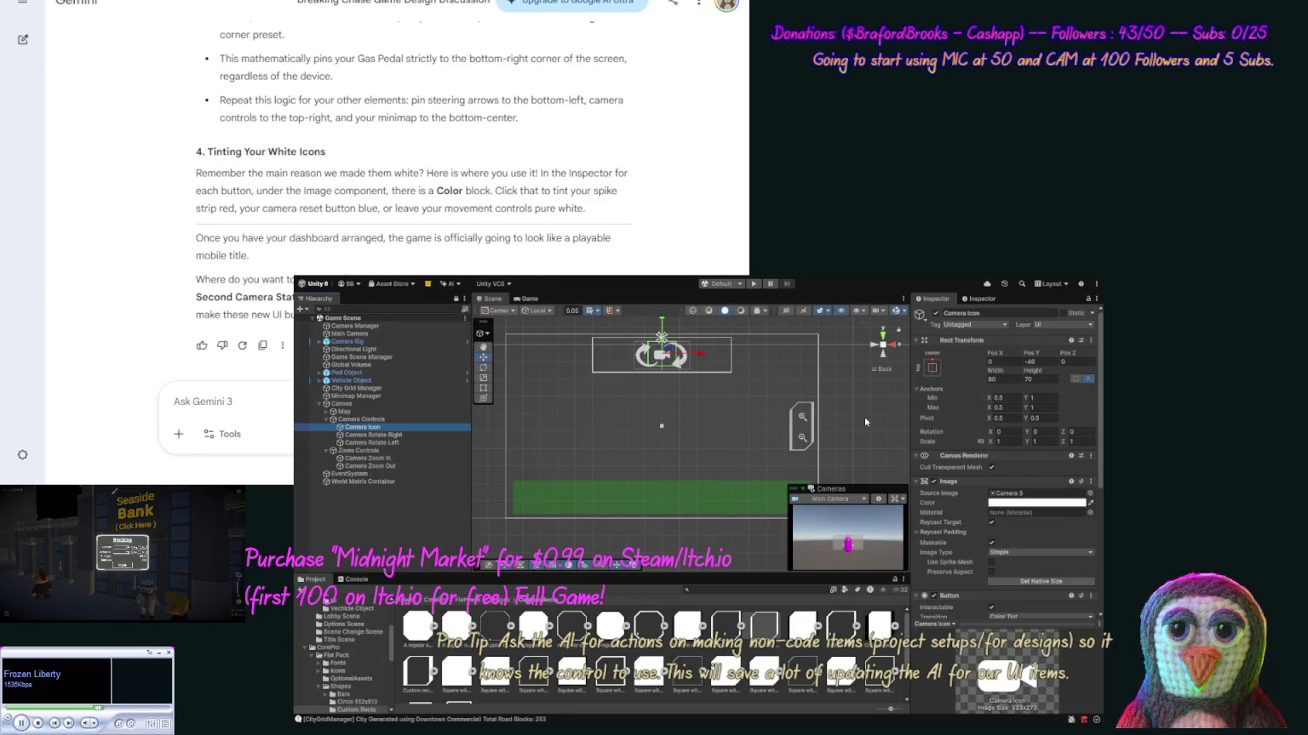
pyautogui.moveTo(1098, 469); pyautogui.dragTo(1098, 576)
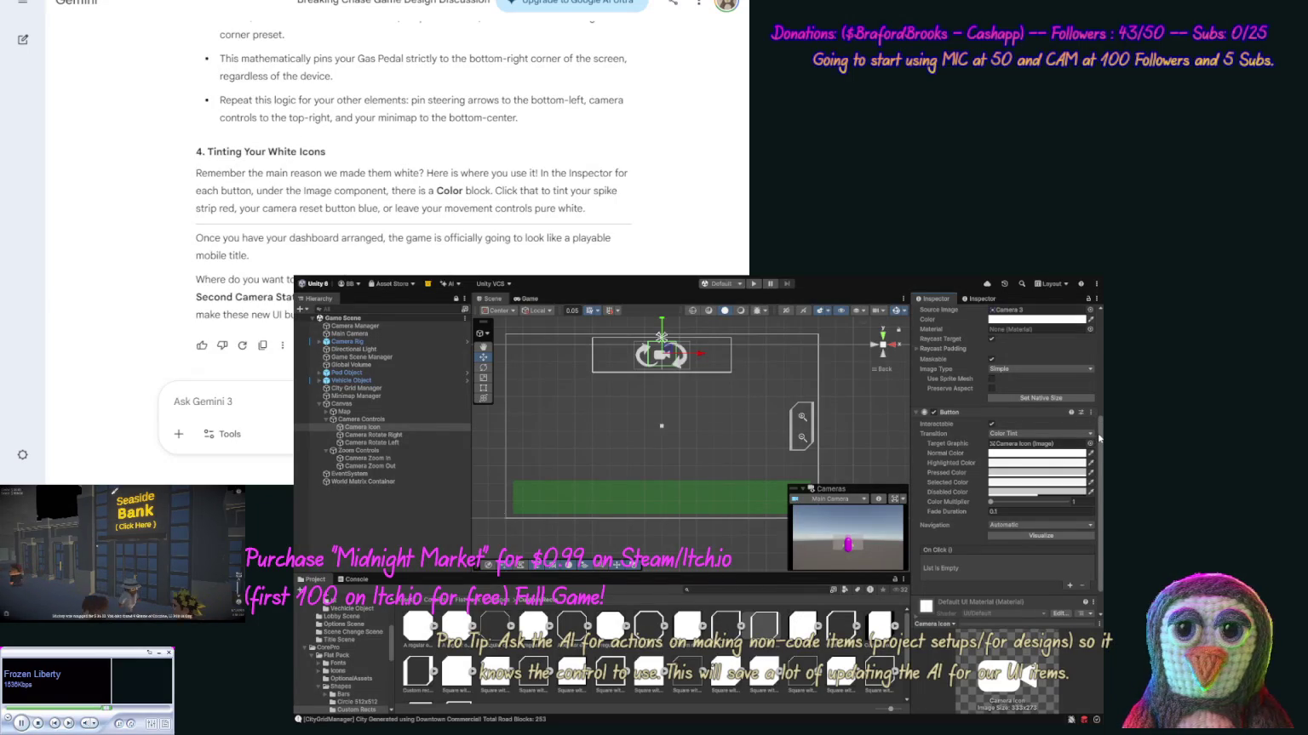
pyautogui.scroll(5, 1094, 344)
pyautogui.scroll(2, 1094, 344)
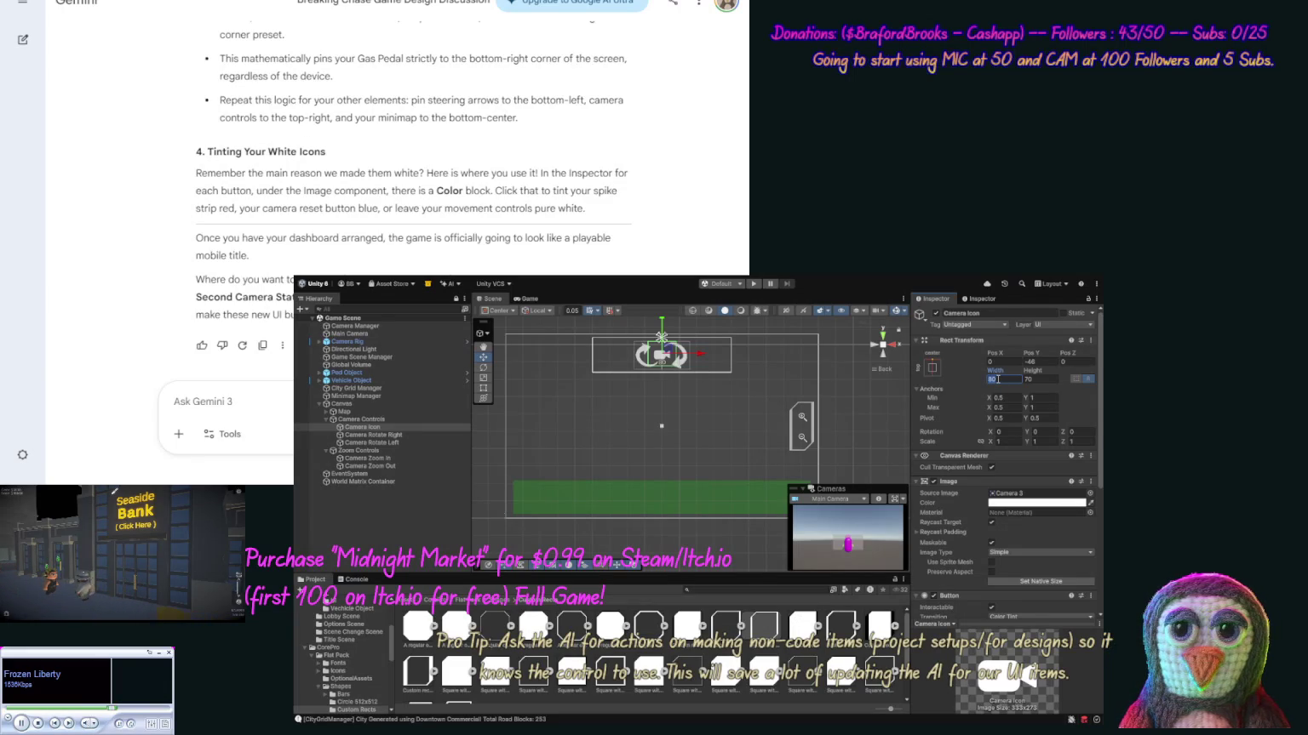
pyautogui.write('40')
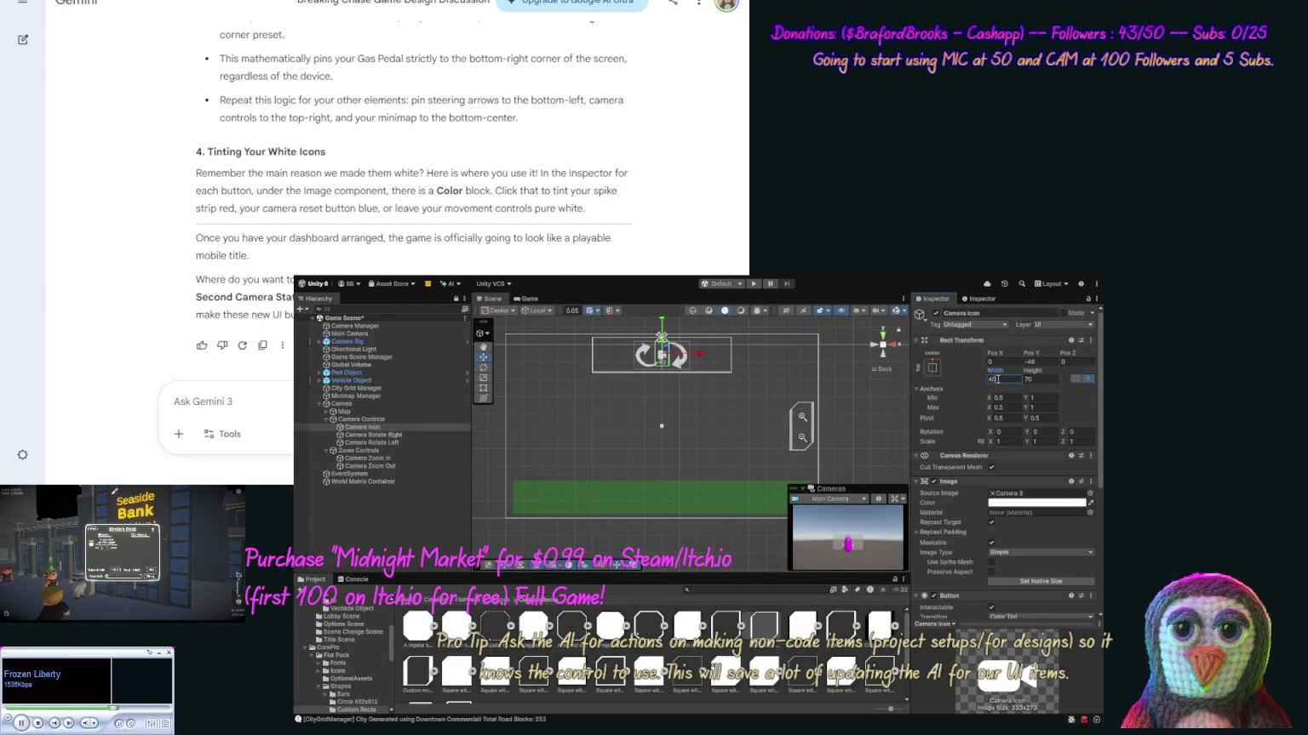
pyautogui.click(1034, 380)
pyautogui.write('40')
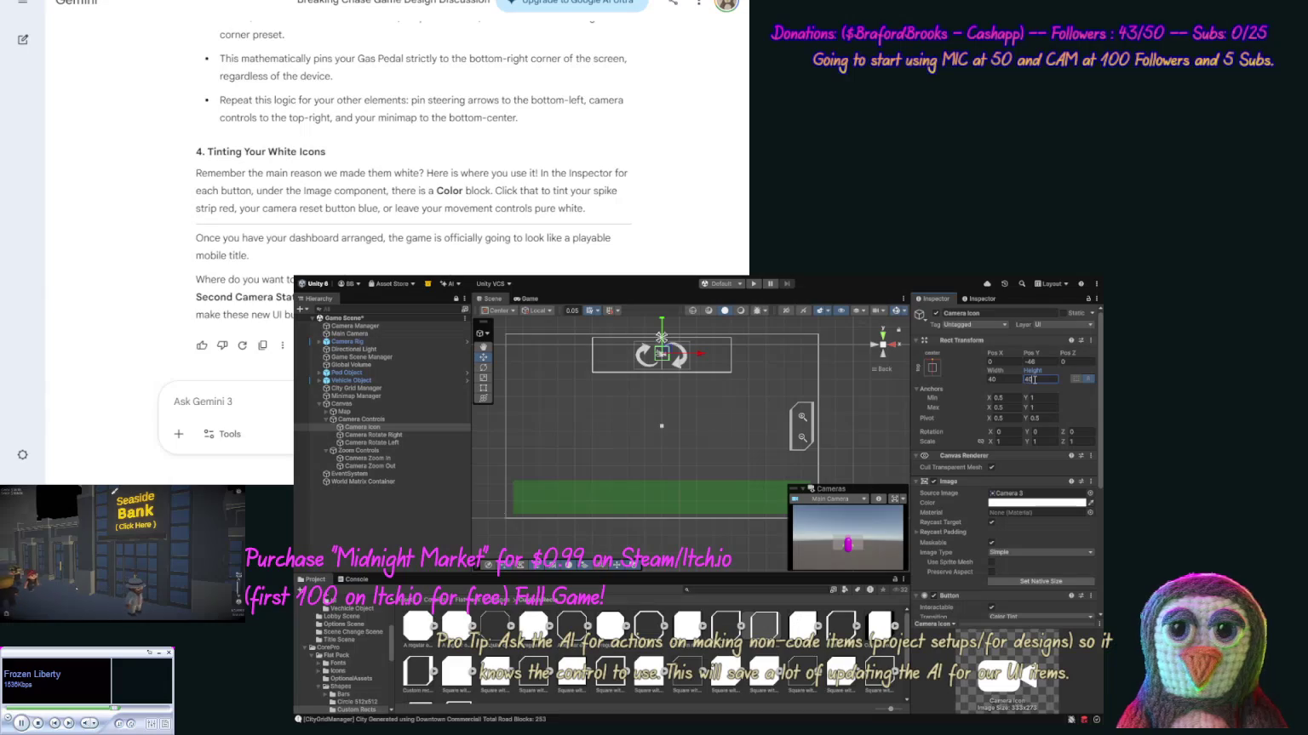
pyautogui.click(869, 397)
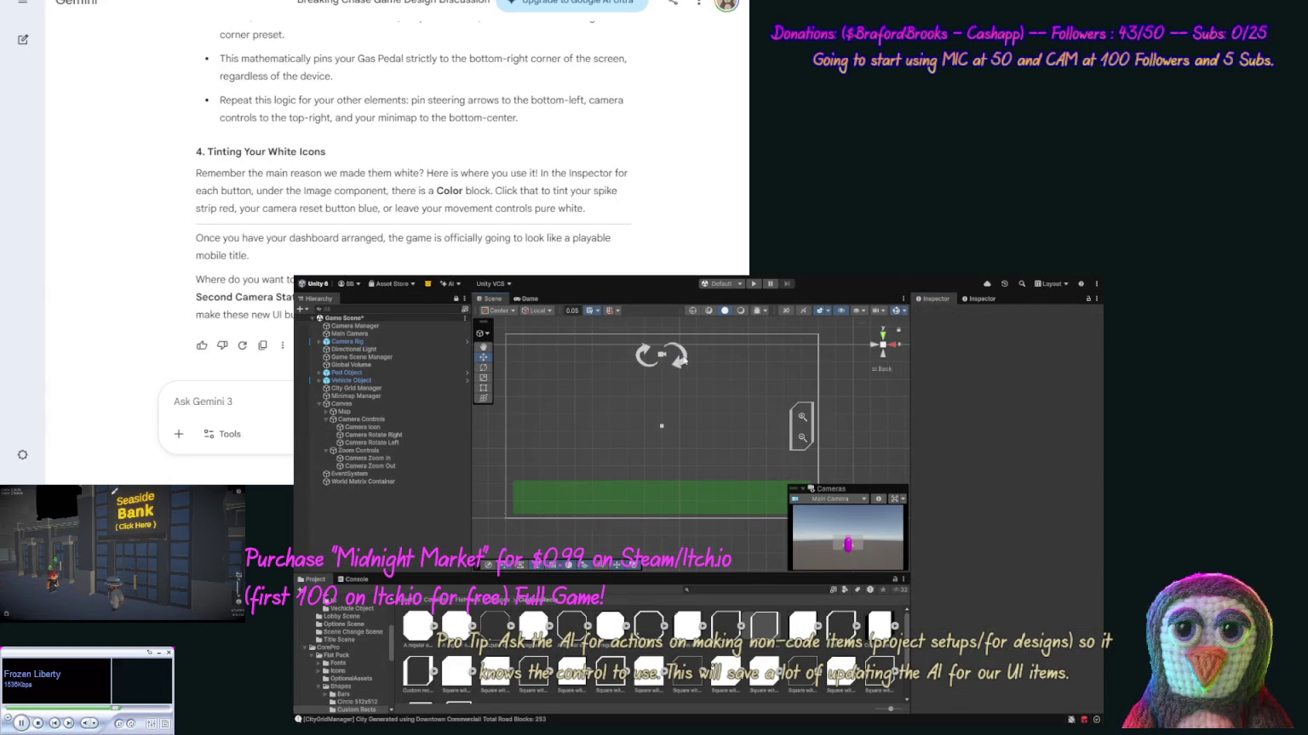
pyautogui.click(661, 355)
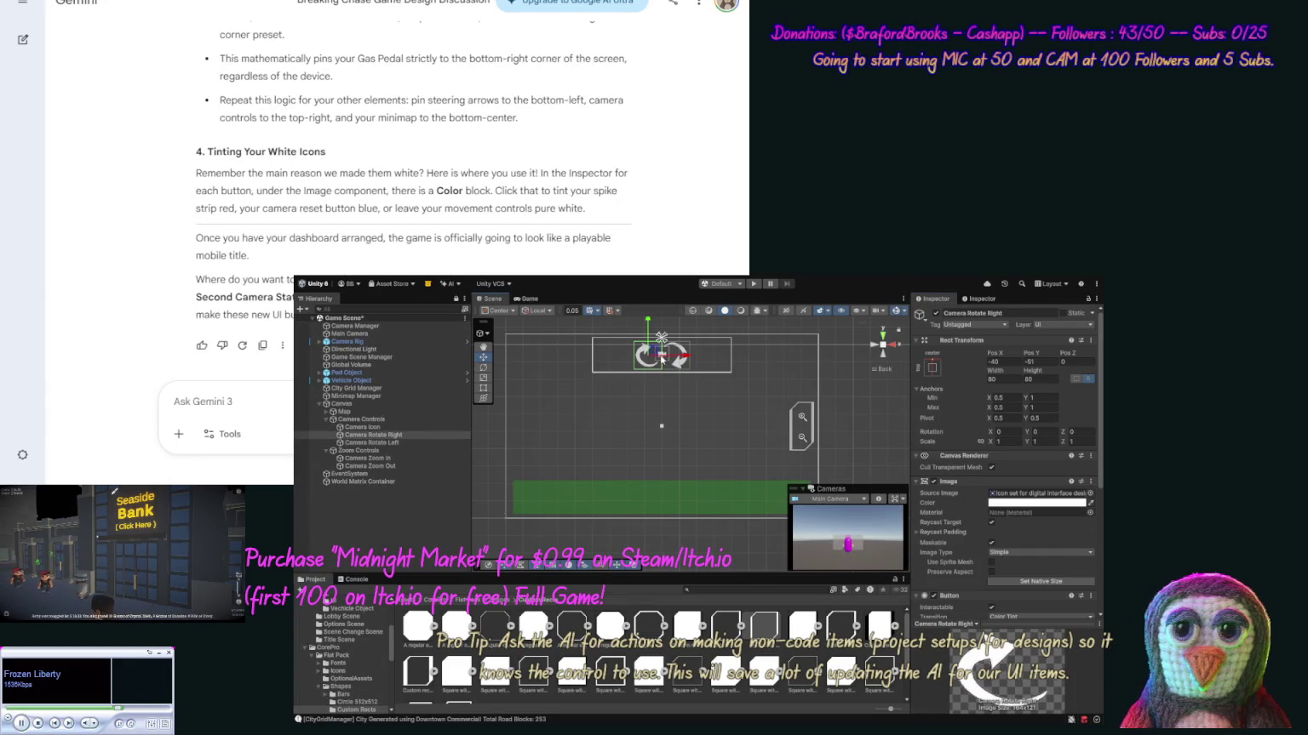
pyautogui.click(664, 361)
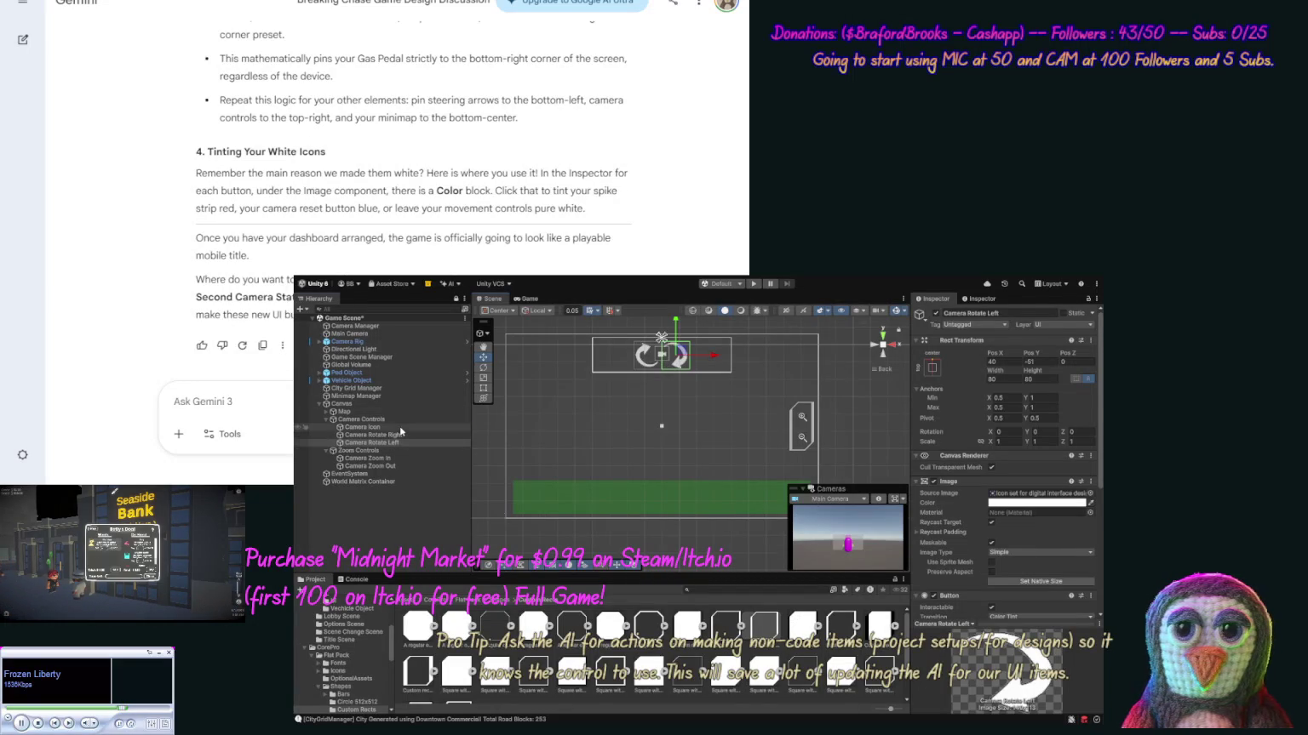
pyautogui.click(425, 427)
pyautogui.click(994, 379)
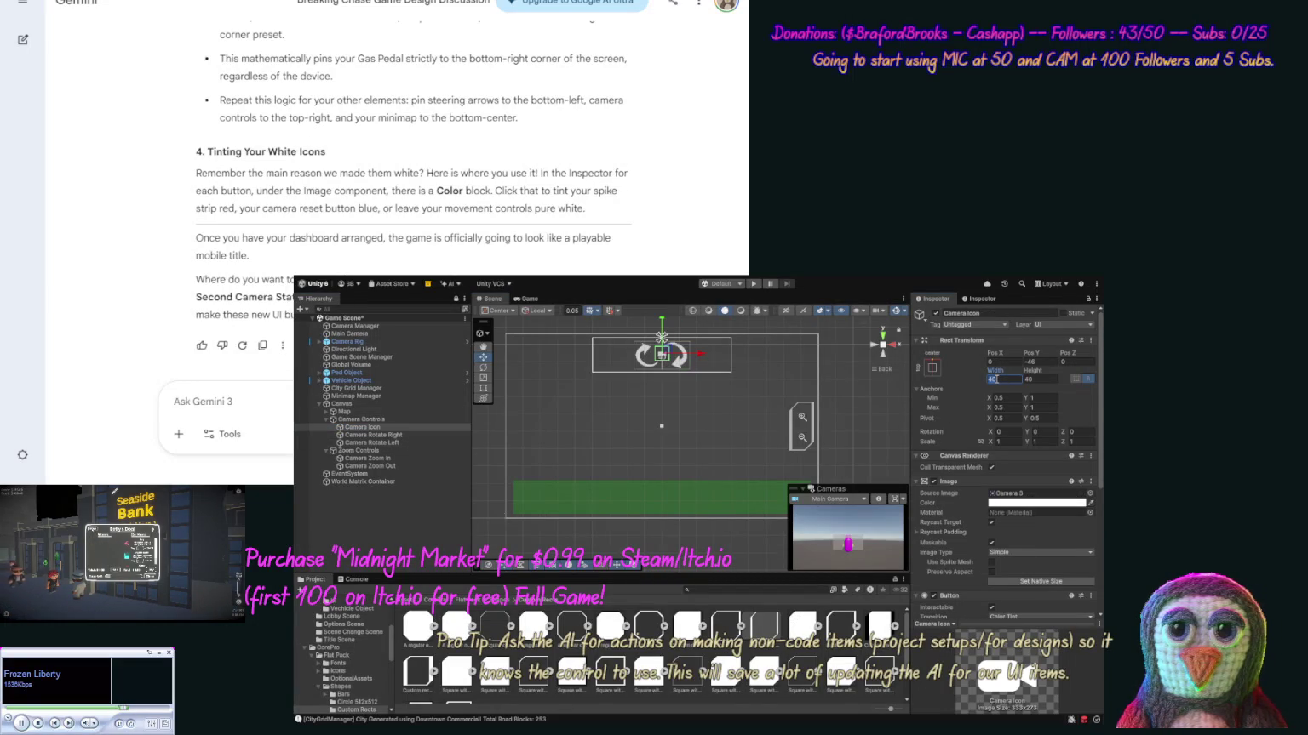
pyautogui.write('60')
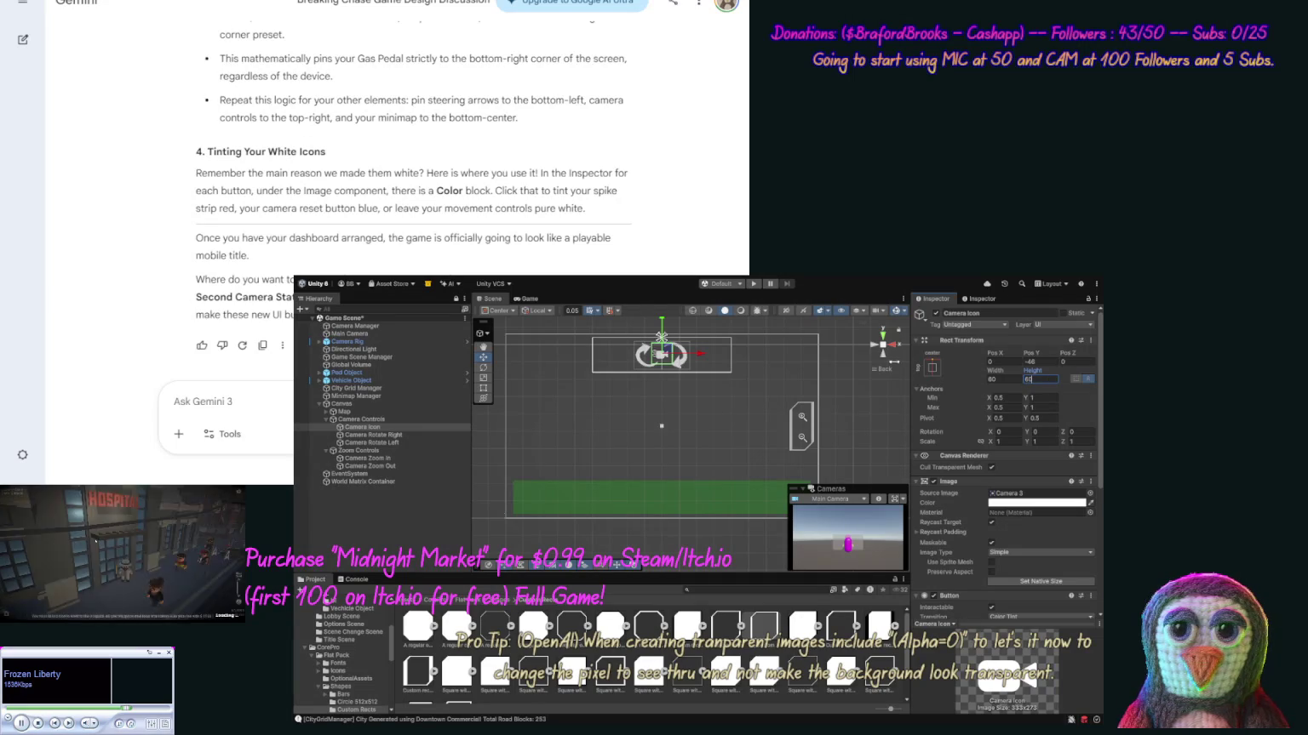
pyautogui.click(836, 383)
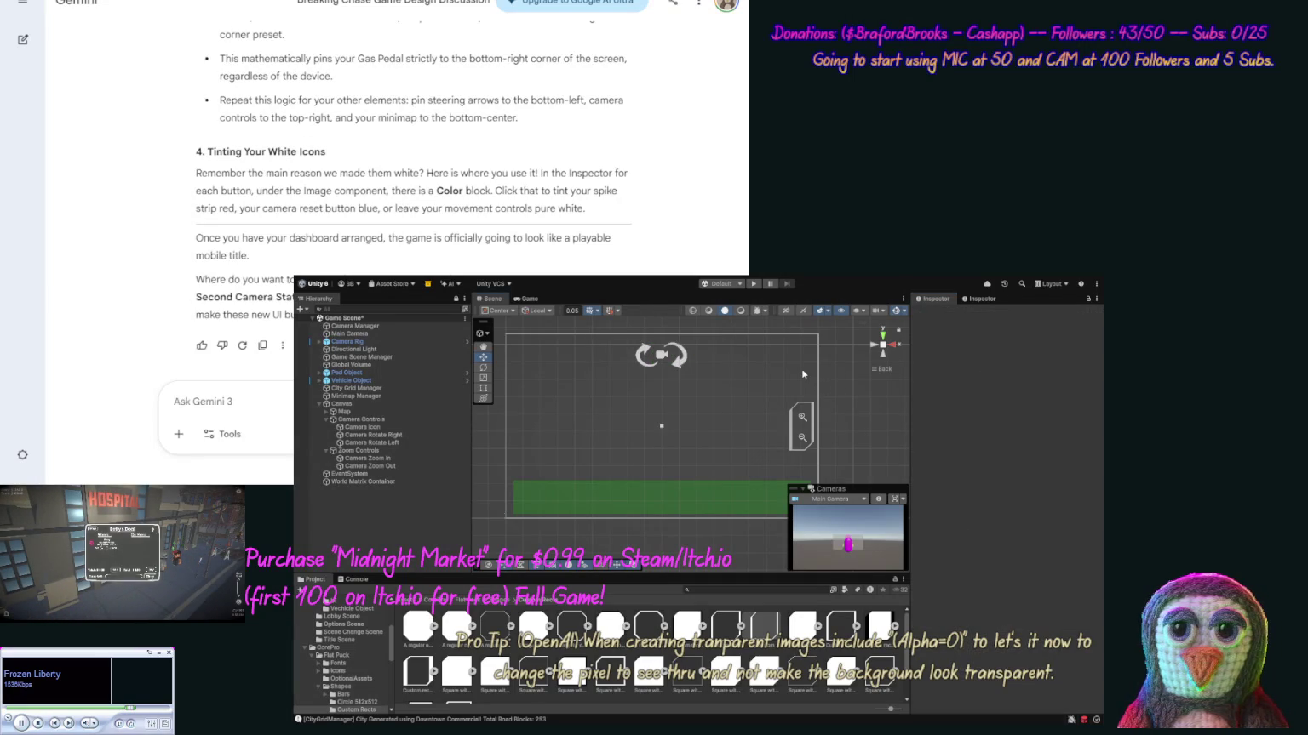
# Move Camera Icon below the rotate buttons in the Hierarchy.
pyautogui.click(366, 426)
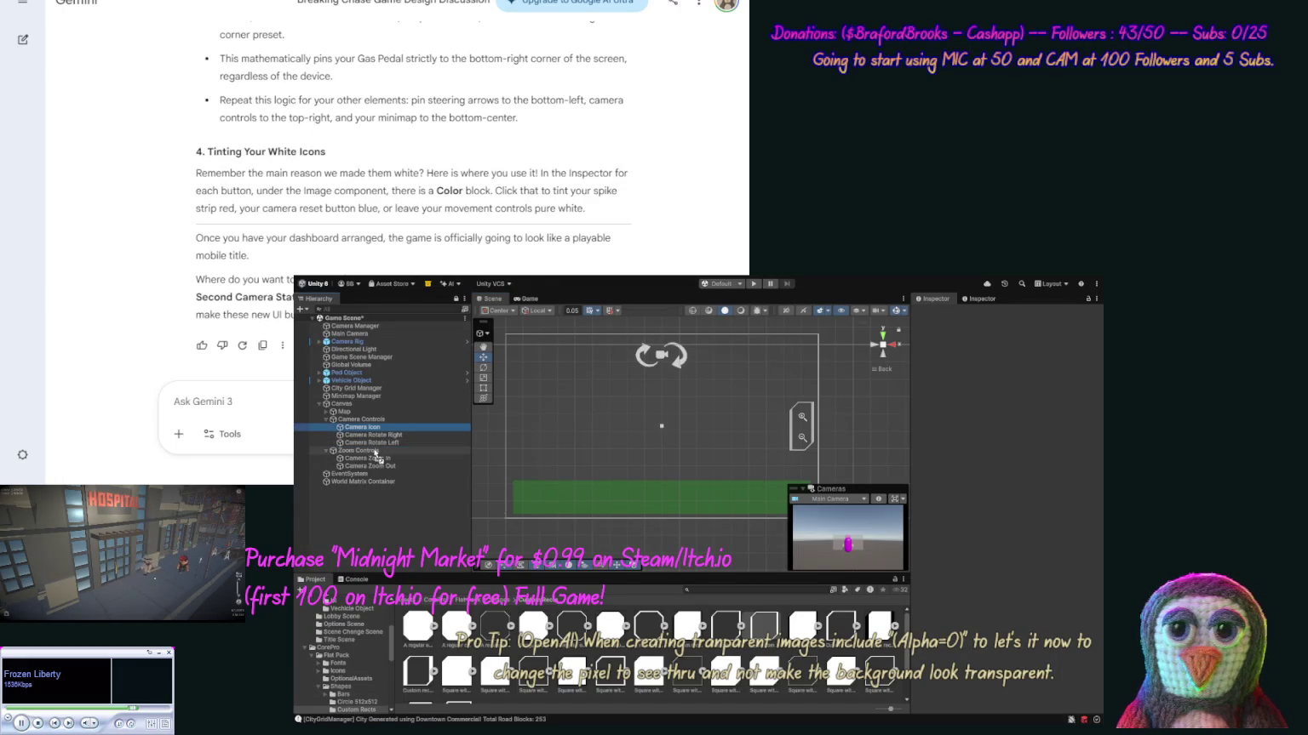
pyautogui.click(375, 452)
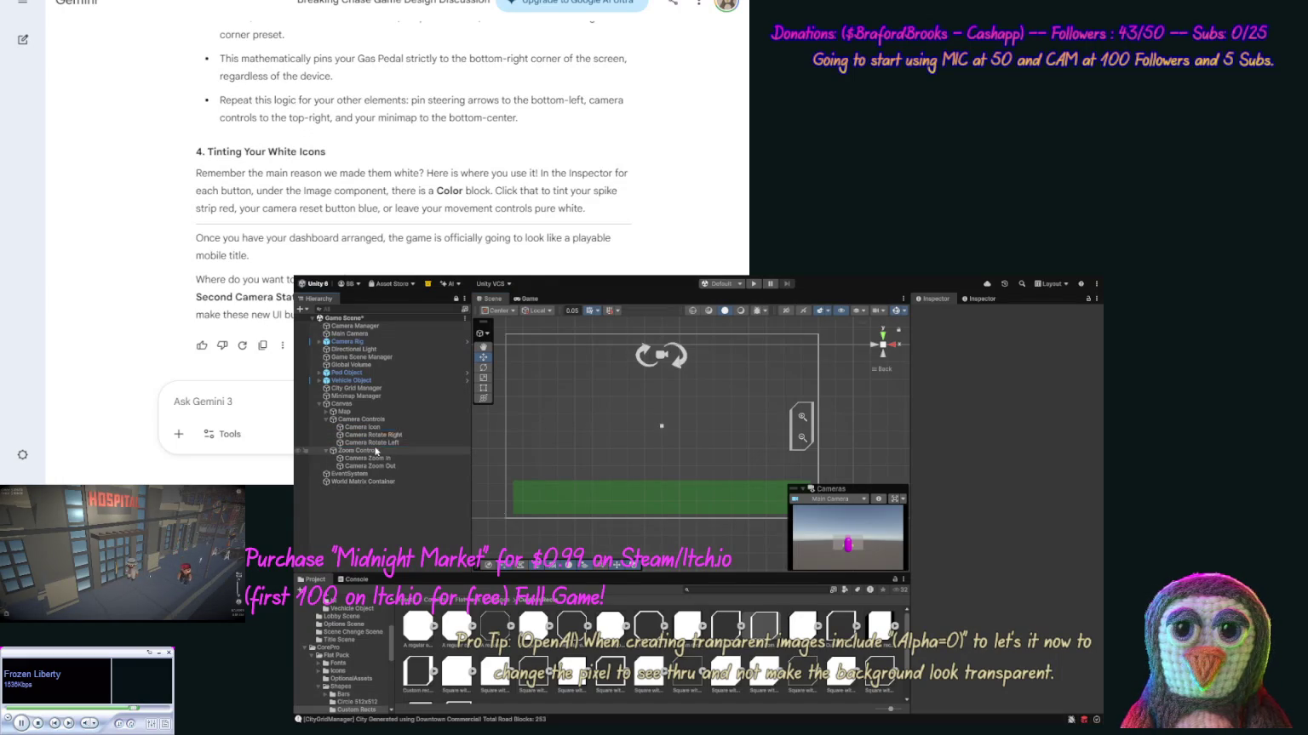
pyautogui.click(662, 351)
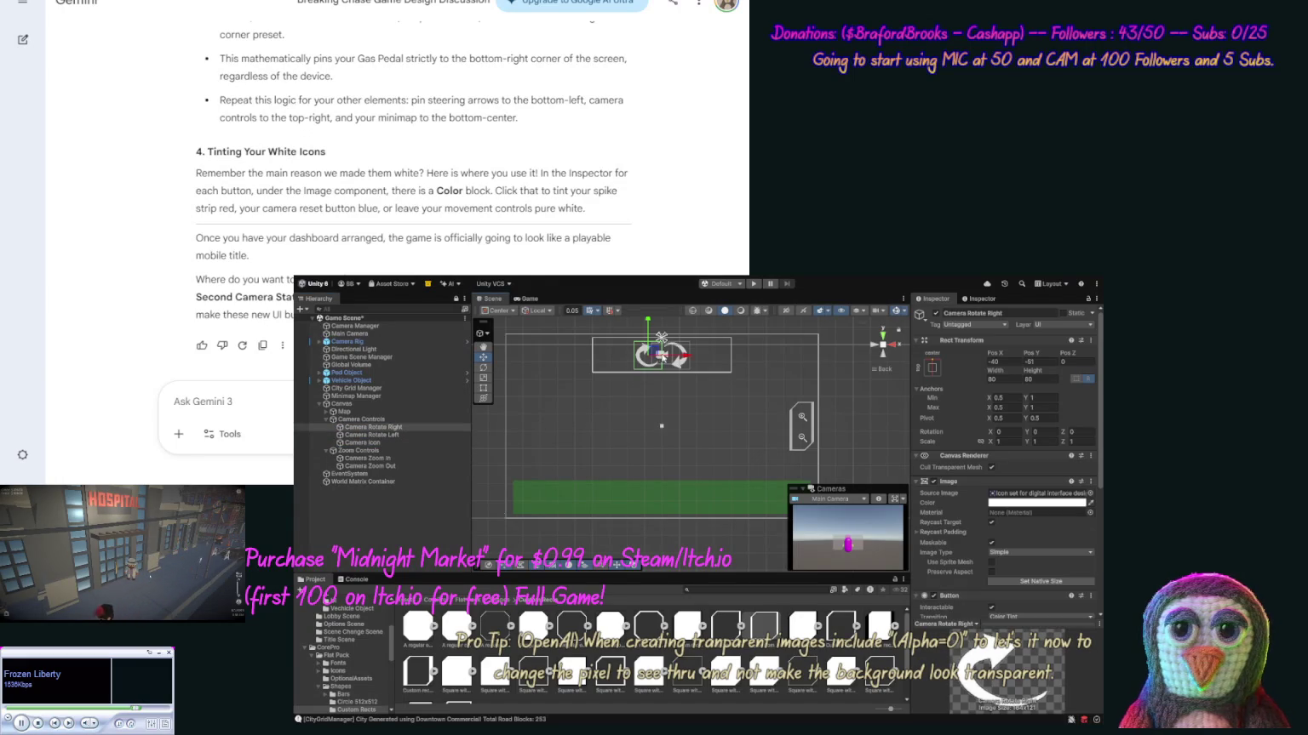
pyautogui.click(662, 361)
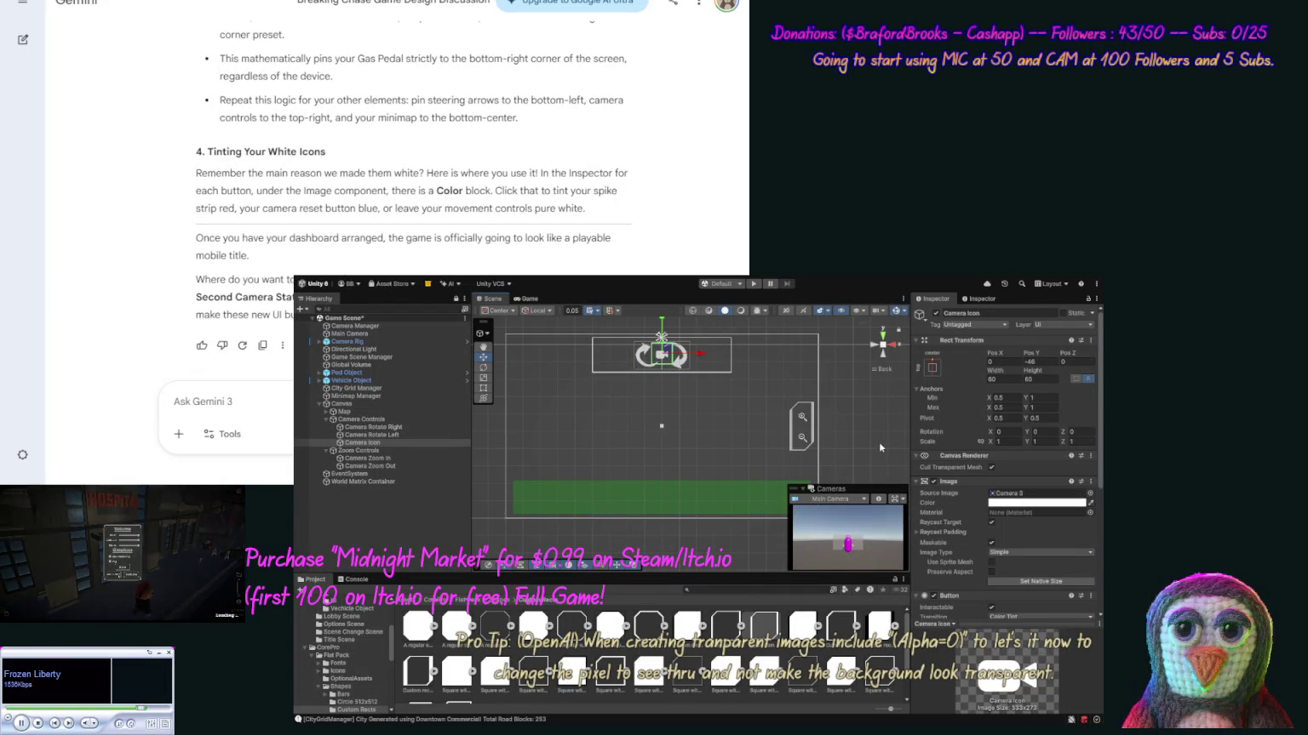
pyautogui.click(680, 365)
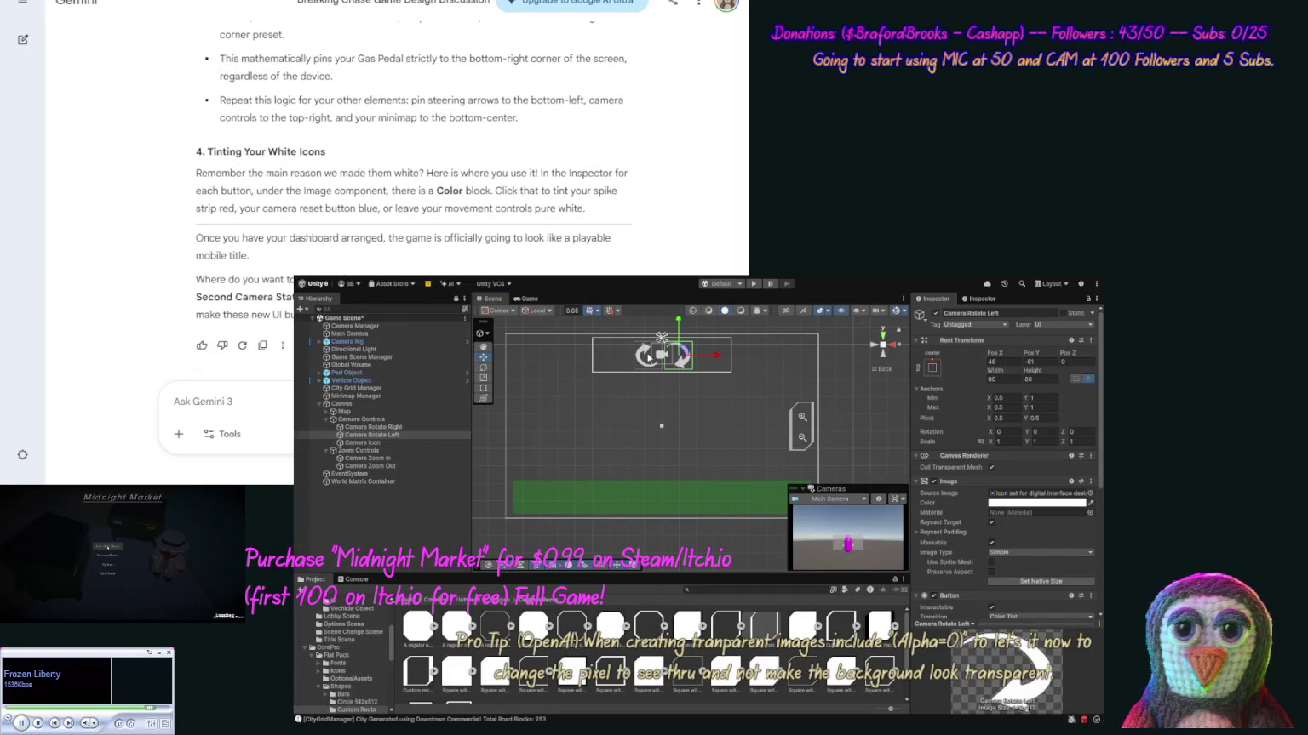
# Set Camera Rotate Right's Pos X to -48 to space the arrows wider, and save the scene.
pyautogui.click(646, 358)
pyautogui.click(1014, 362)
pyautogui.write('48')
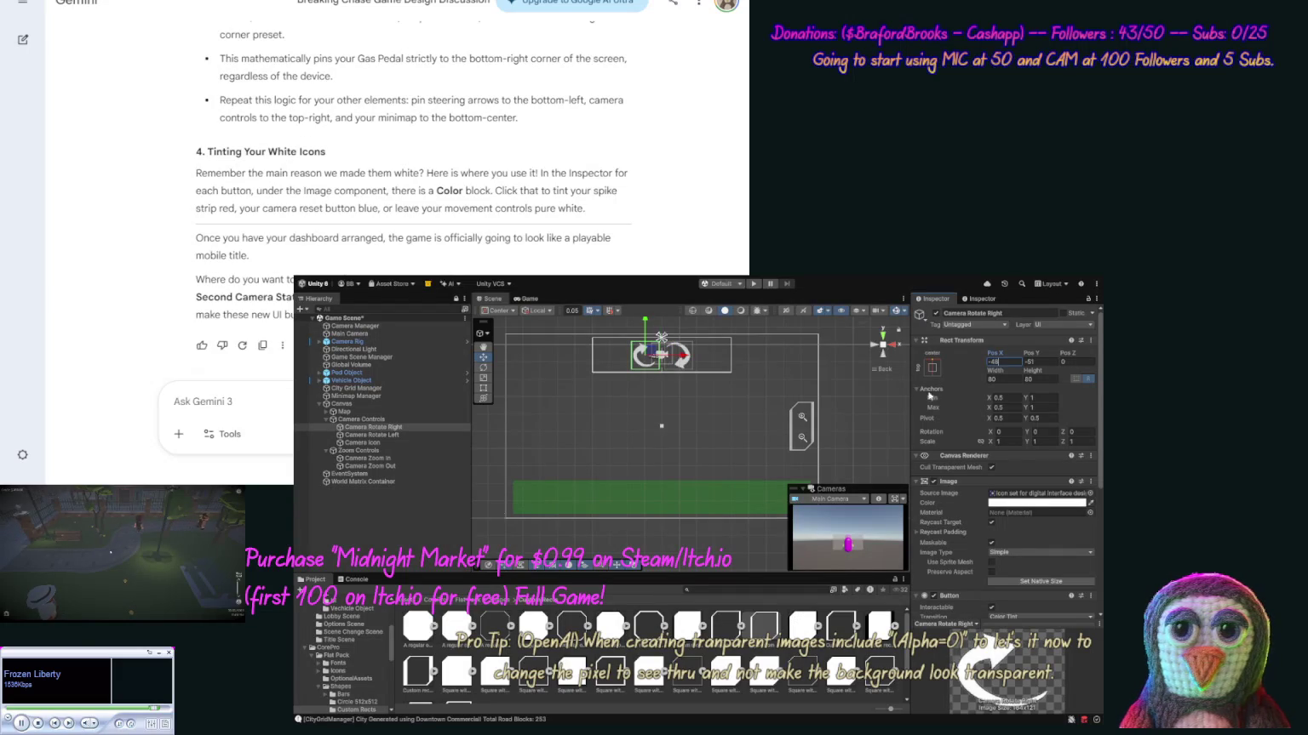
pyautogui.click(856, 451)
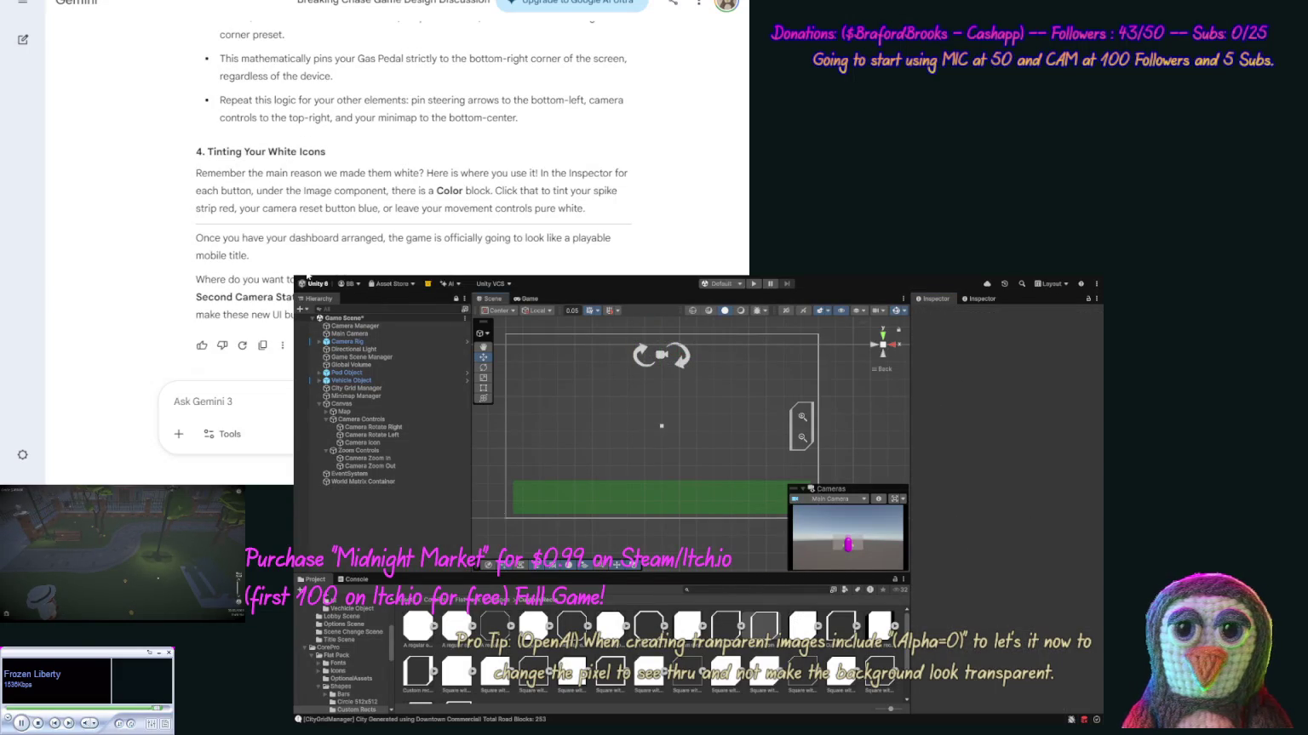
pyautogui.hotkey('ctrl', 's')
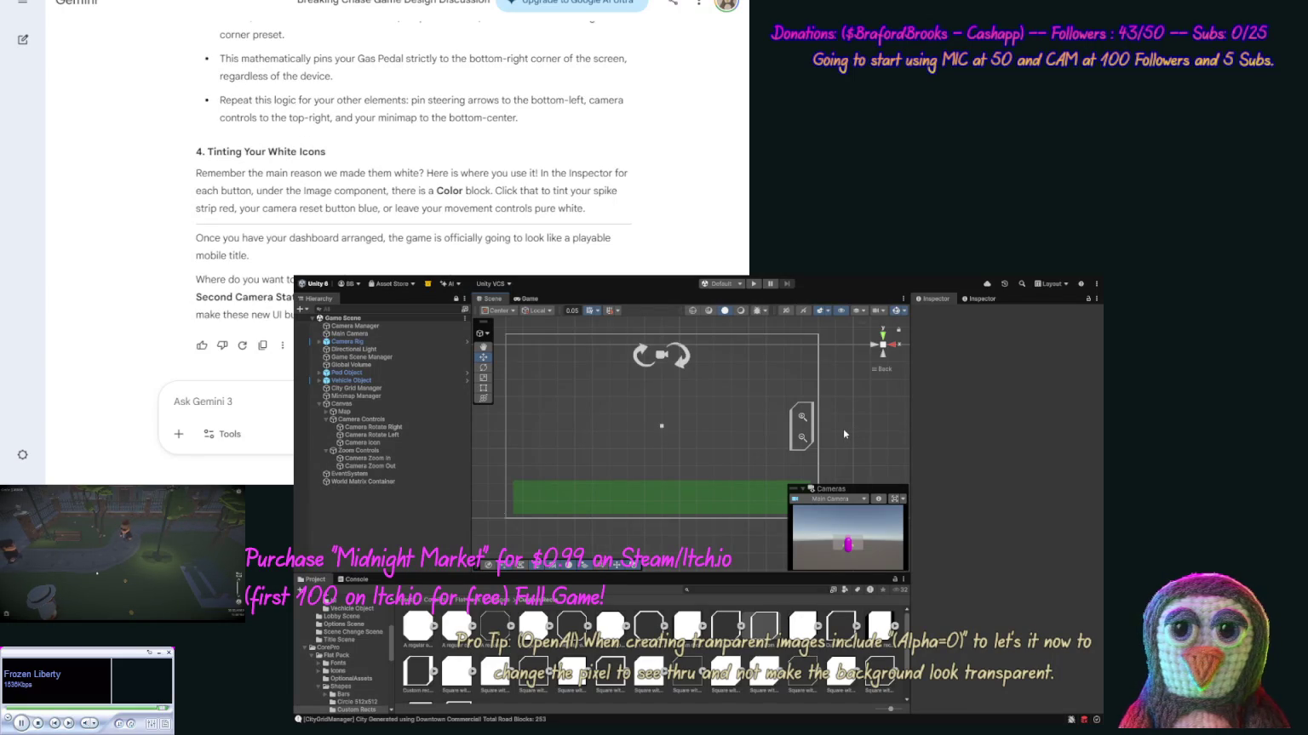
# Change the Camera Controls panel Width from 400 to 250, then enter Play mode to test.
pyautogui.click(362, 419)
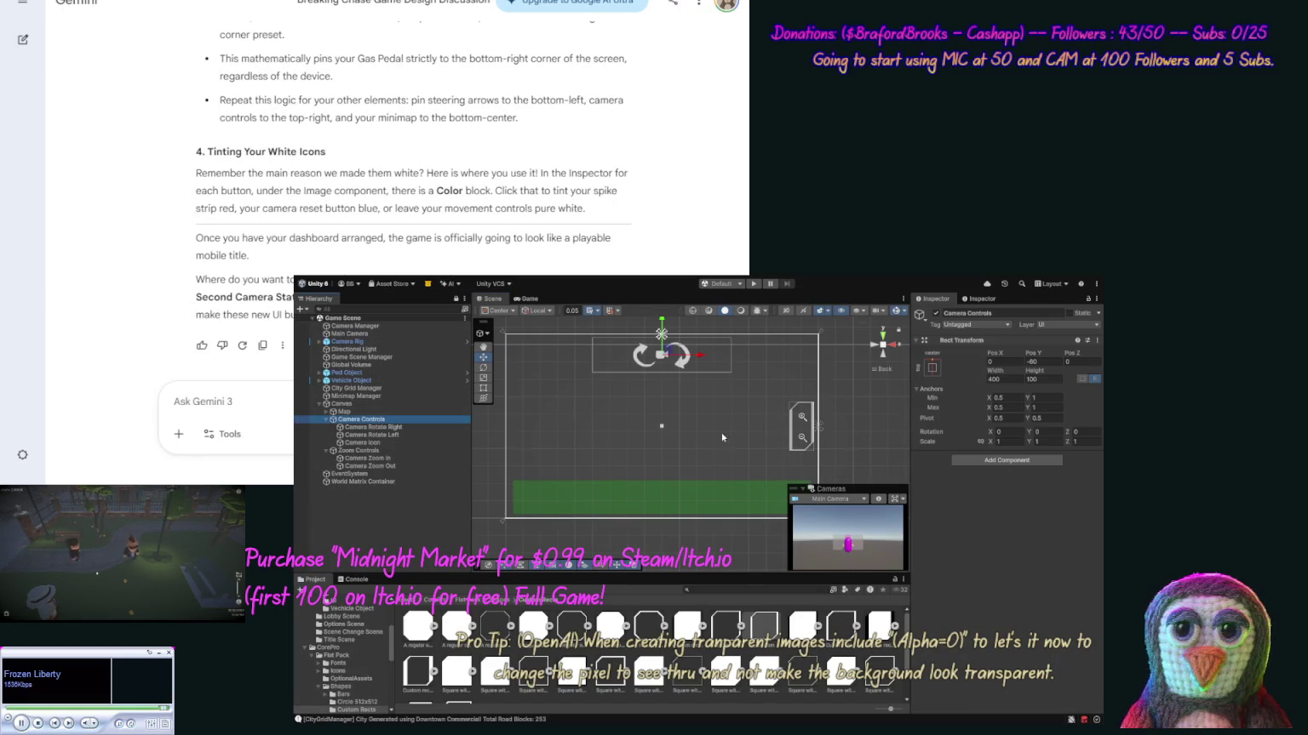
pyautogui.click(358, 450)
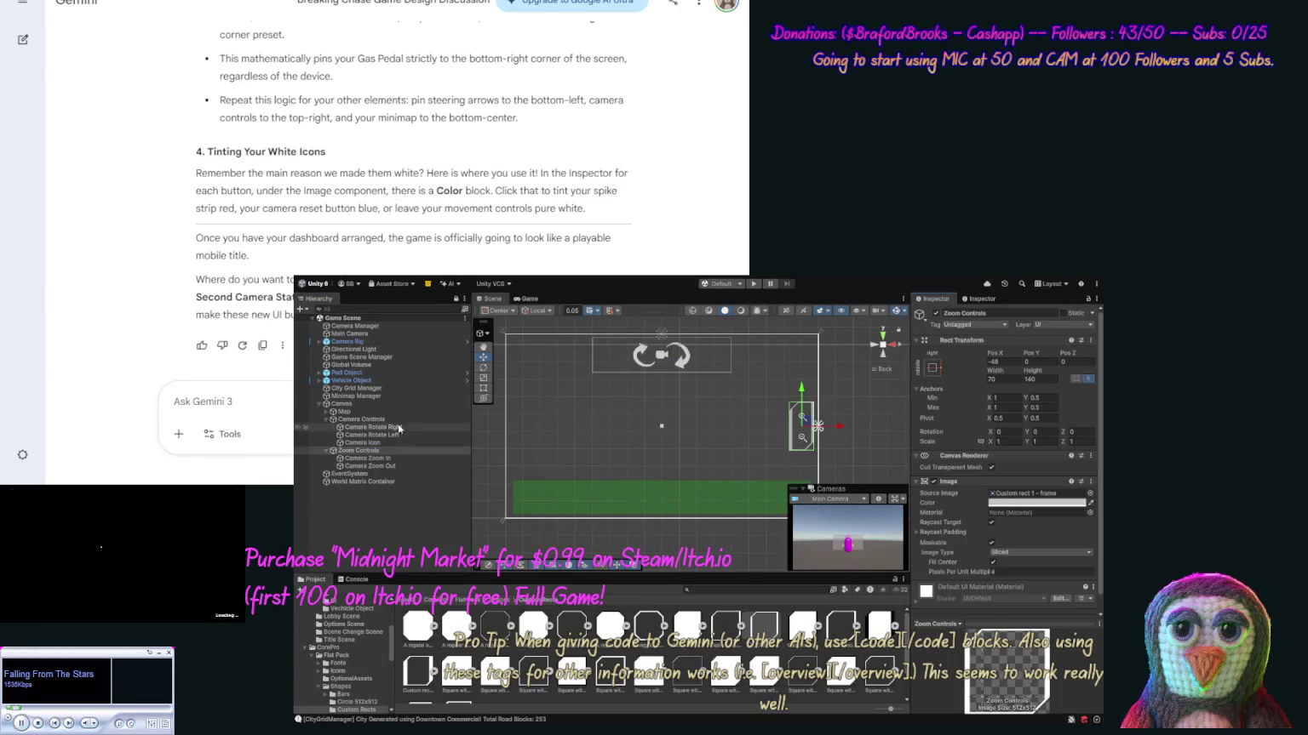
pyautogui.click(385, 420)
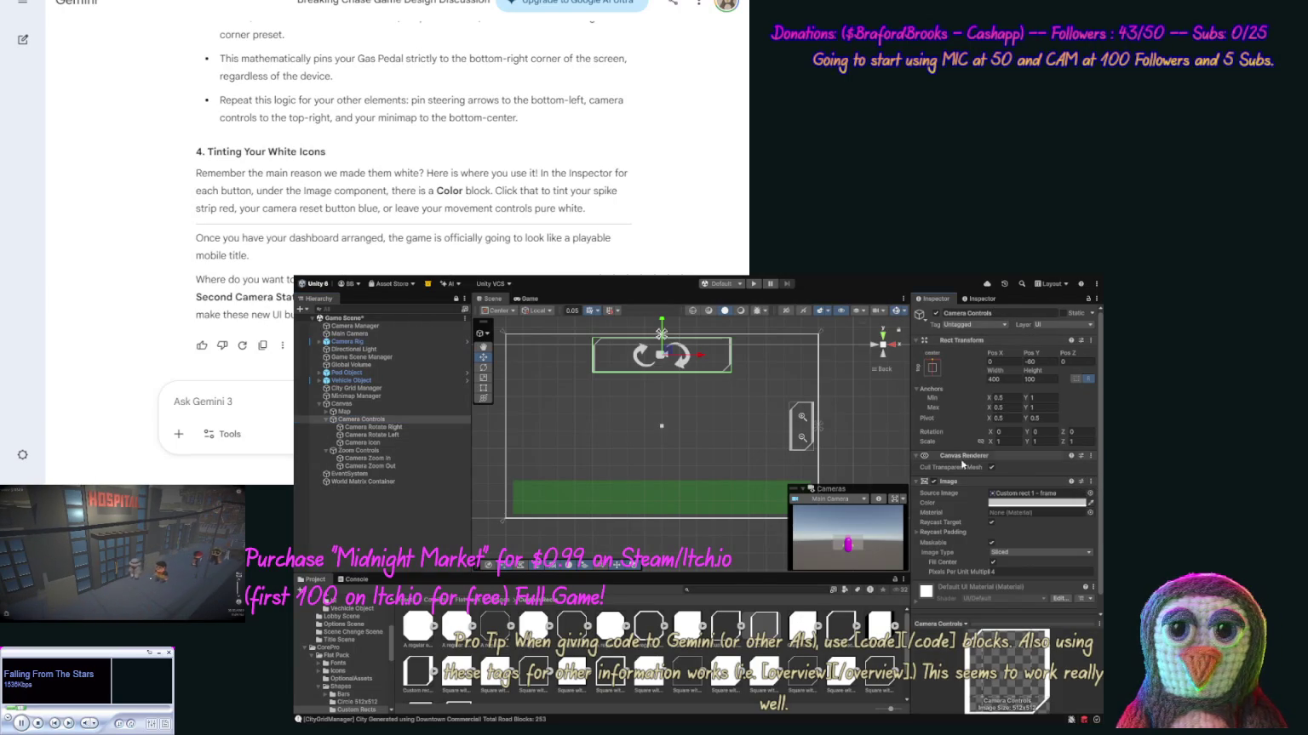
pyautogui.click(838, 416)
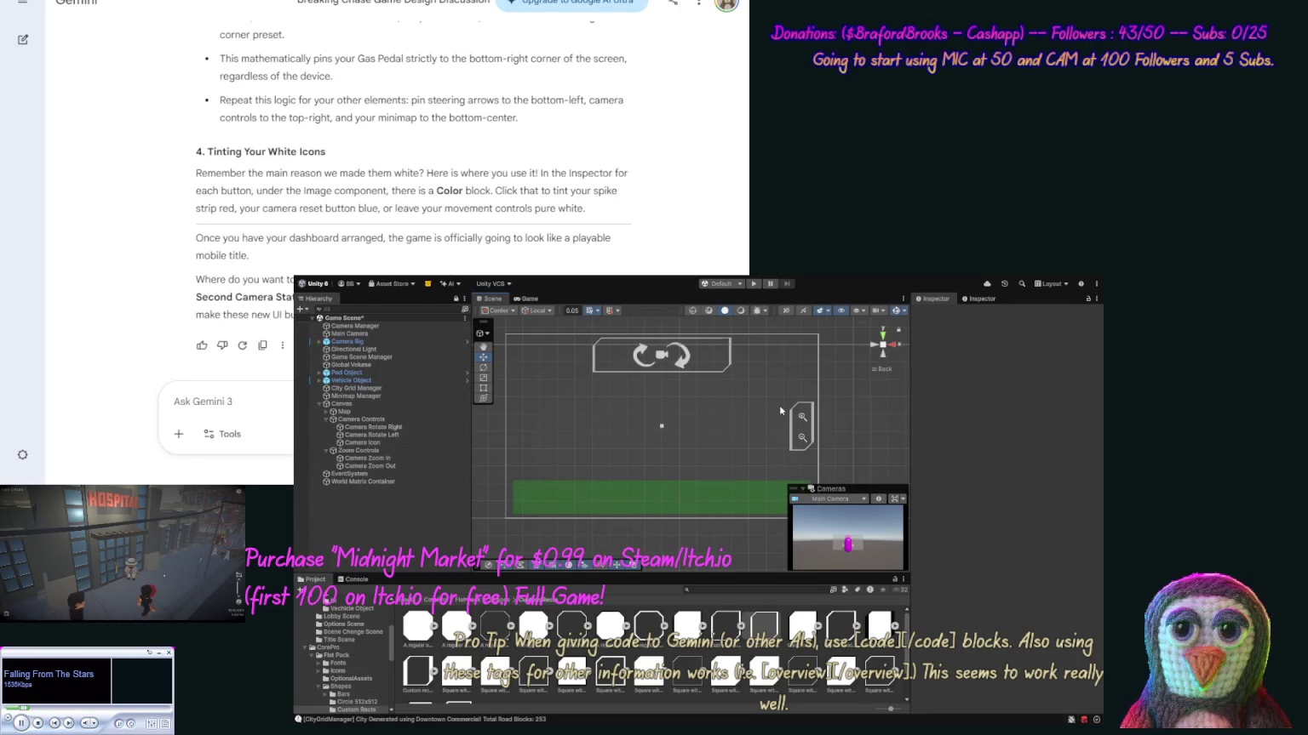
pyautogui.click(387, 419)
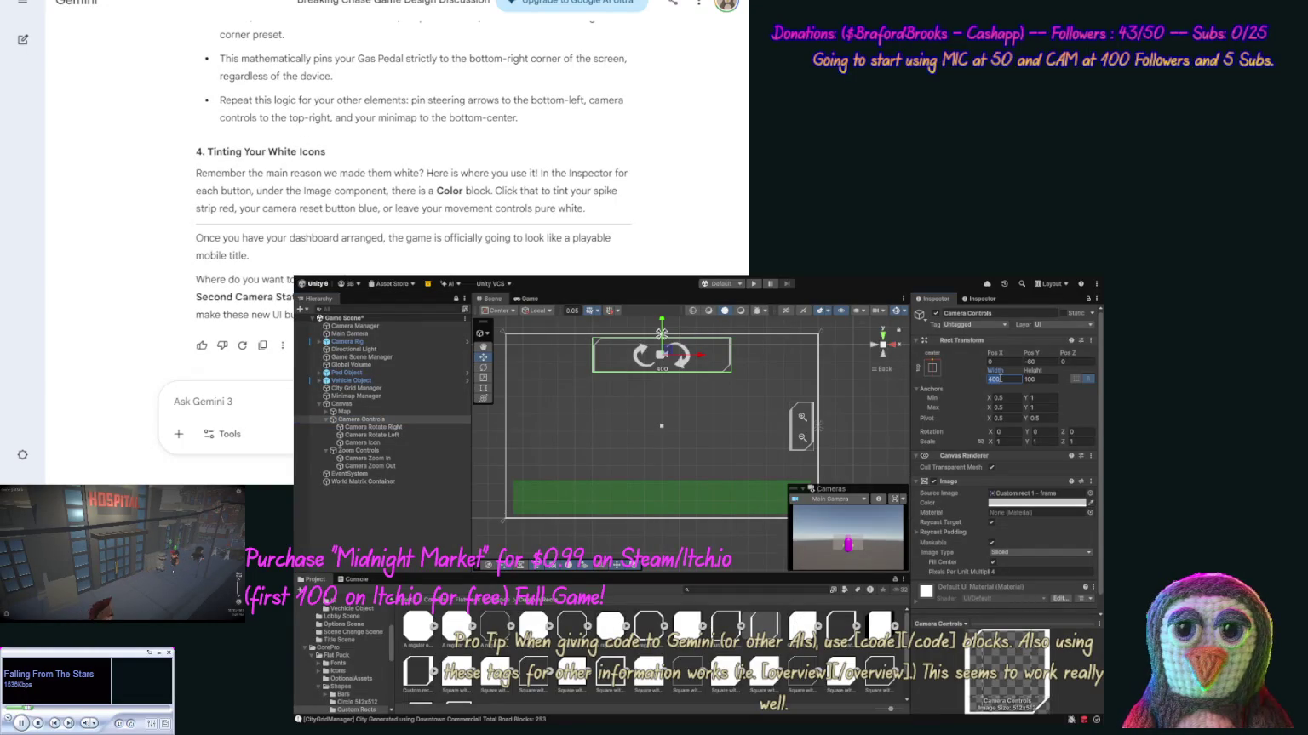
pyautogui.write('300')
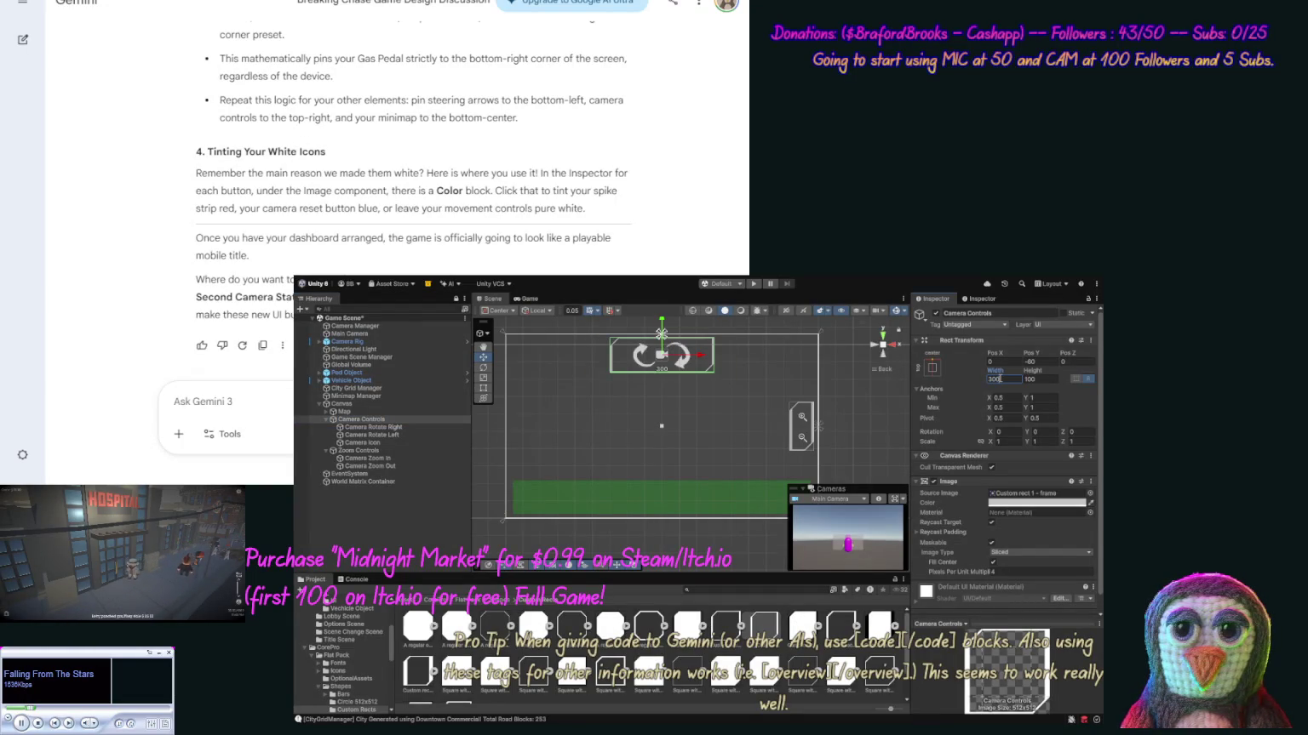
pyautogui.write('250')
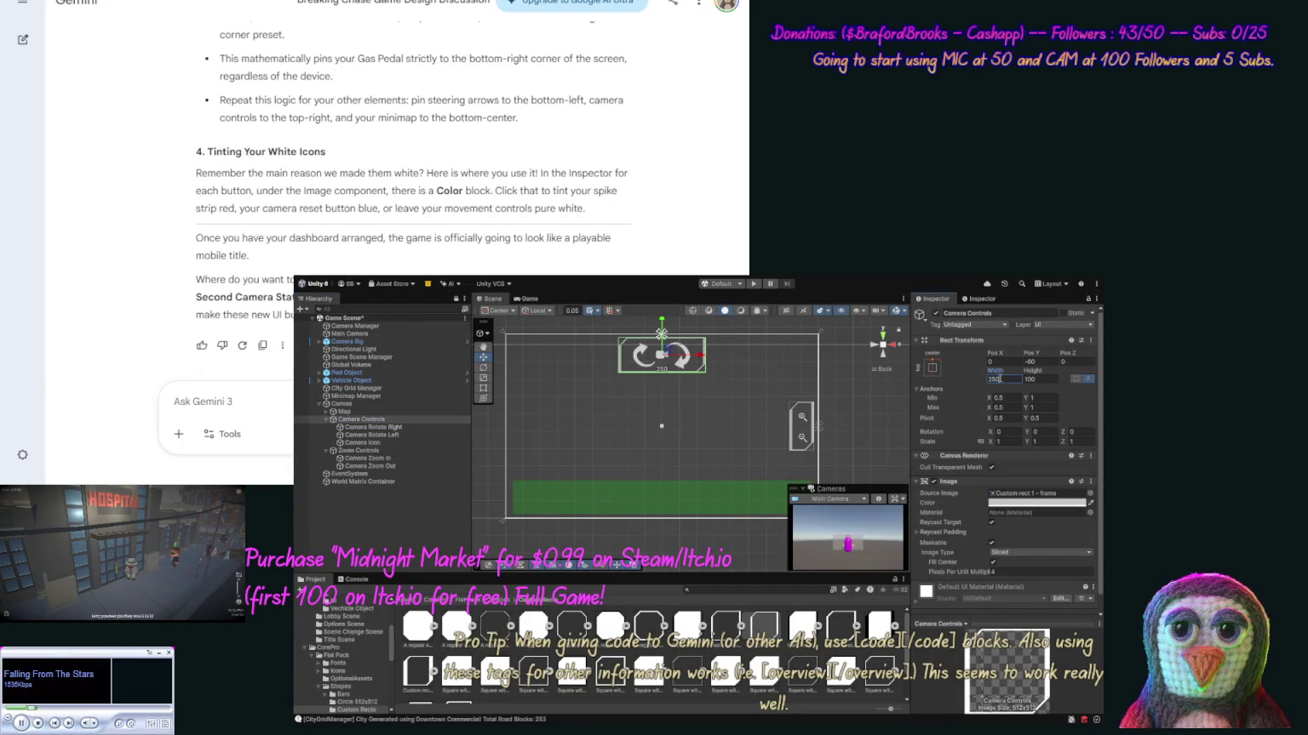
pyautogui.click(858, 389)
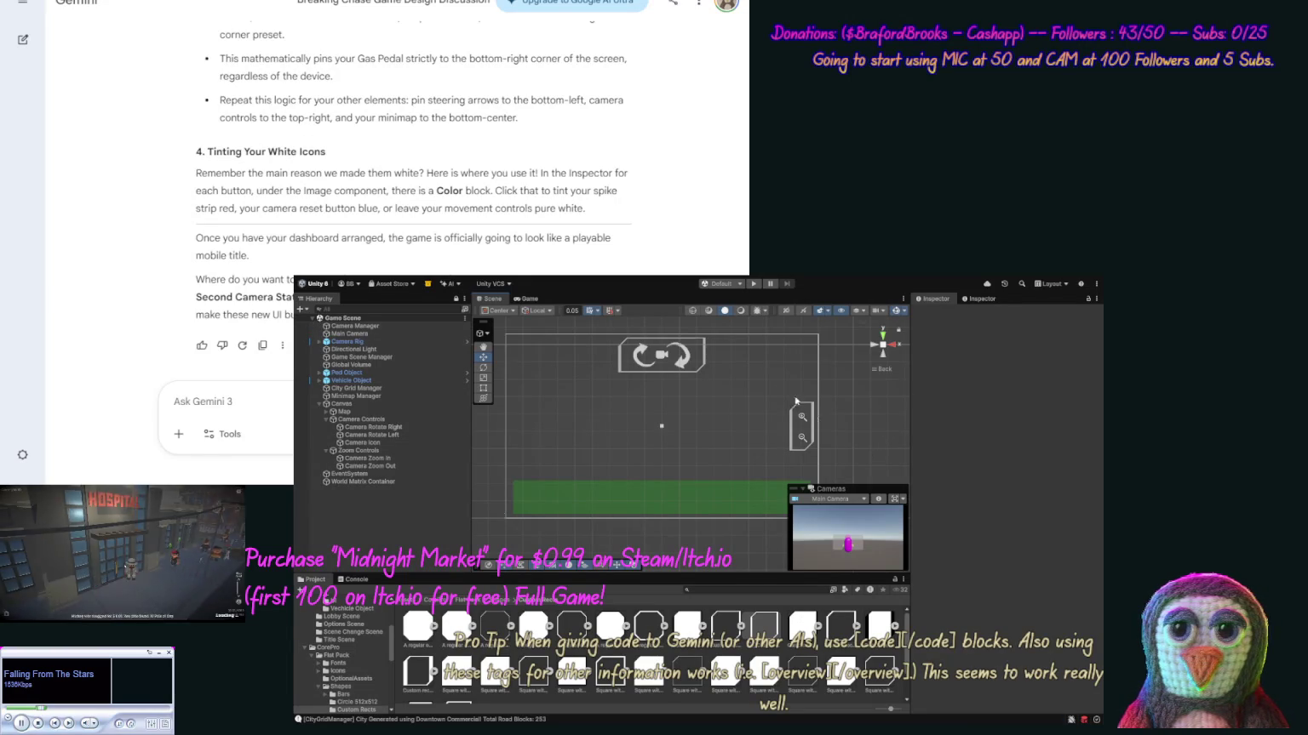
pyautogui.click(753, 285)
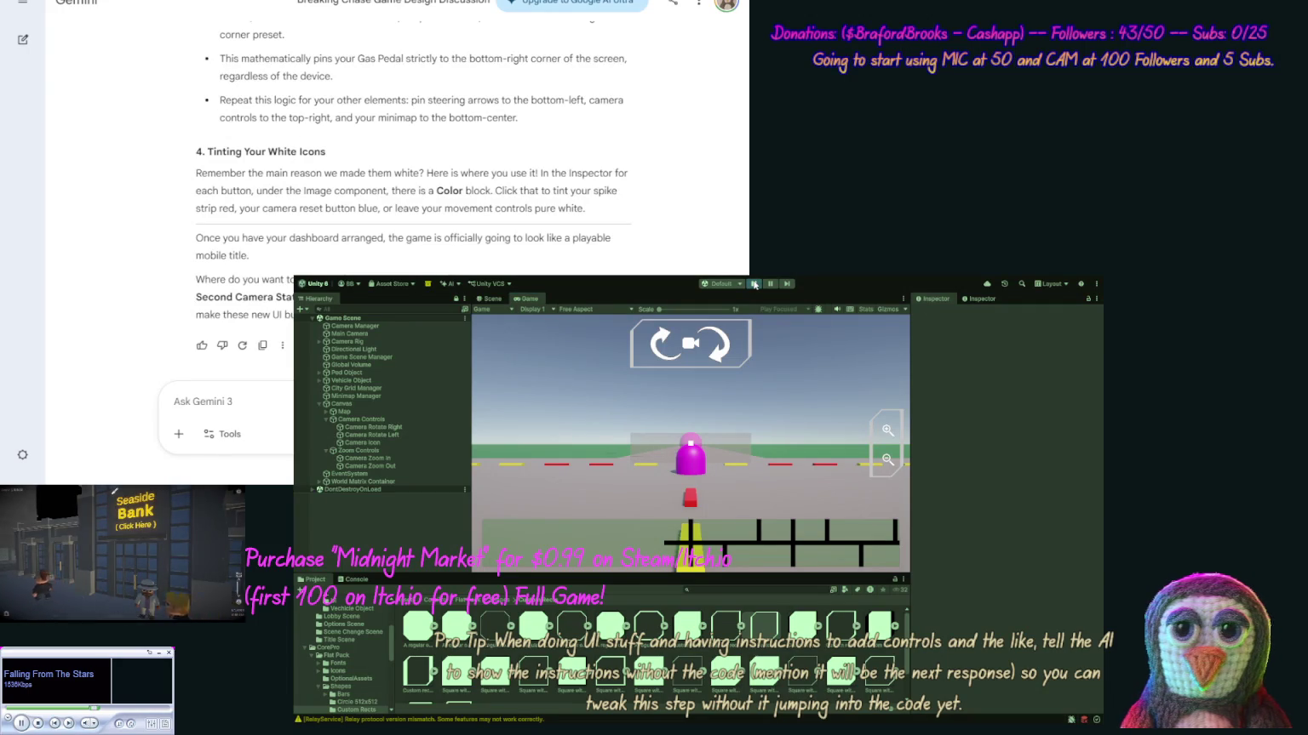
pyautogui.hotkey('ctrl', 'p')
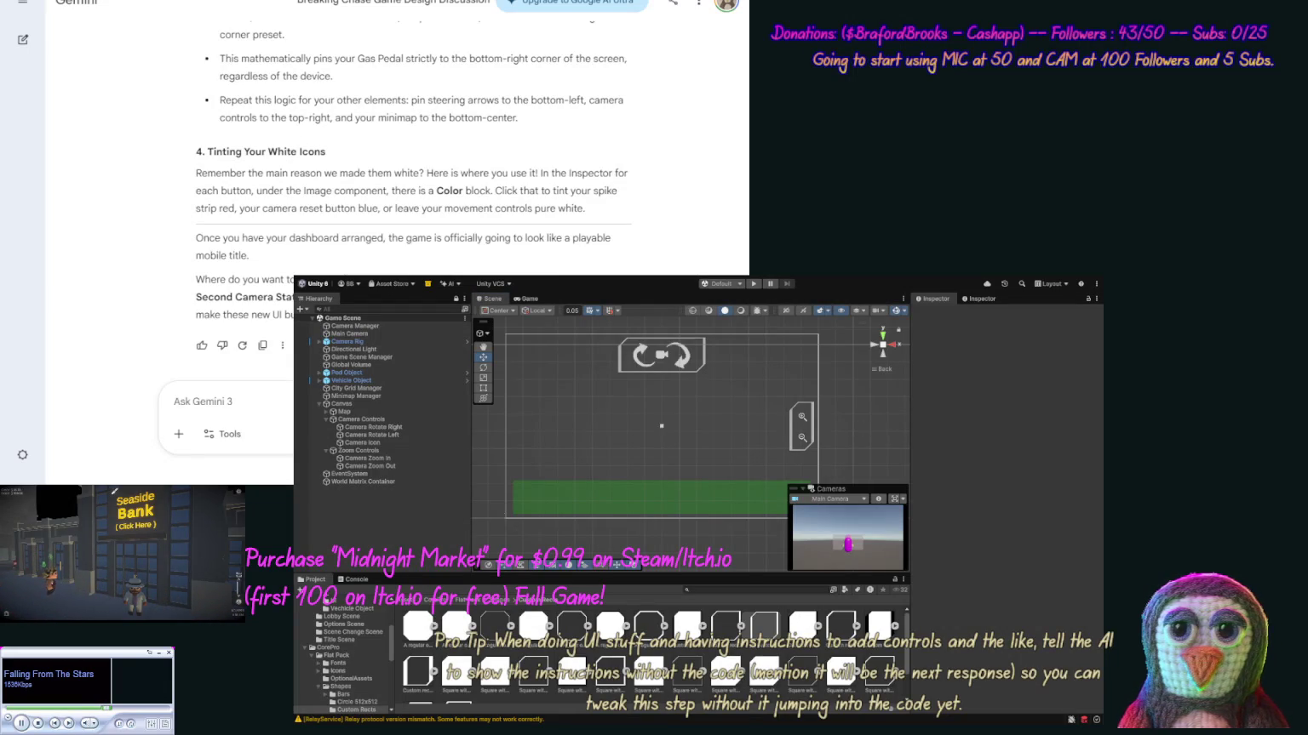
# Paste the camera-buttons screenshot and send Gemini a question about which UI elements to add next.
pyautogui.hotkey('ctrl', 'v')
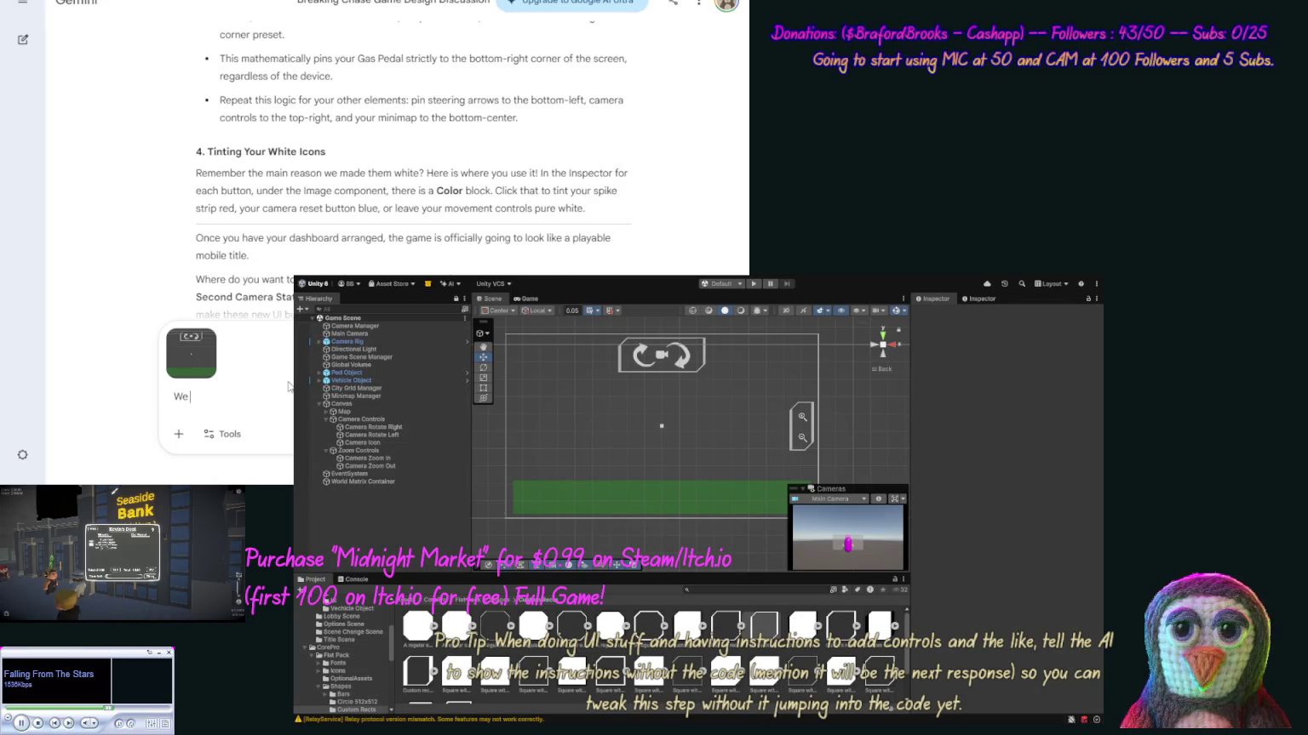
pyautogui.write('have buttons (sprites')
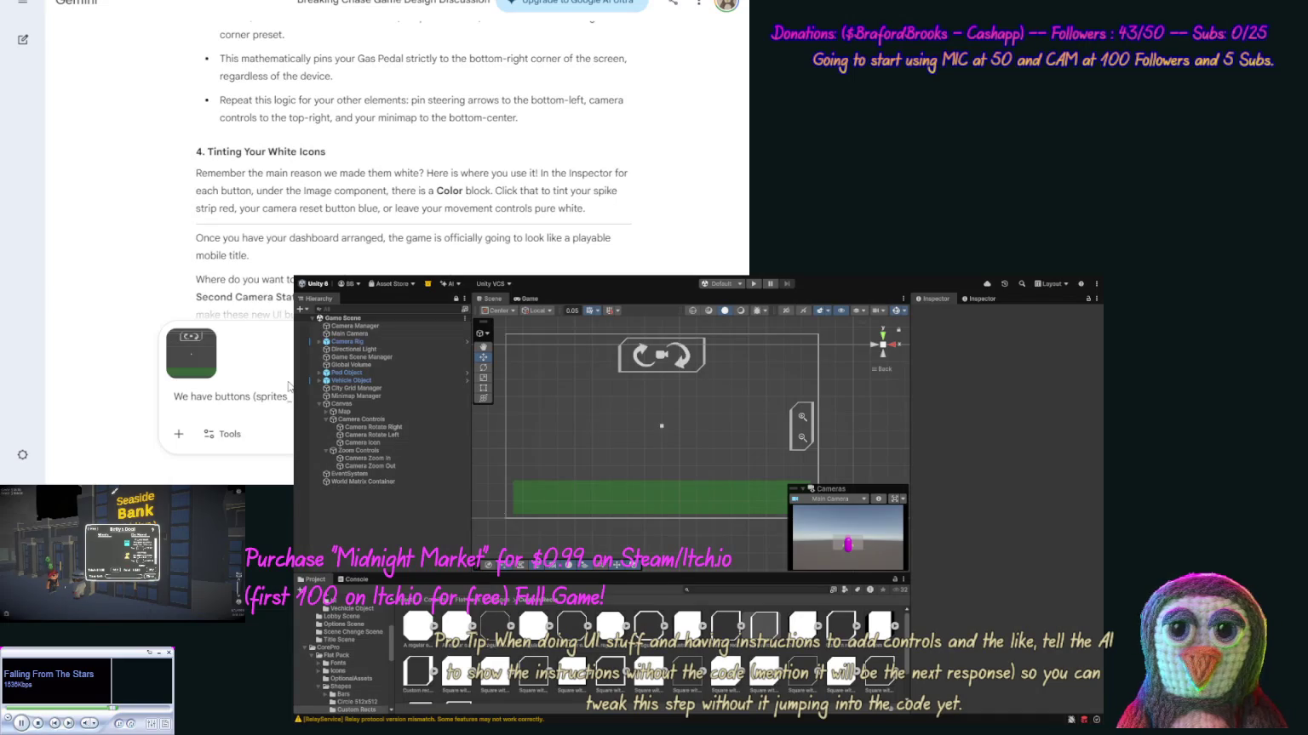
pyautogui.write(')')
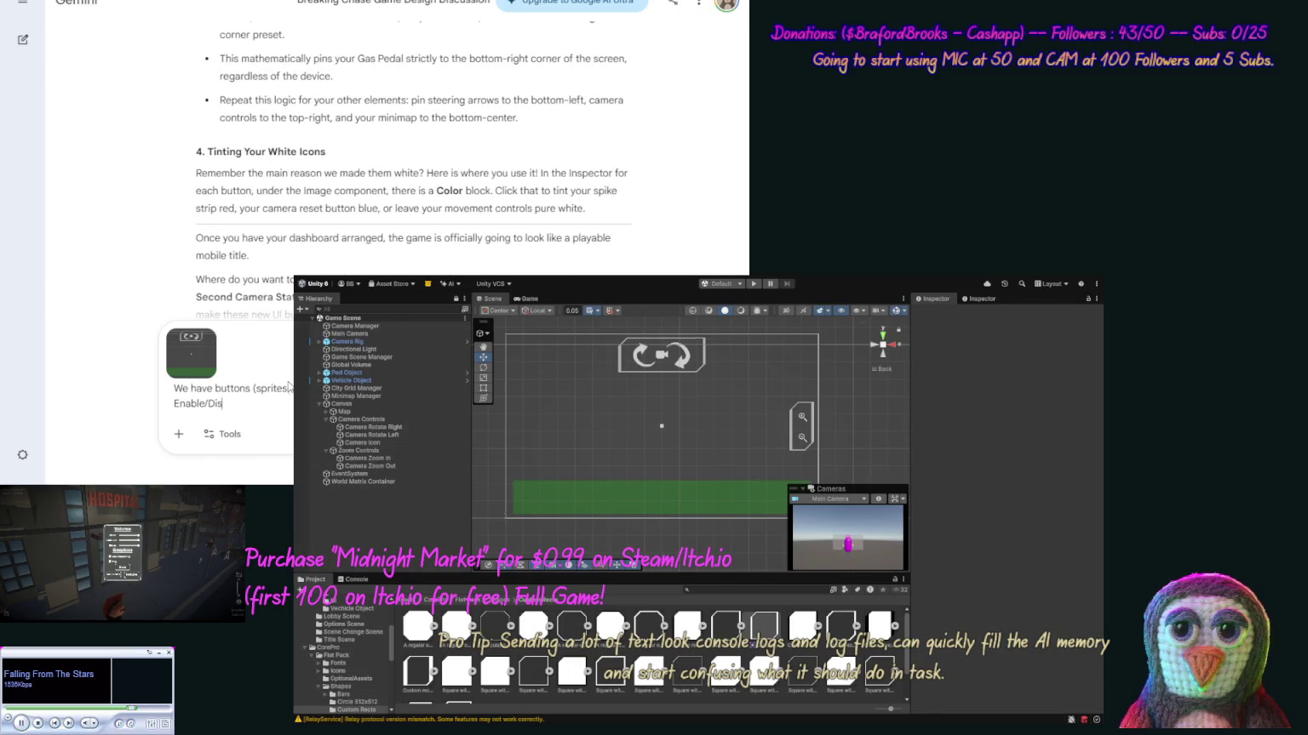
pyautogui.write('Enable/Disable ')
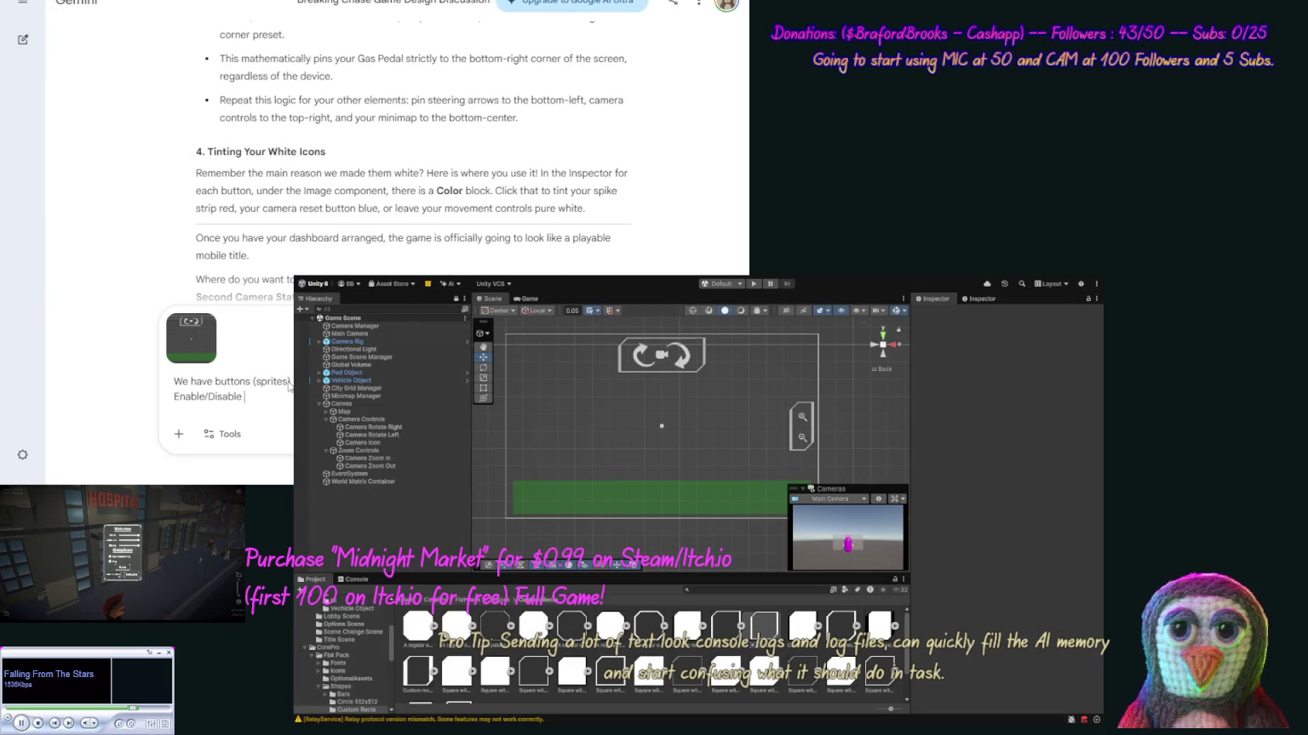
pyautogui.write('button. ')
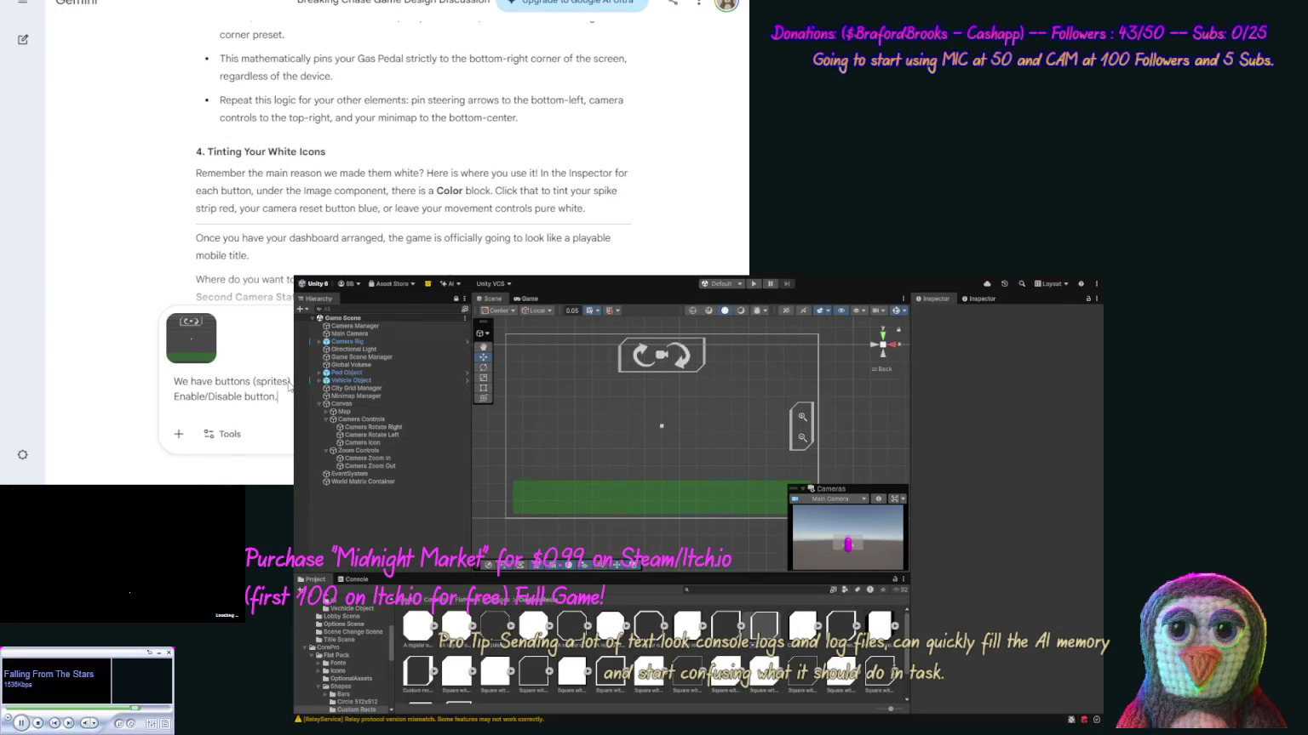
pyautogui.write('Wh')
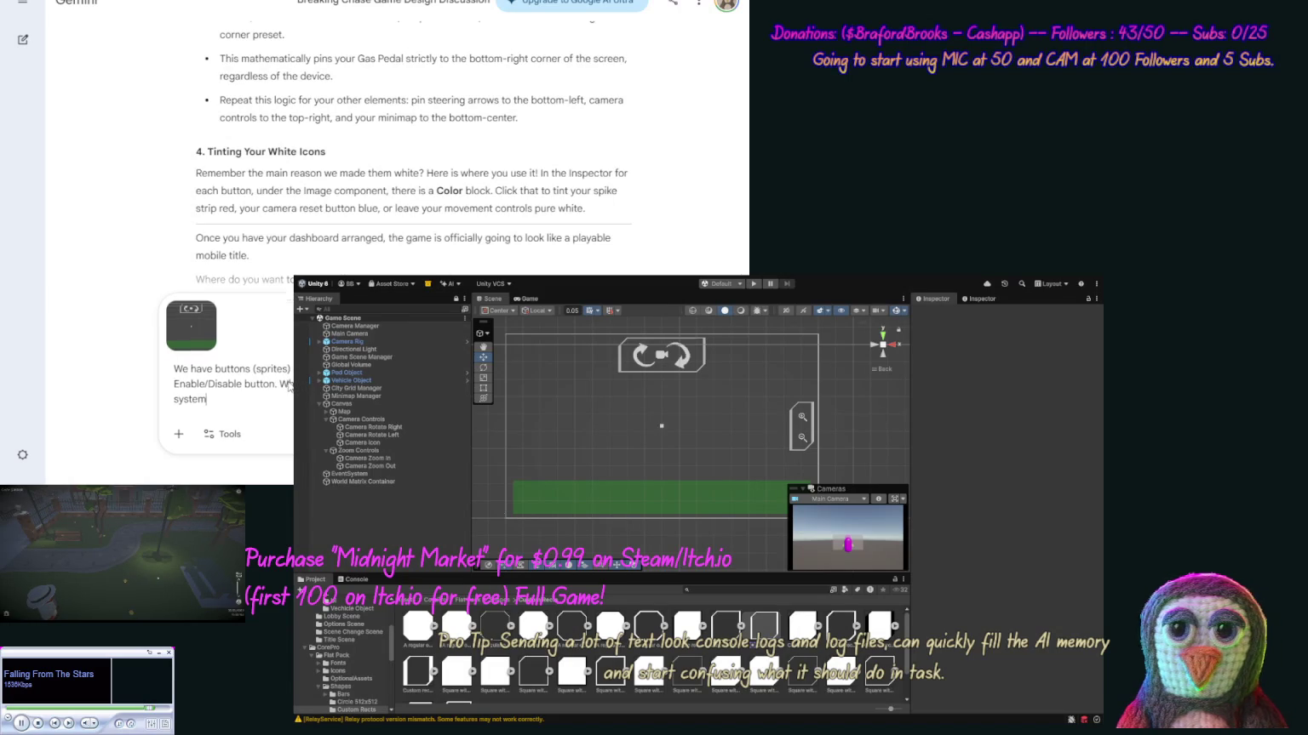
pyautogui.press('Return')
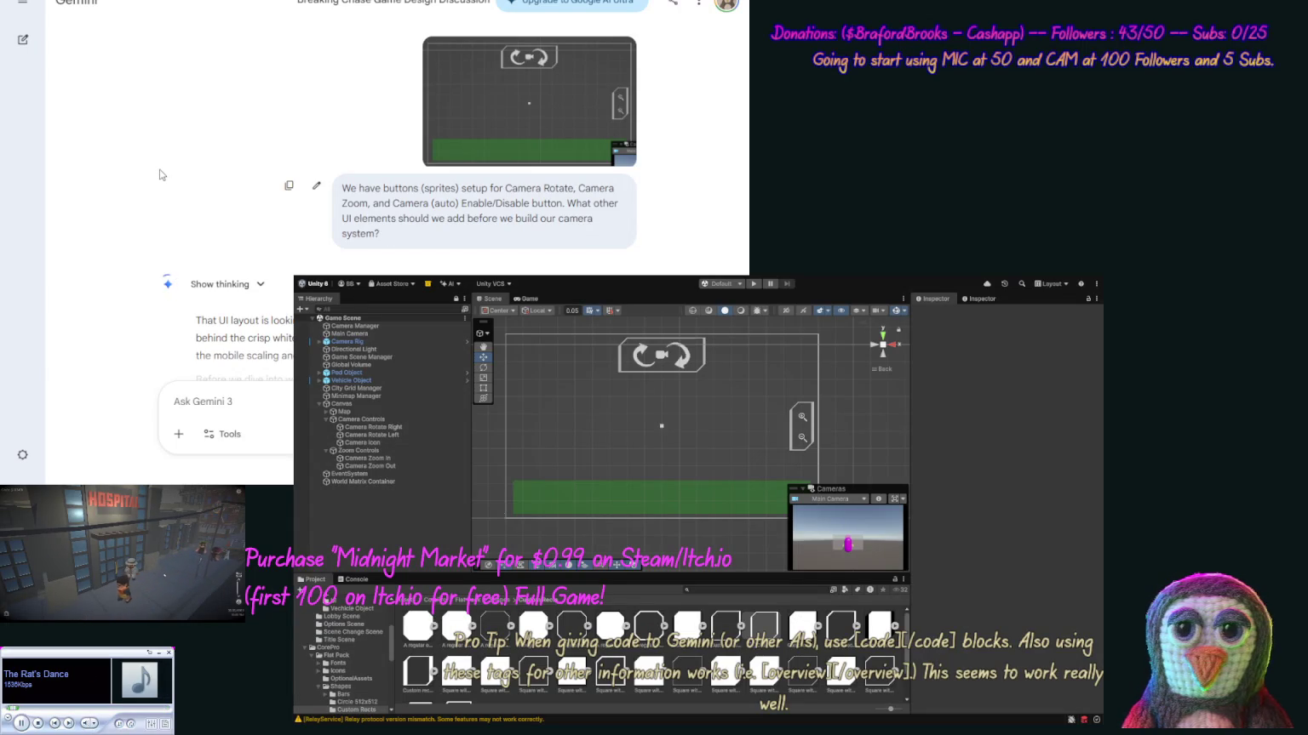
pyautogui.scroll(-3, 148, 187)
# Scroll Gemini's suggestions and select the "Cycle Target" Button (Camera Specific) heading to copy.
pyautogui.scroll(-1, 138, 209)
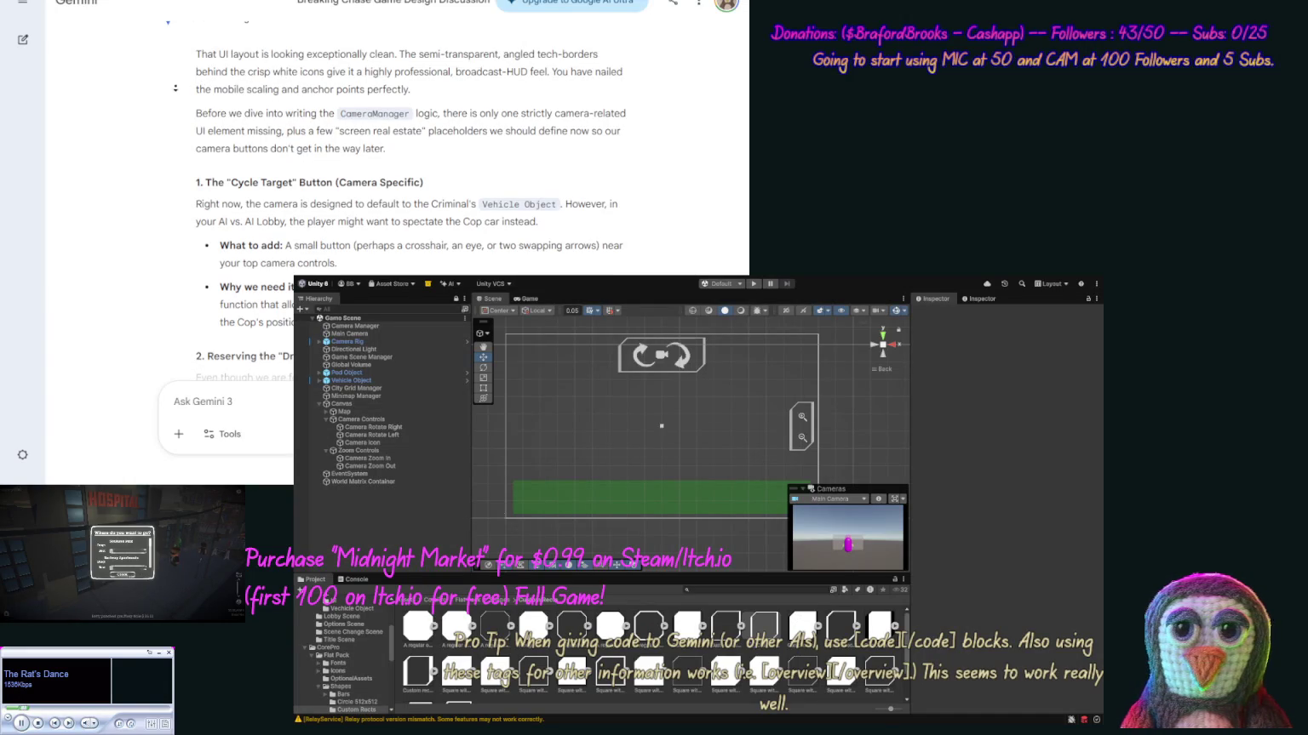
pyautogui.scroll(-2, 176, 104)
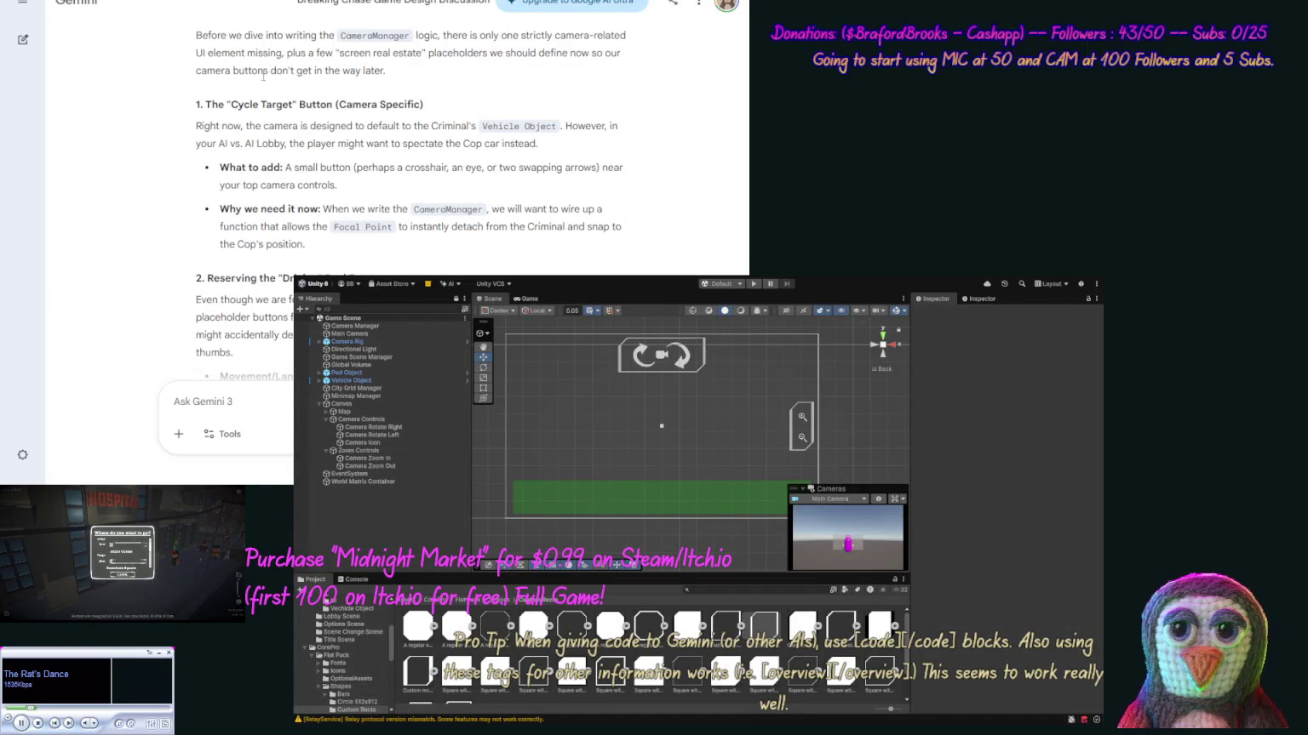
pyautogui.scroll(-2, 258, 85)
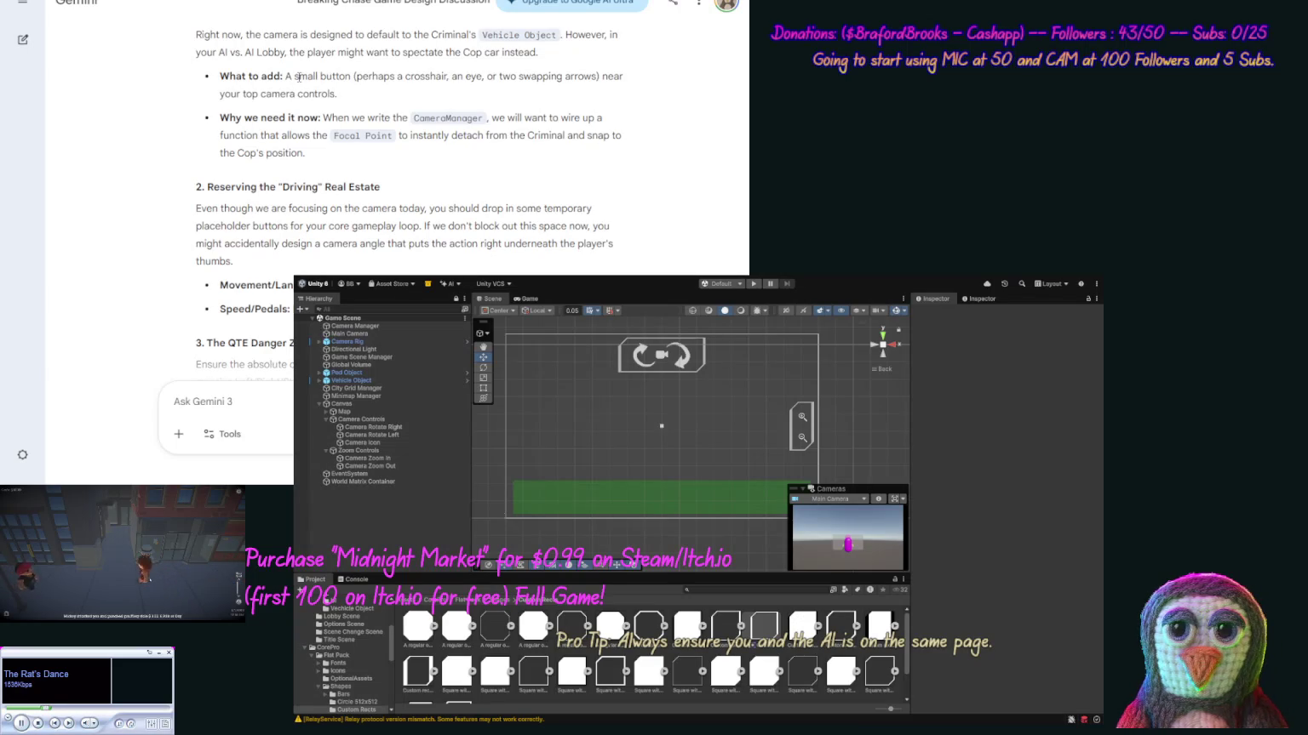
pyautogui.scroll(1, 323, 154)
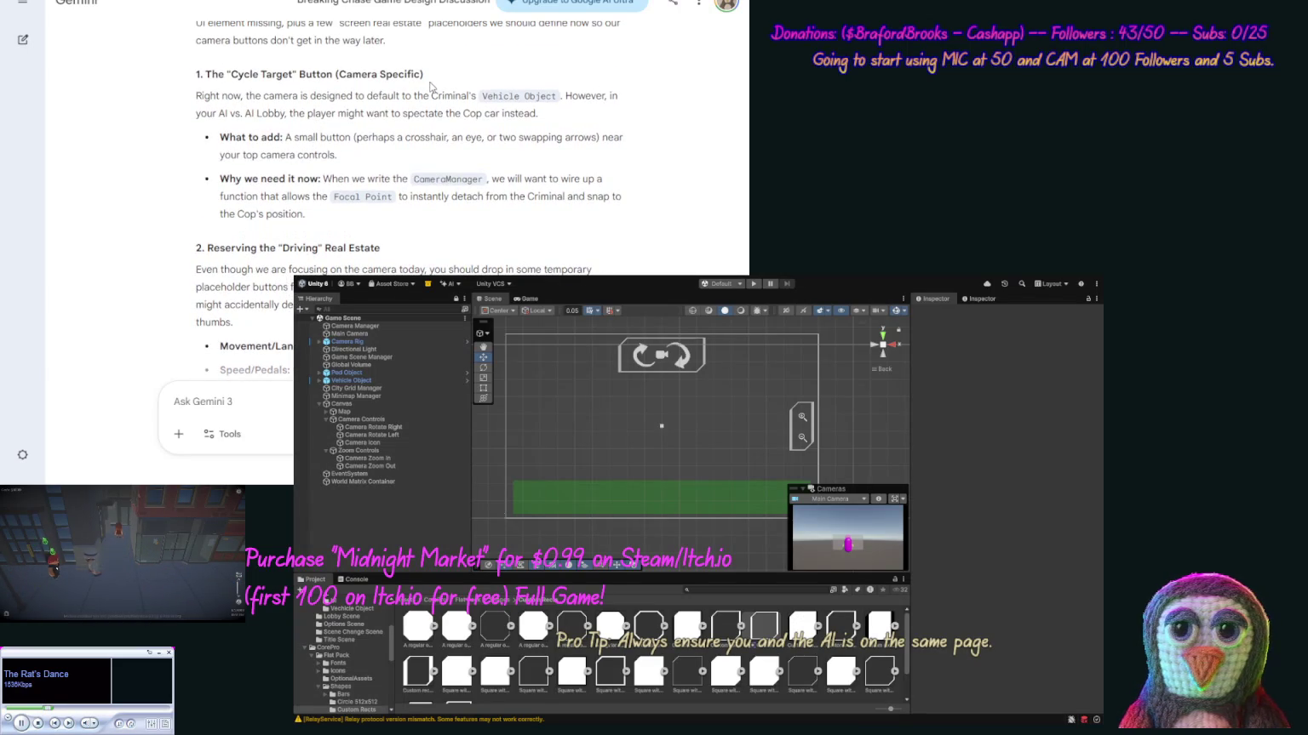
pyautogui.moveTo(423, 75); pyautogui.dragTo(210, 75)
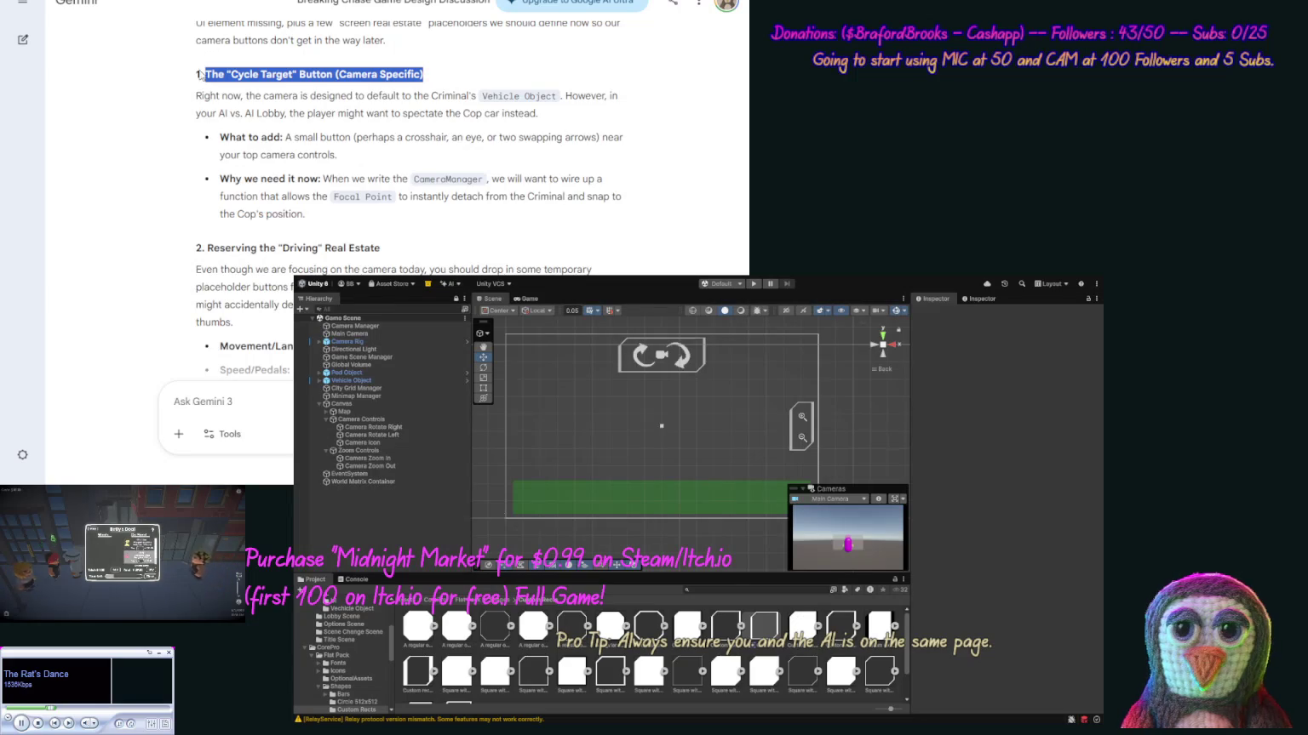
# Write 'For "Cycle Target" Button' followed by 'for Title screen Demo' in the Gemini prompt.
pyautogui.click(246, 401)
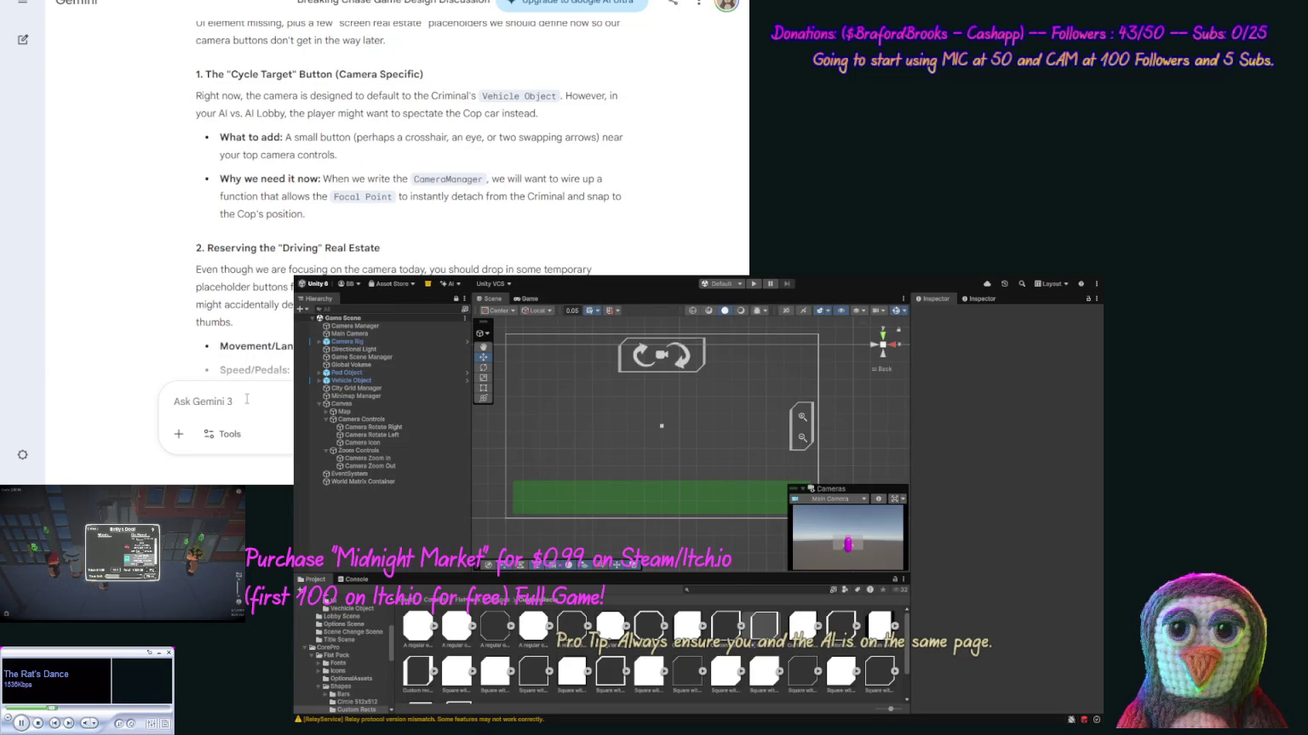
pyautogui.write('For "')
pyautogui.hotkey('ctrl', 'v')
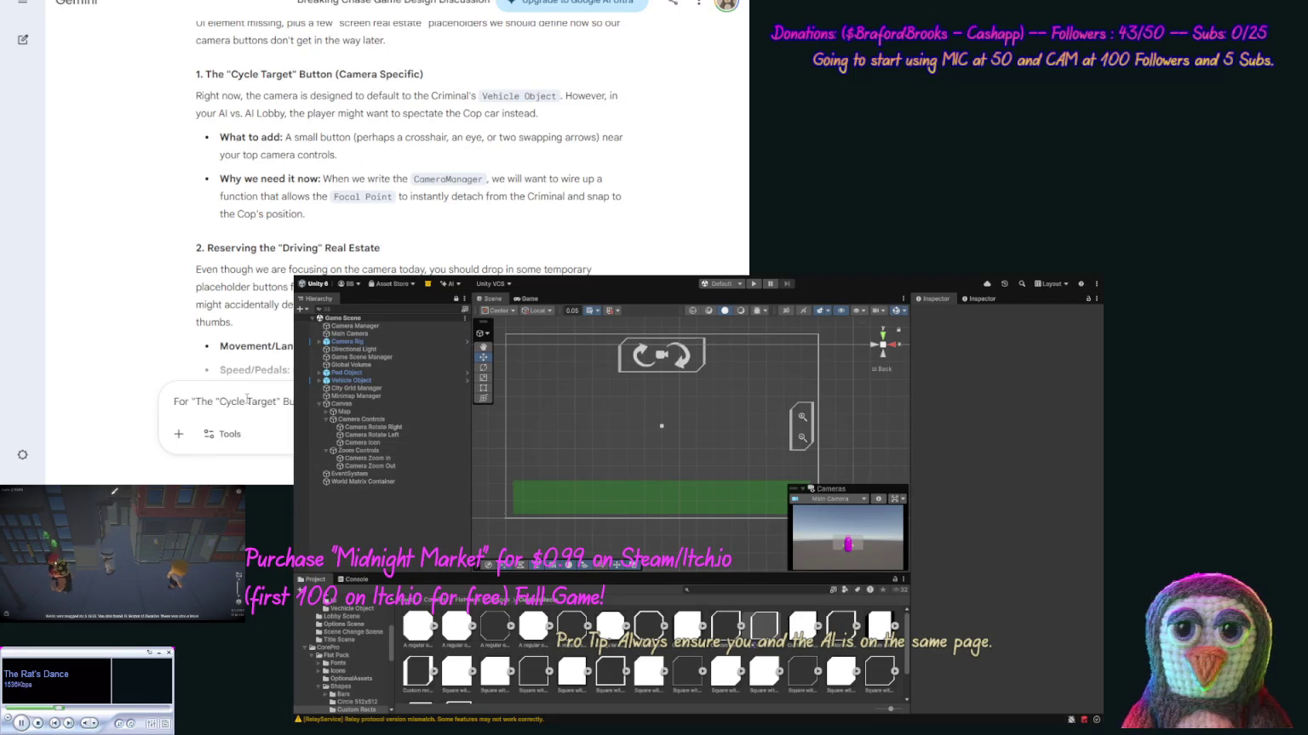
pyautogui.write('for demo')
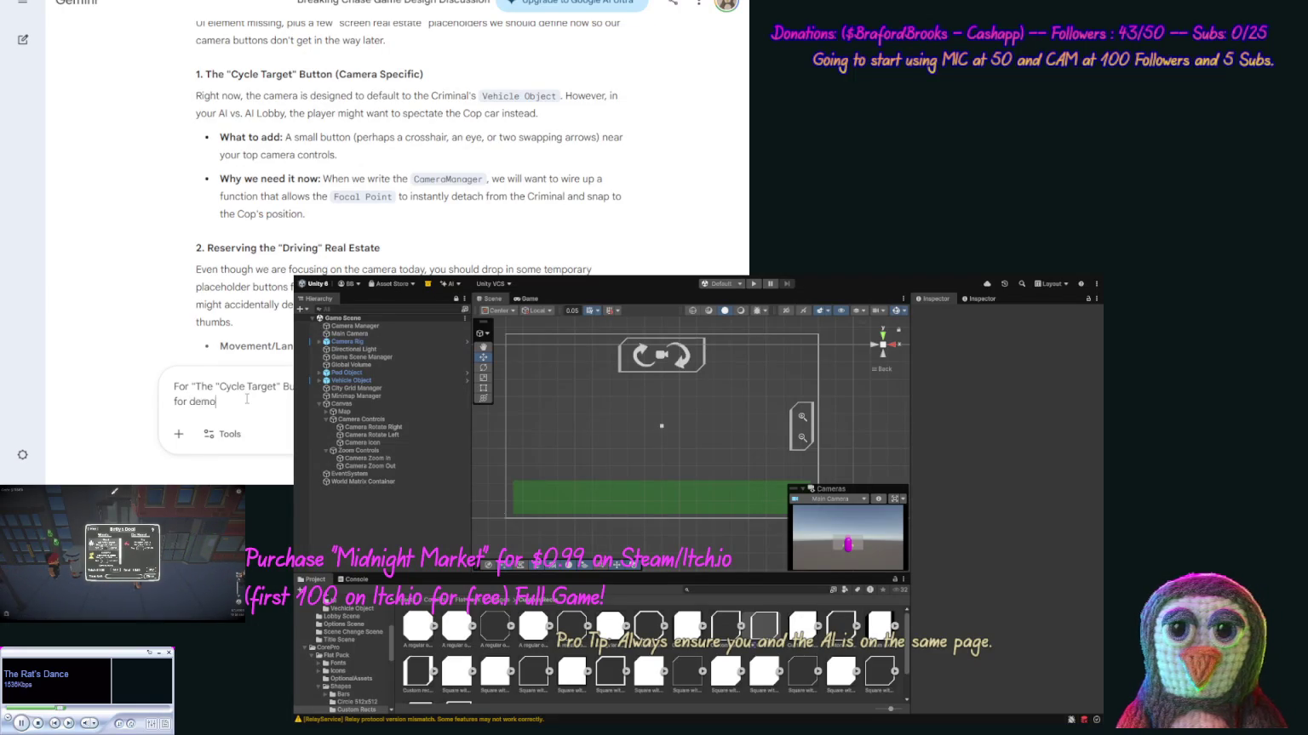
pyautogui.hotkey('ctrl', 'Left')
pyautogui.write('Title screen')
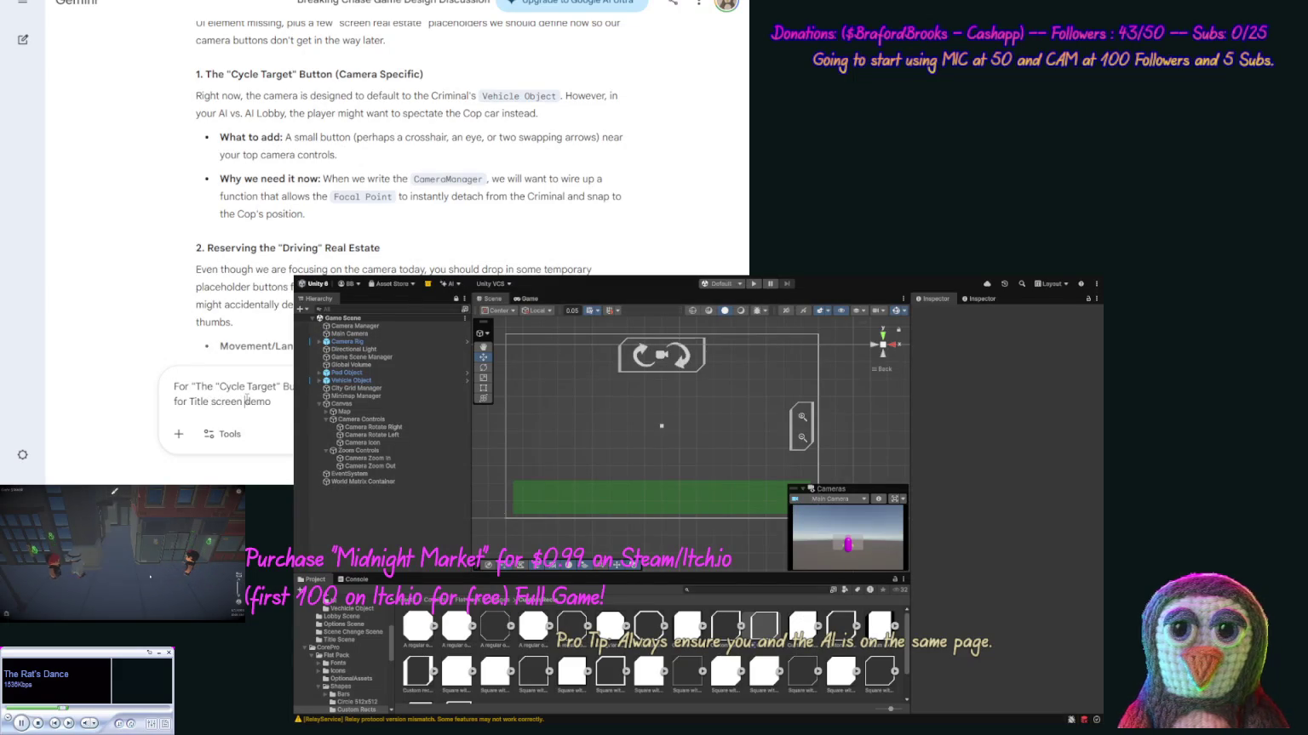
pyautogui.press('Delete')
pyautogui.write('D')
pyautogui.press('End')
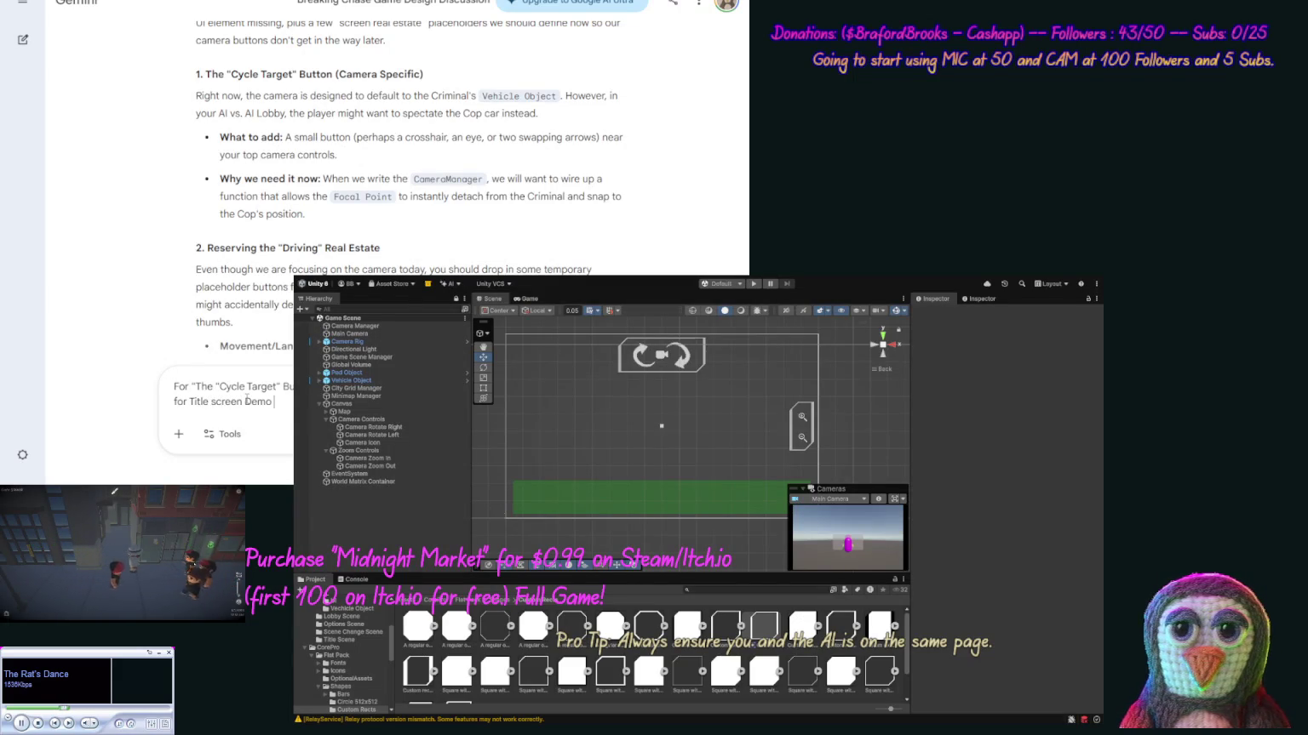
# Add the note 'have not decided that yet', correcting the 'decidied' typo.
pyautogui.write('(mig')
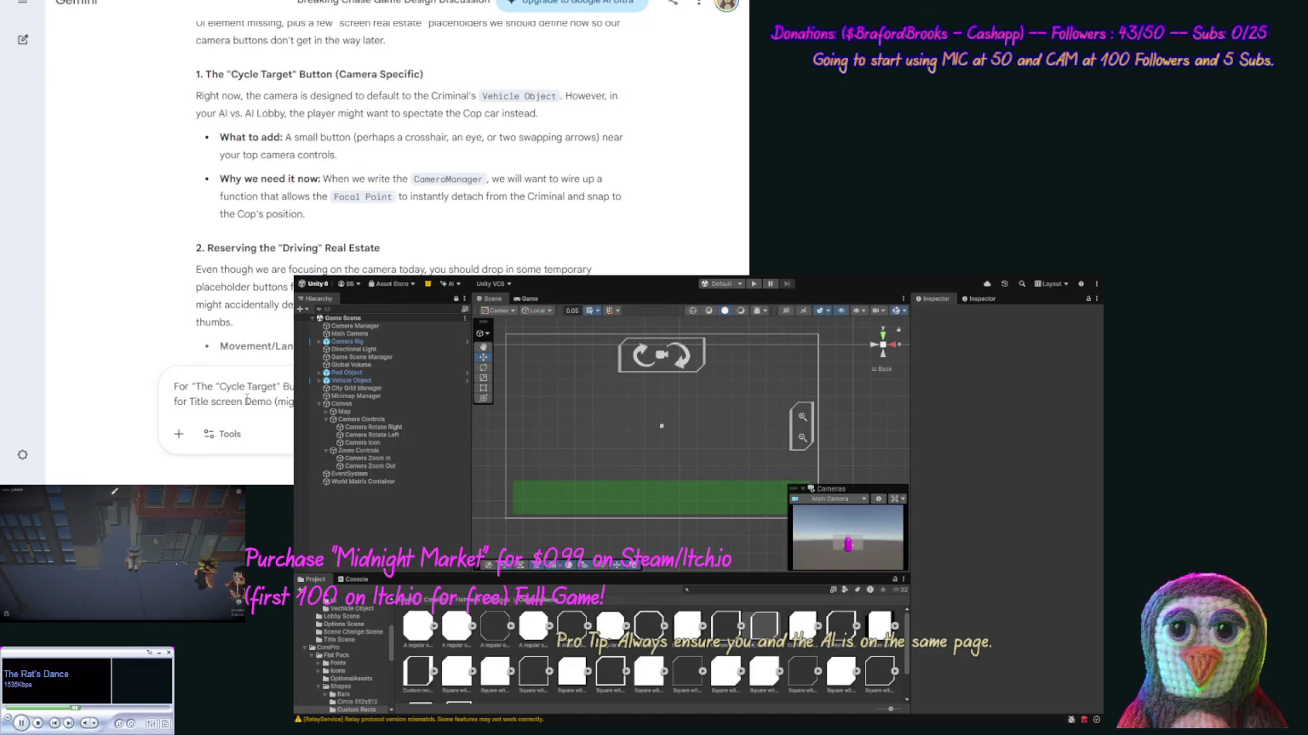
pyautogui.write('have not decidied')
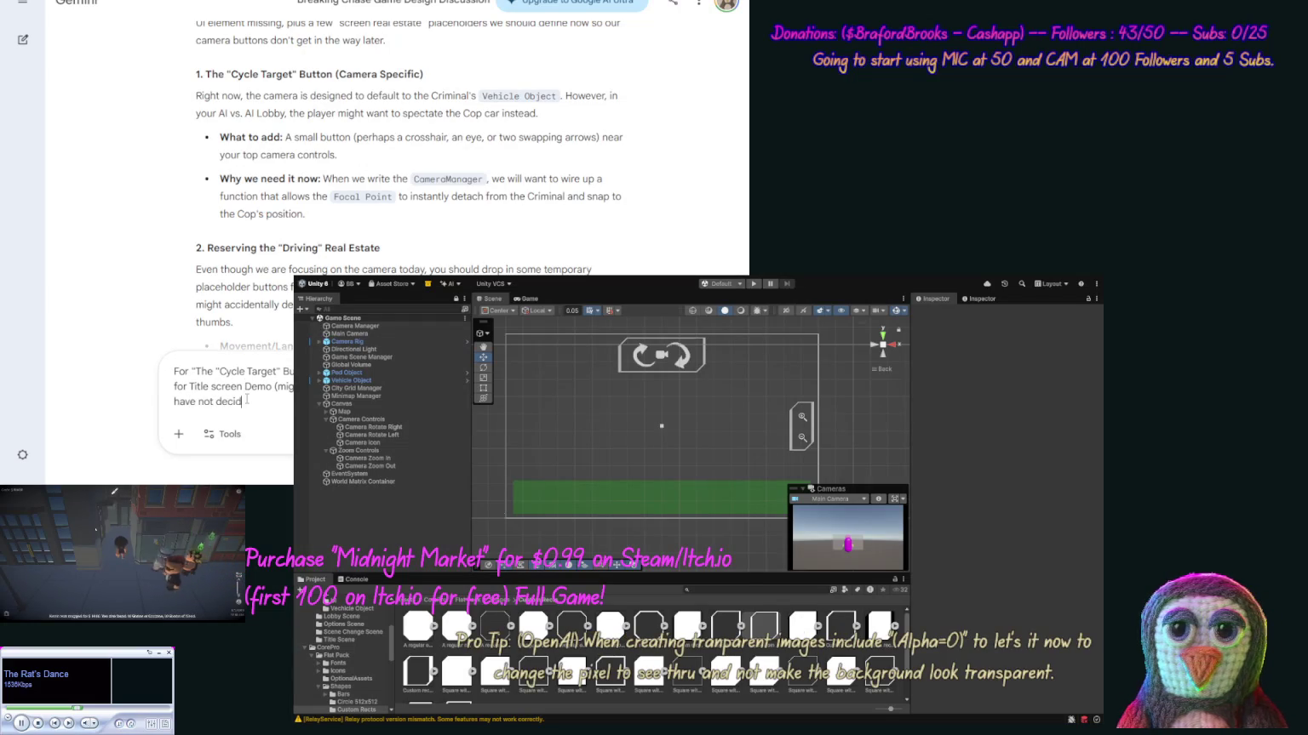
pyautogui.write(' that yet')
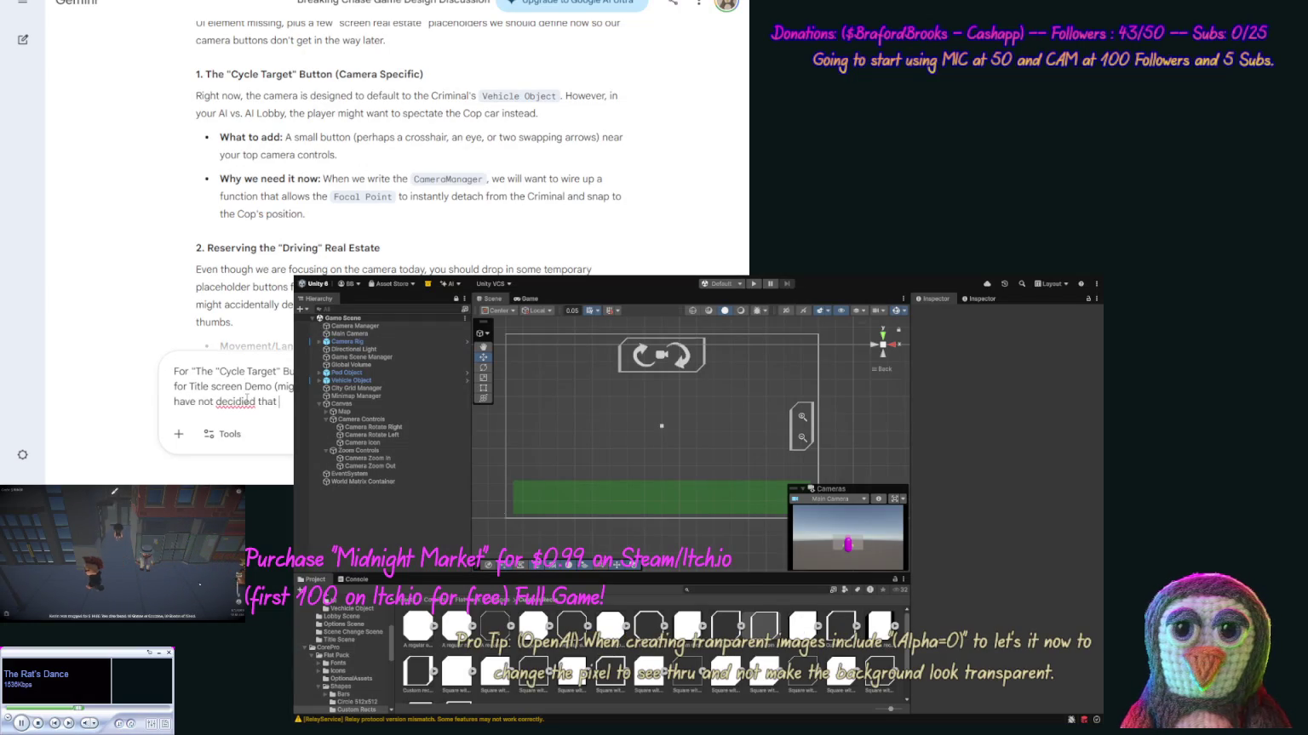
pyautogui.doubleClick(236, 401)
pyautogui.write('decided')
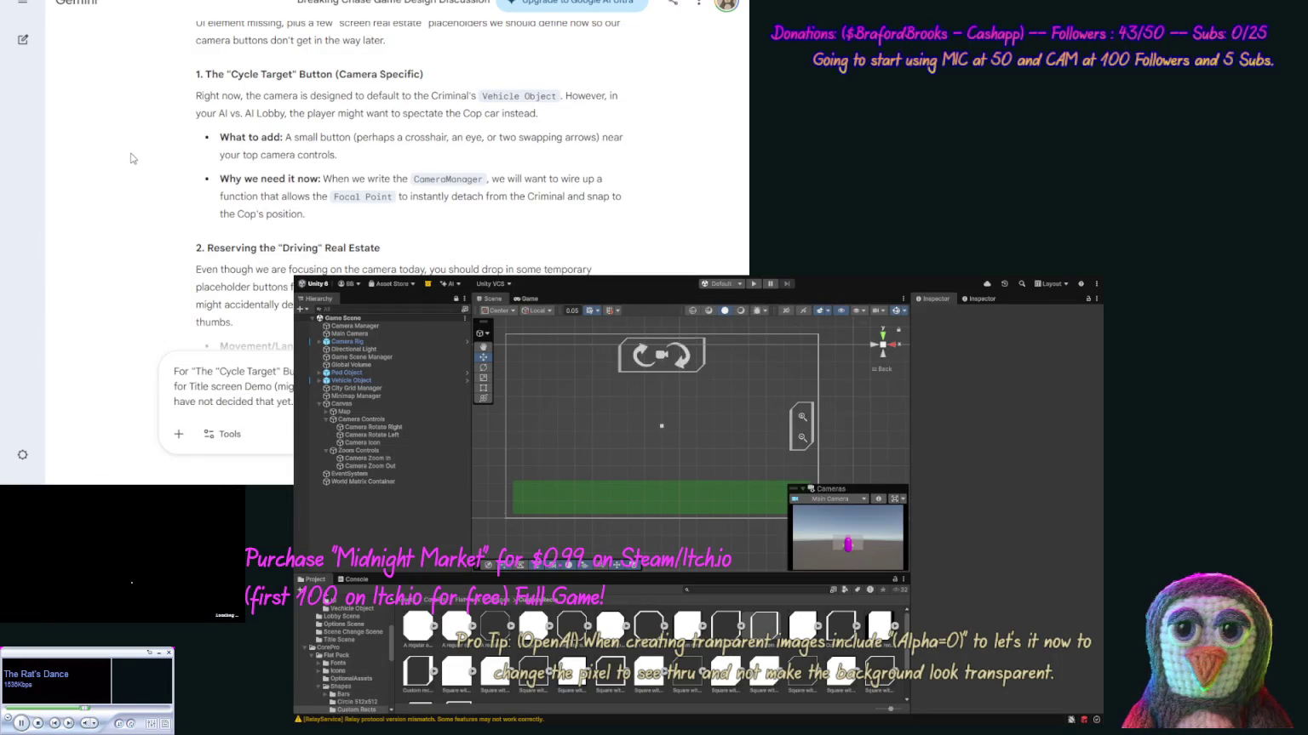
pyautogui.scroll(-2, 132, 195)
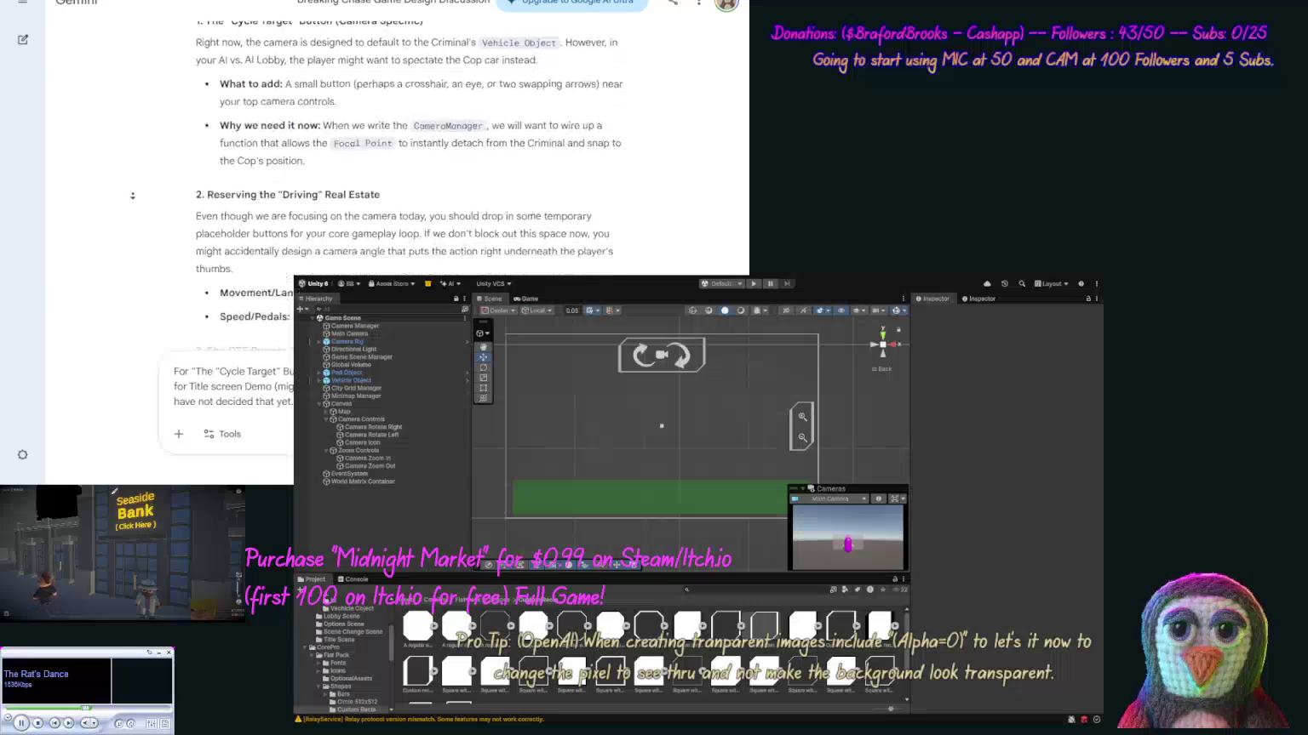
pyautogui.scroll(-3, 132, 195)
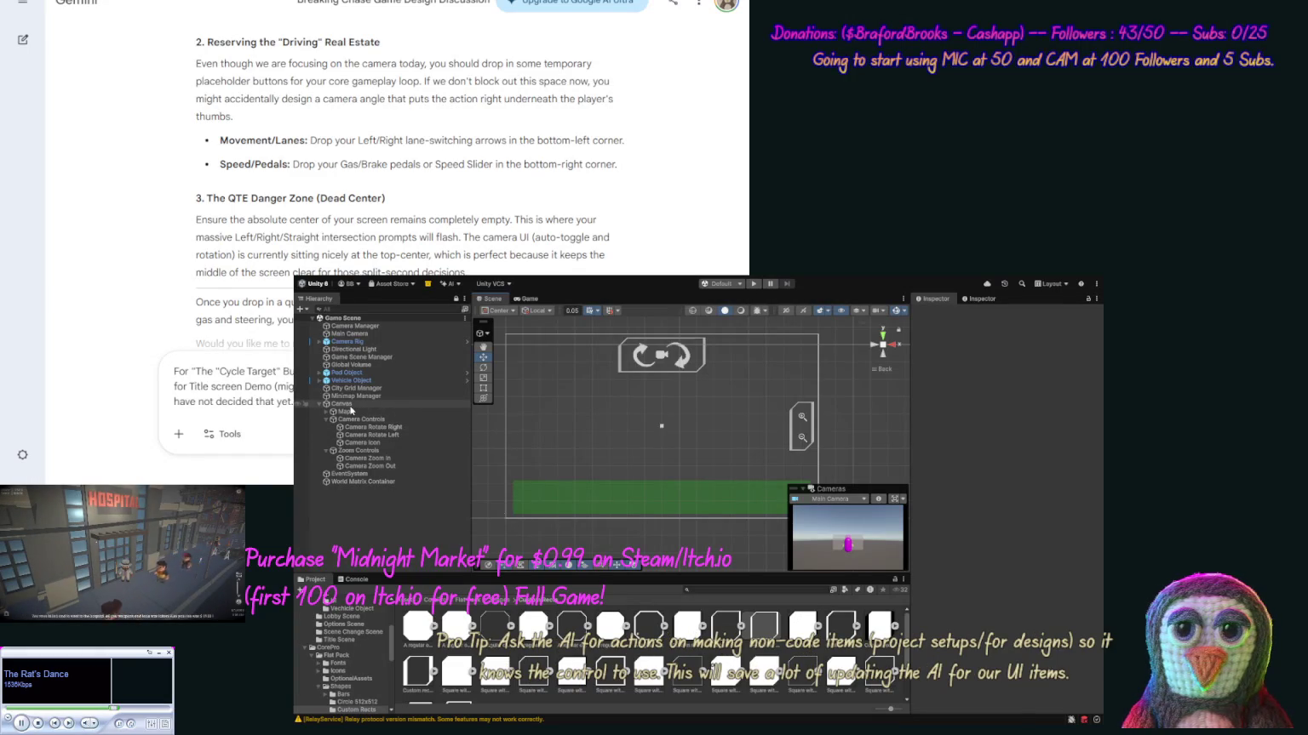
# Add a panel under the Canvas named 'Lane Change Controls' with no Source Image.
pyautogui.click(350, 406)
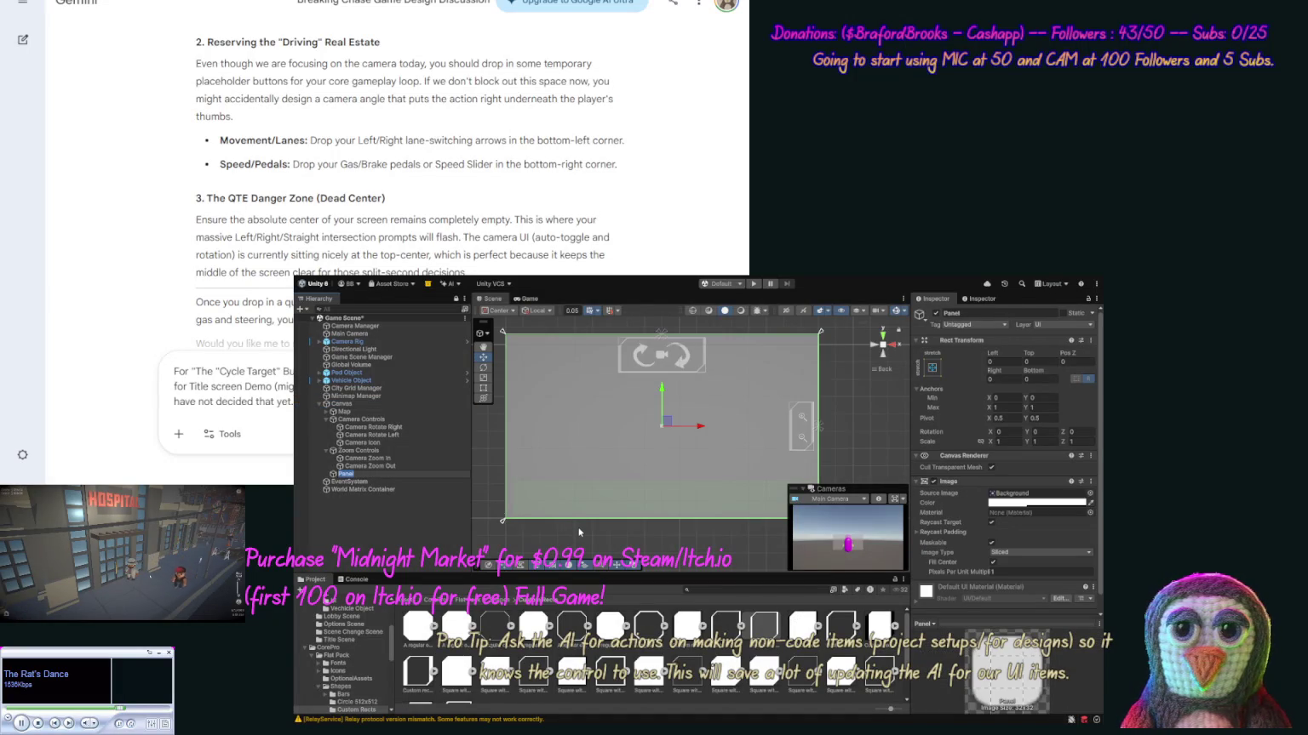
pyautogui.write('ane C')
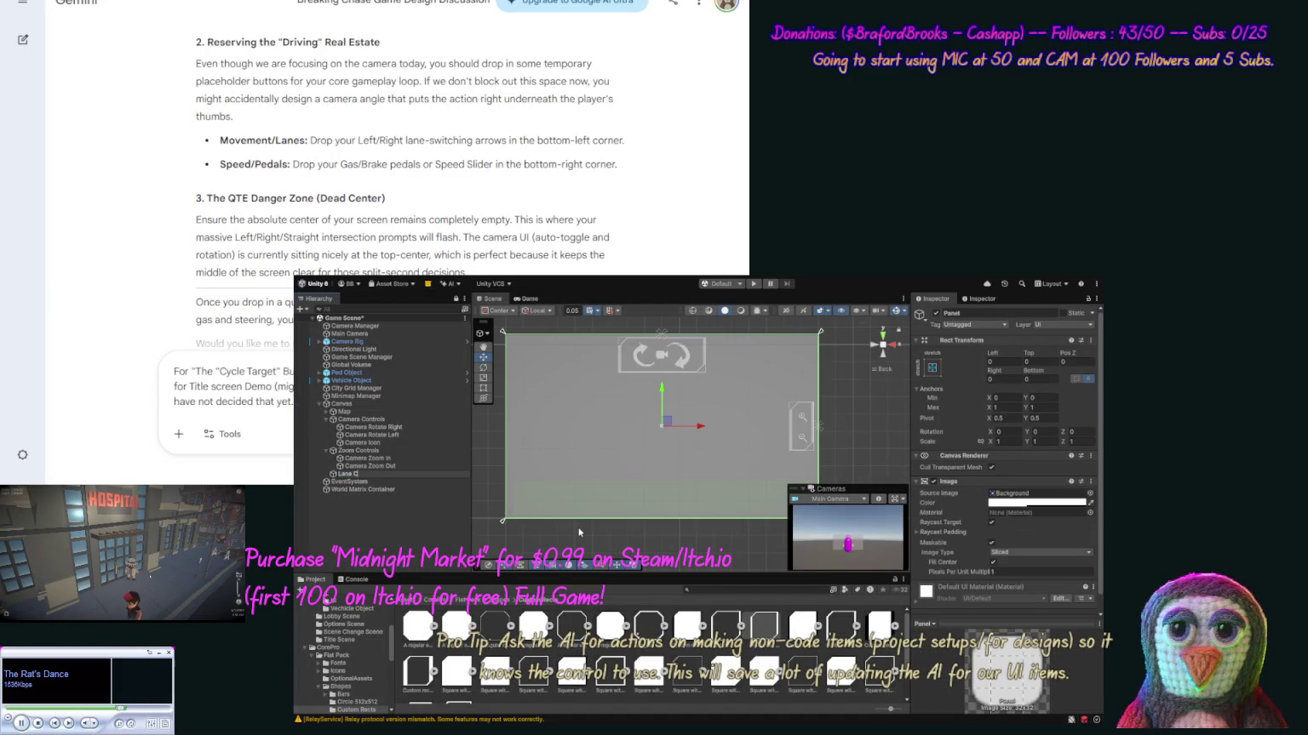
pyautogui.write('hange Controls')
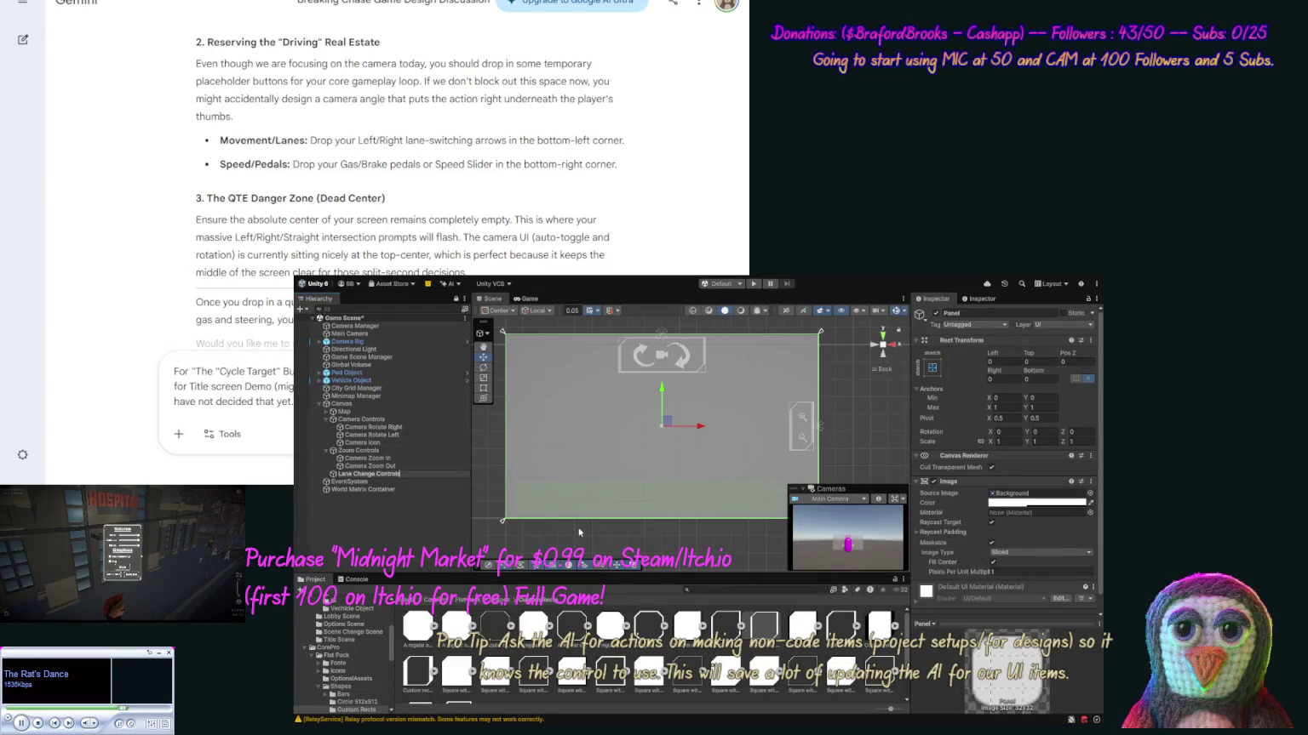
pyautogui.press('Return')
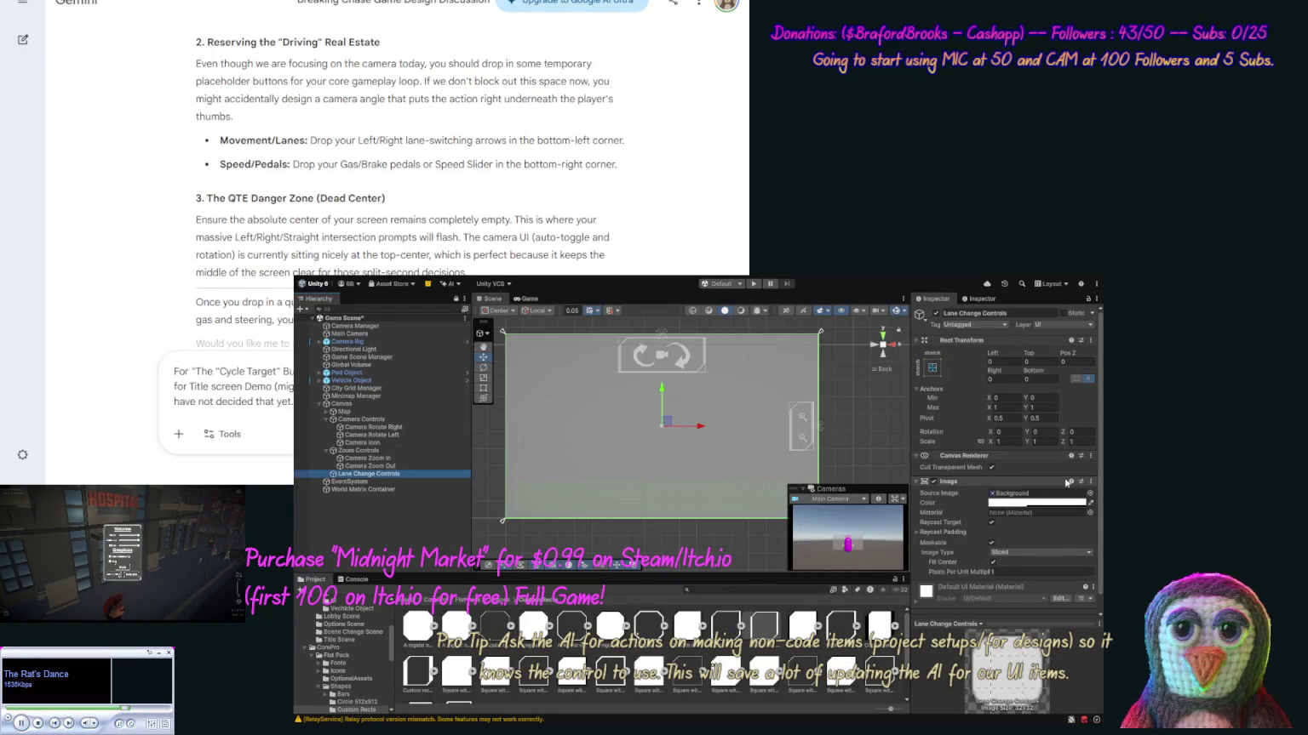
pyautogui.click(1090, 497)
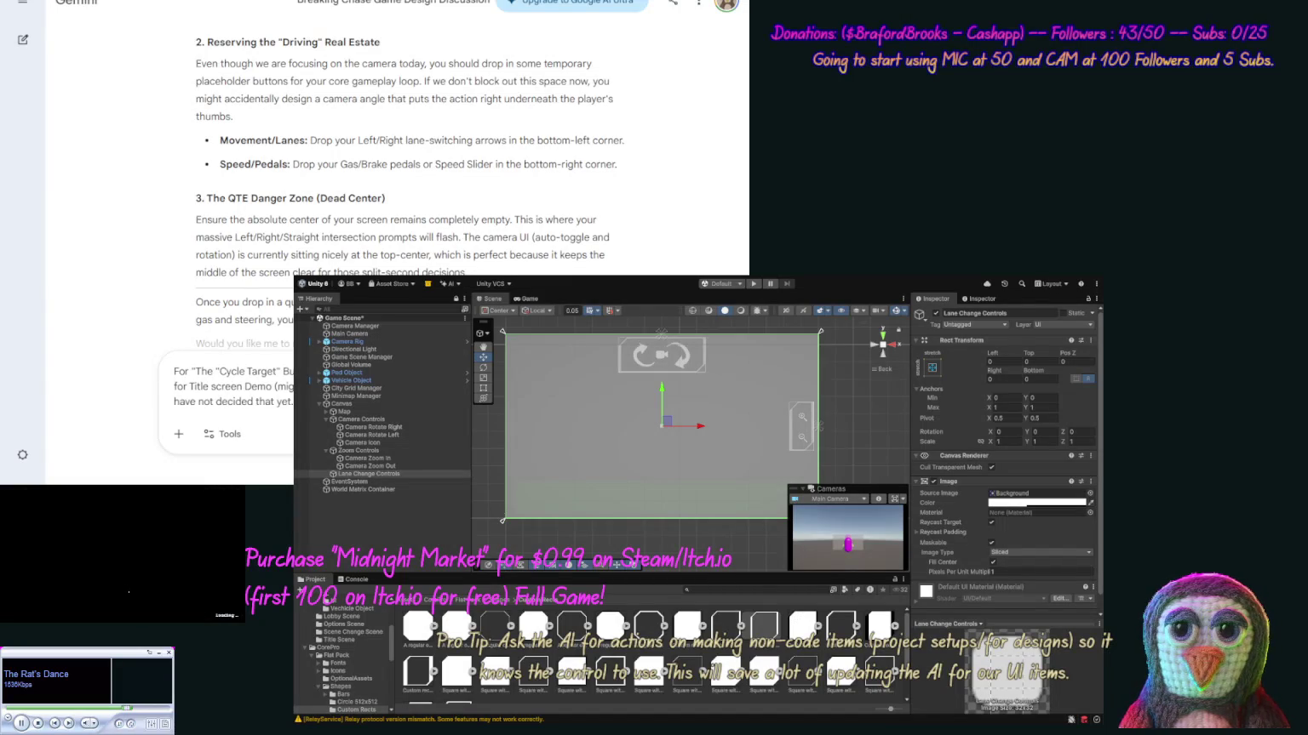
pyautogui.press('Delete')
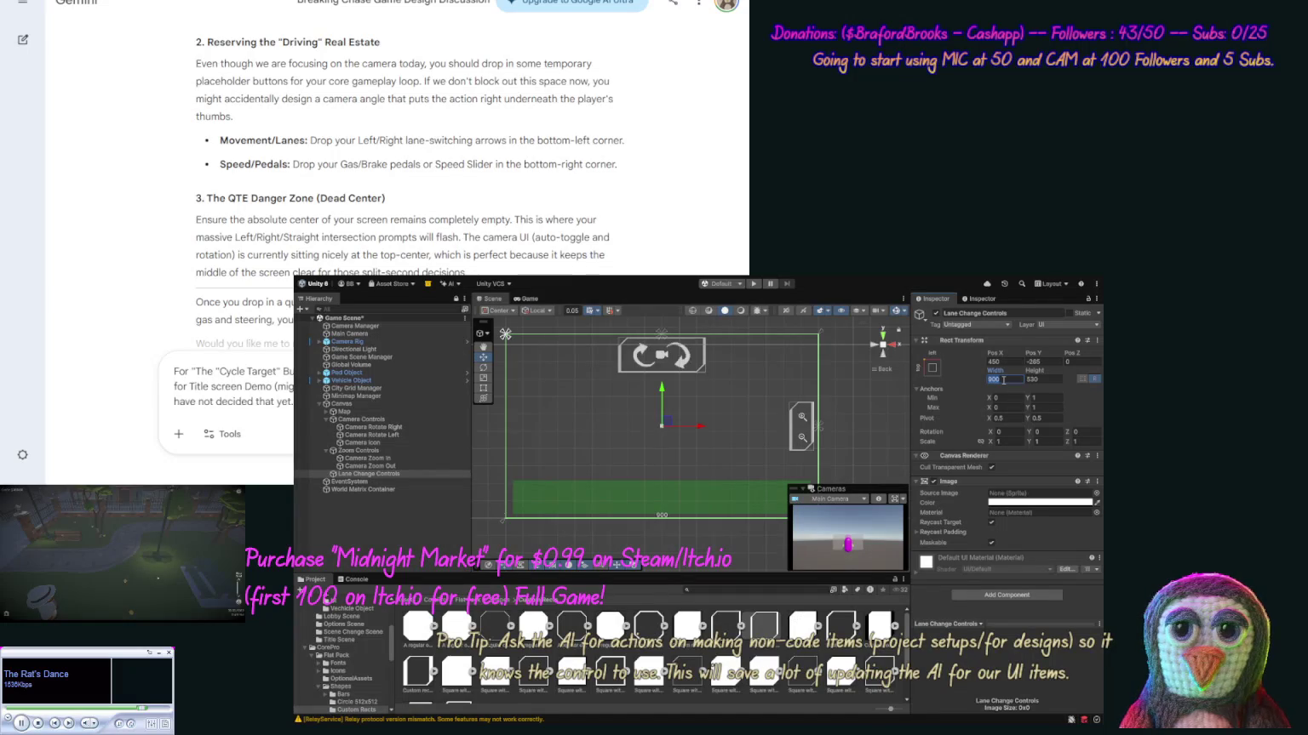
# Resize the Lane Change Controls panel to Width 150 and Height 300.
pyautogui.write('400')
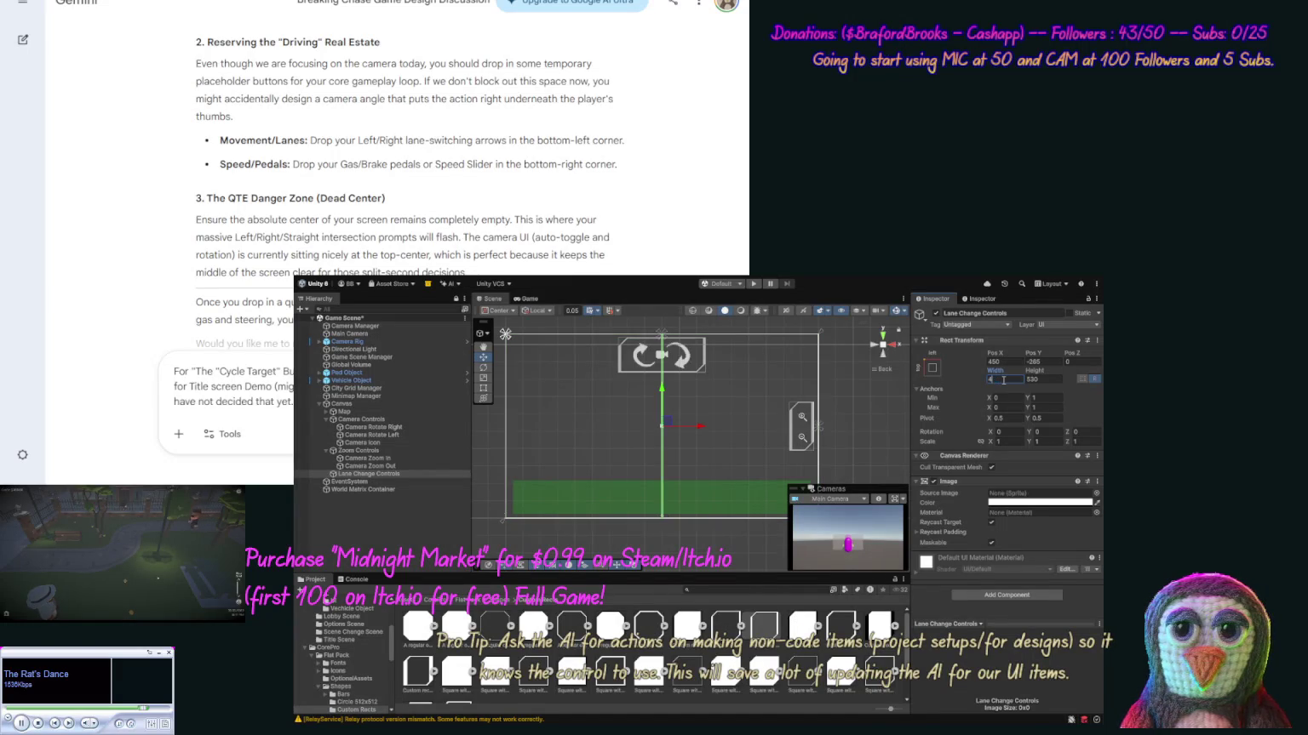
pyautogui.click(1039, 380)
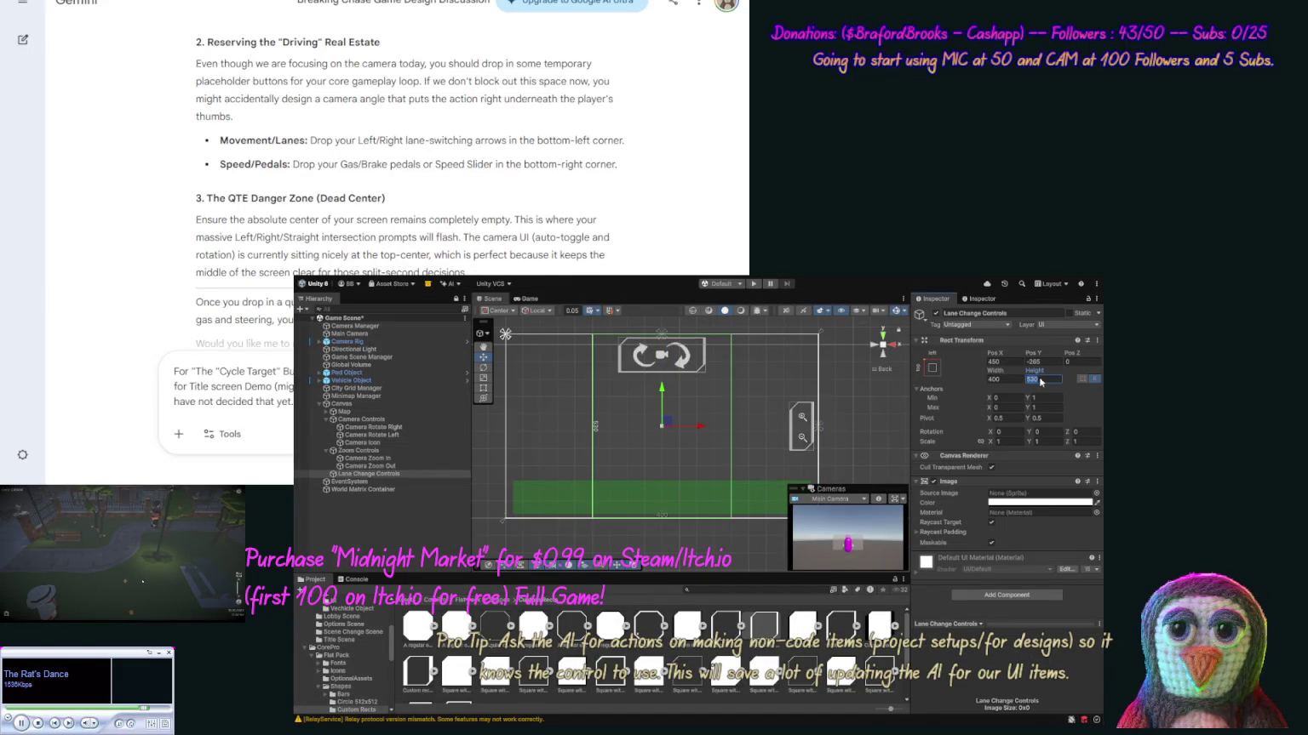
pyautogui.write('200')
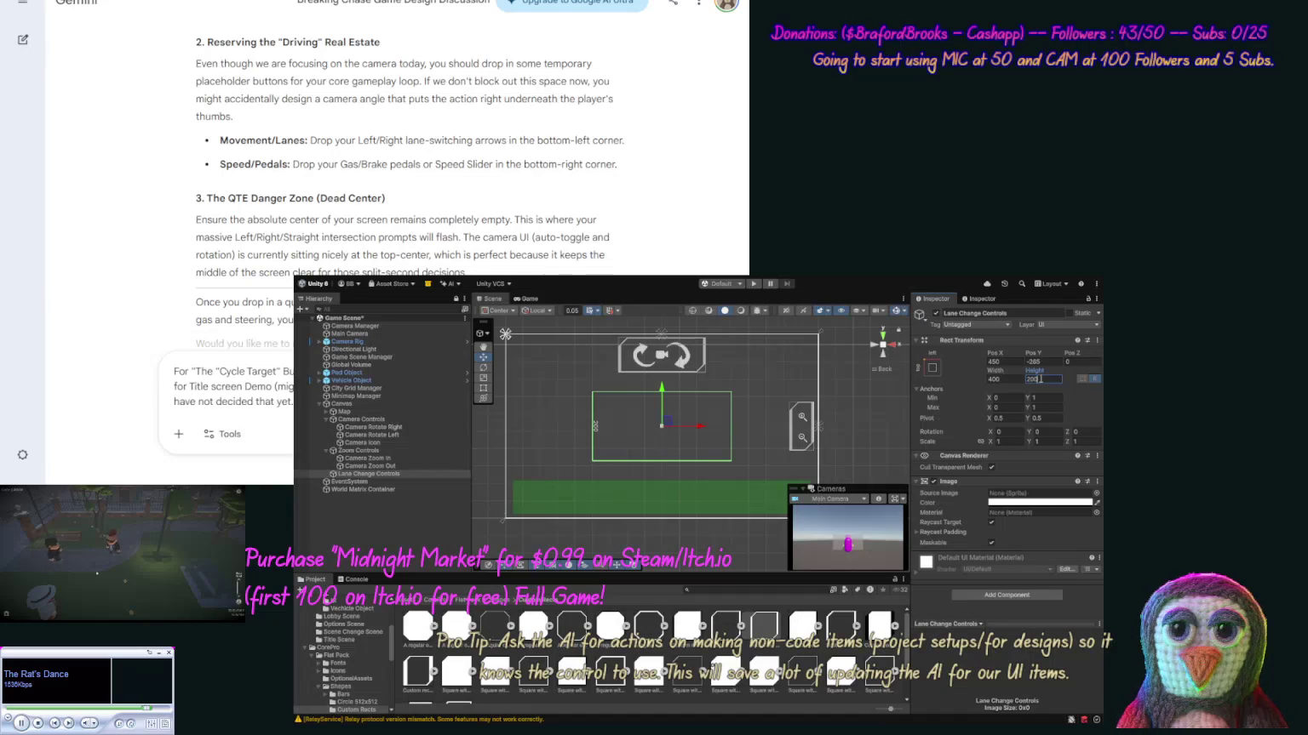
pyautogui.click(1003, 379)
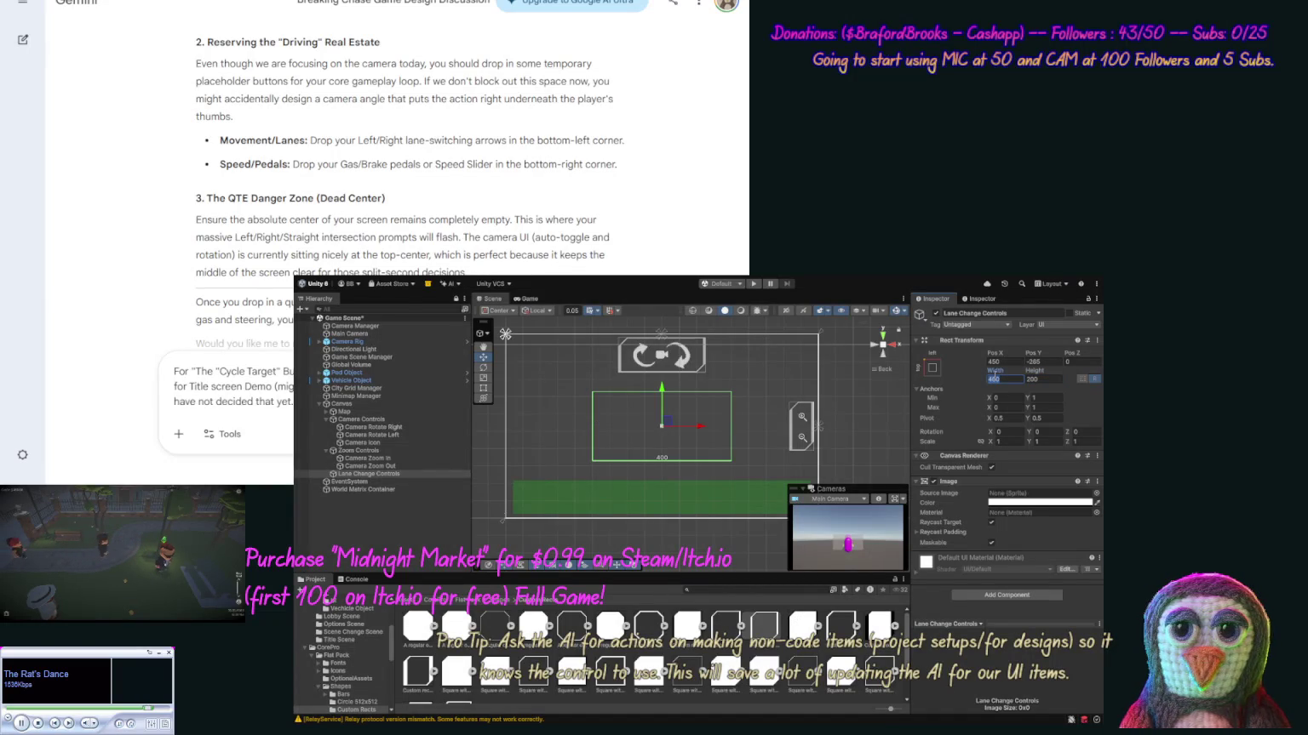
pyautogui.write('300')
pyautogui.click(1042, 378)
pyautogui.write('300')
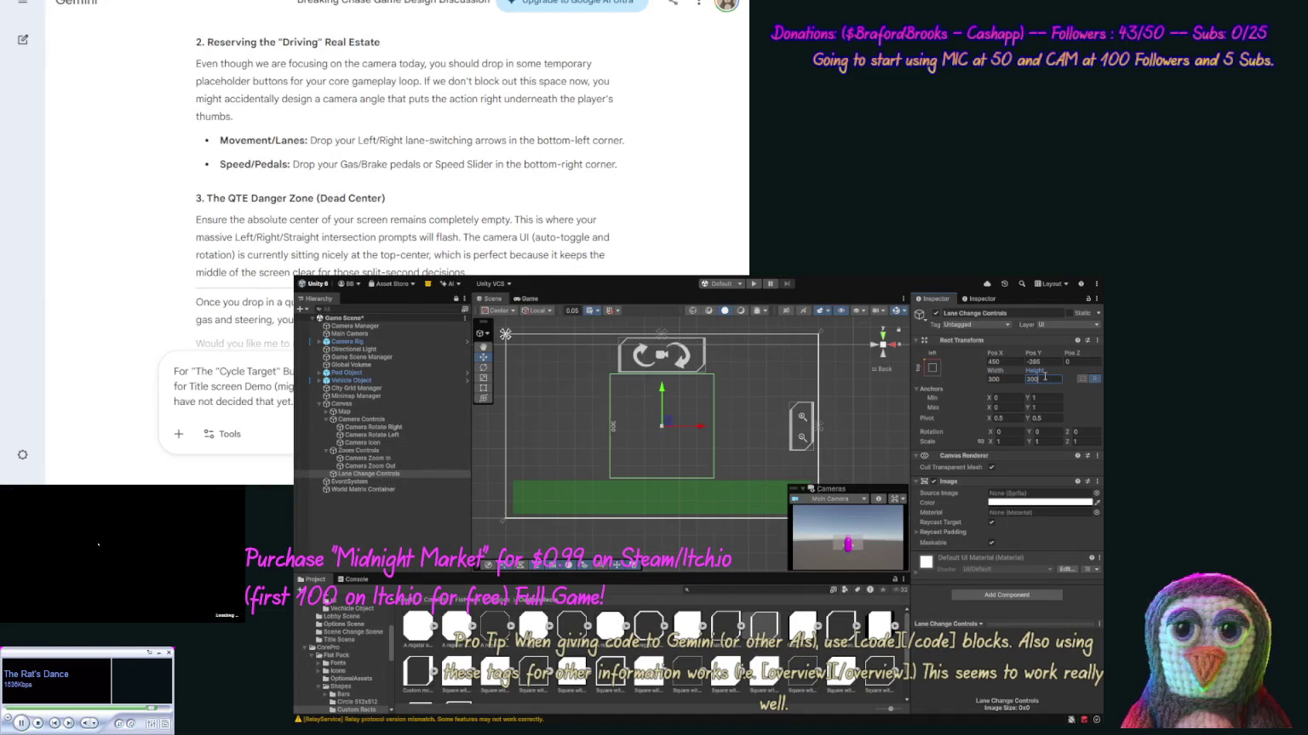
pyautogui.click(1012, 380)
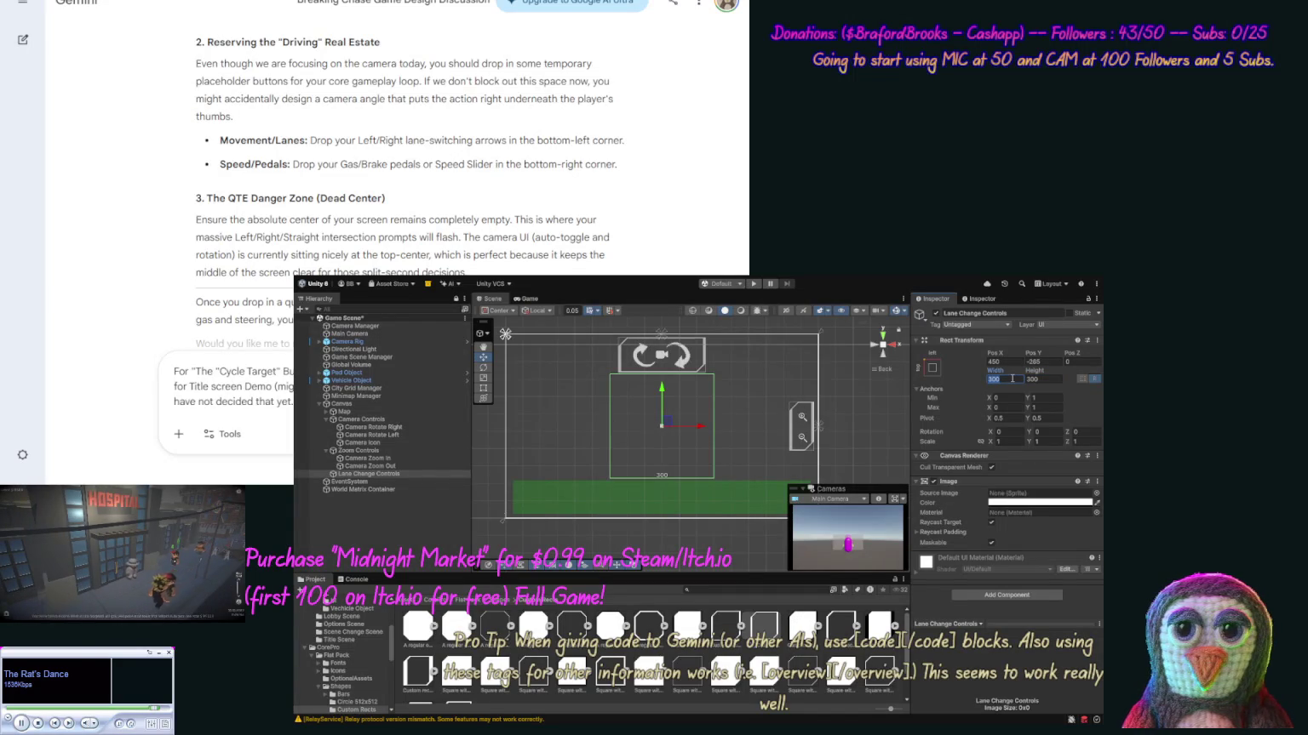
pyautogui.write('150')
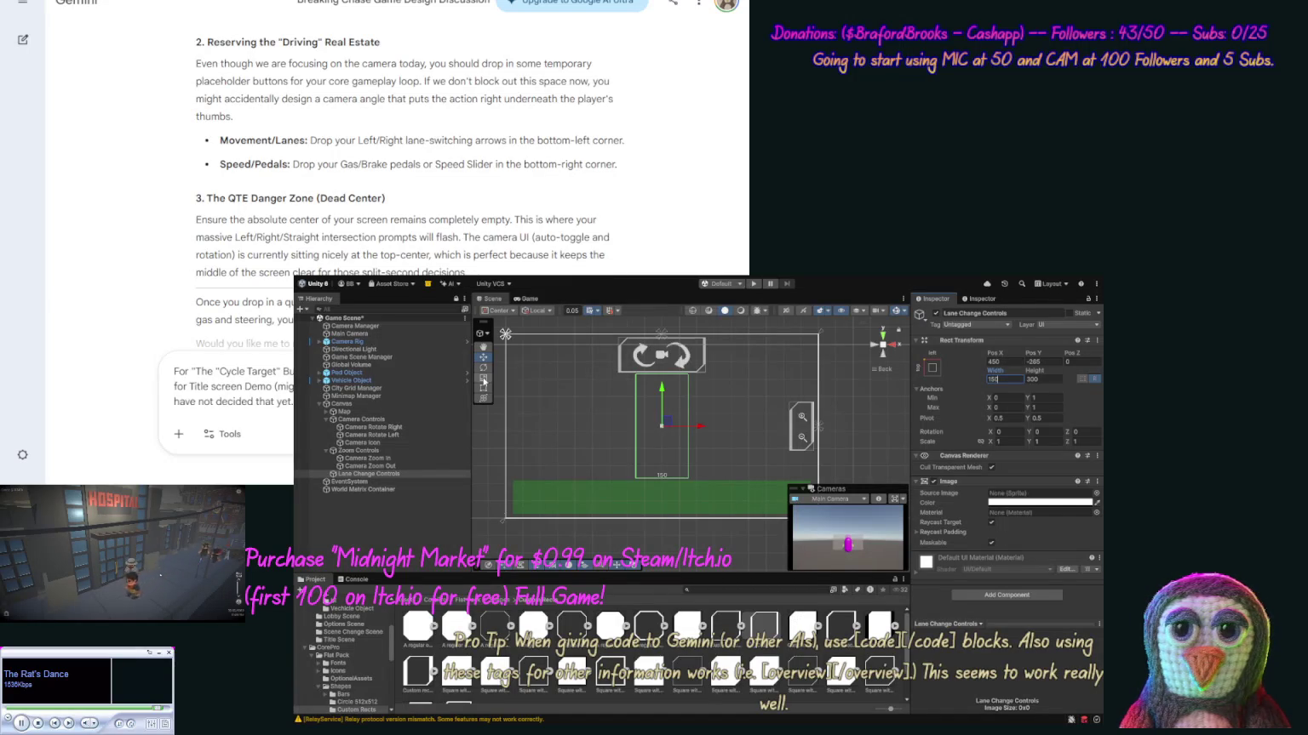
pyautogui.click(368, 467)
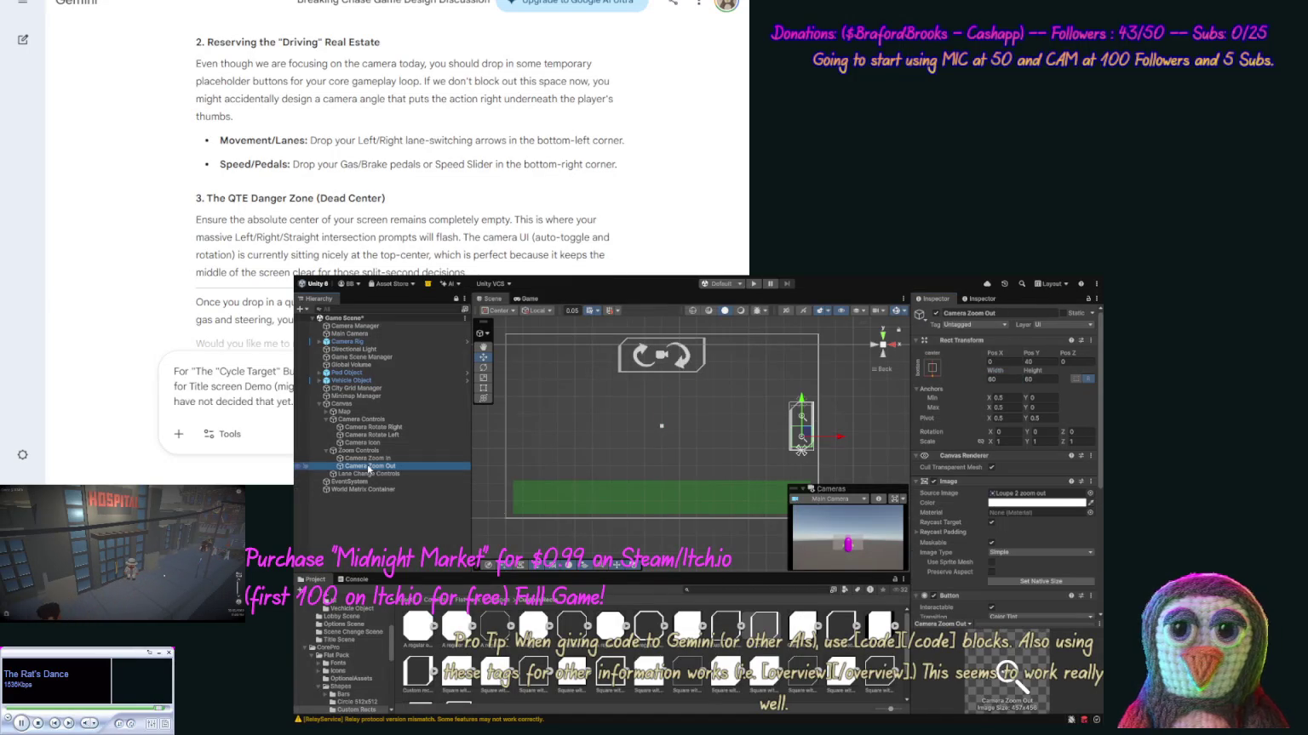
# Duplicate the Camera Zoom Out button into Lane Change Controls and rename it 'Lane Left'.
pyautogui.hotkey('ctrl', 'd')
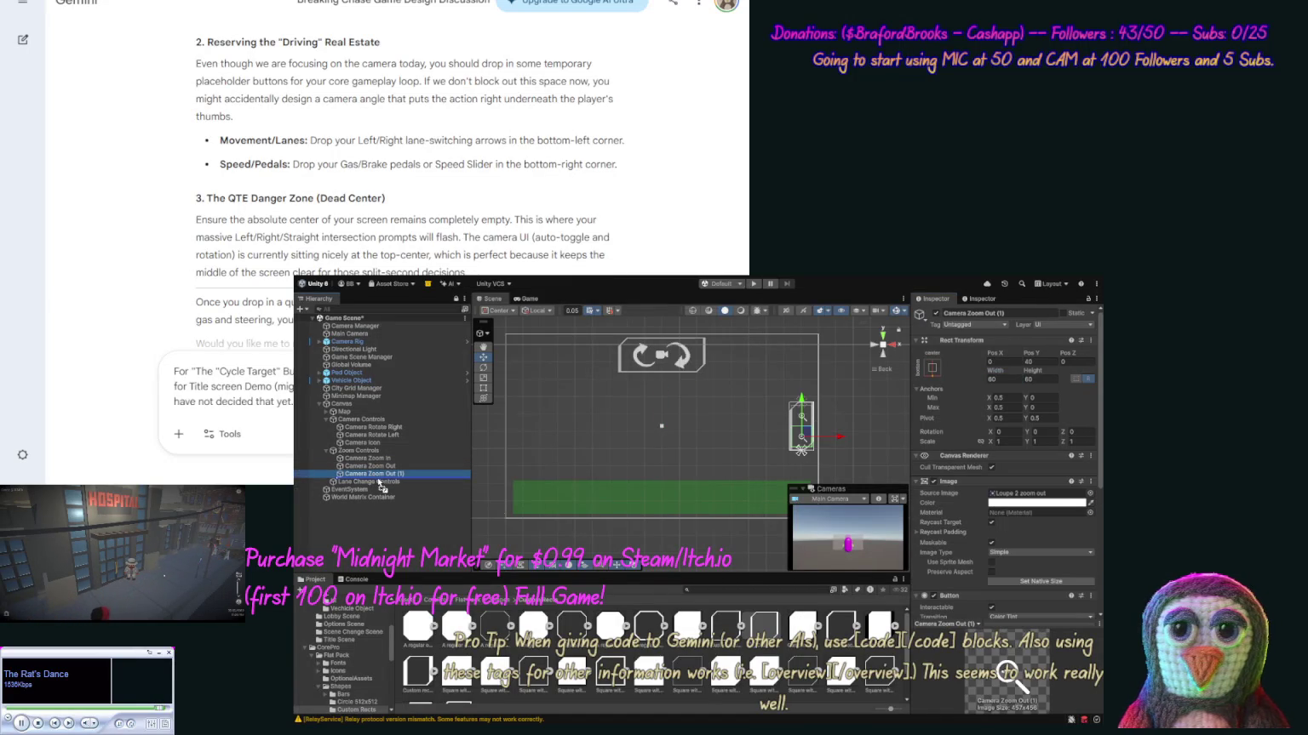
pyautogui.moveTo(381, 486); pyautogui.dragTo(380, 480)
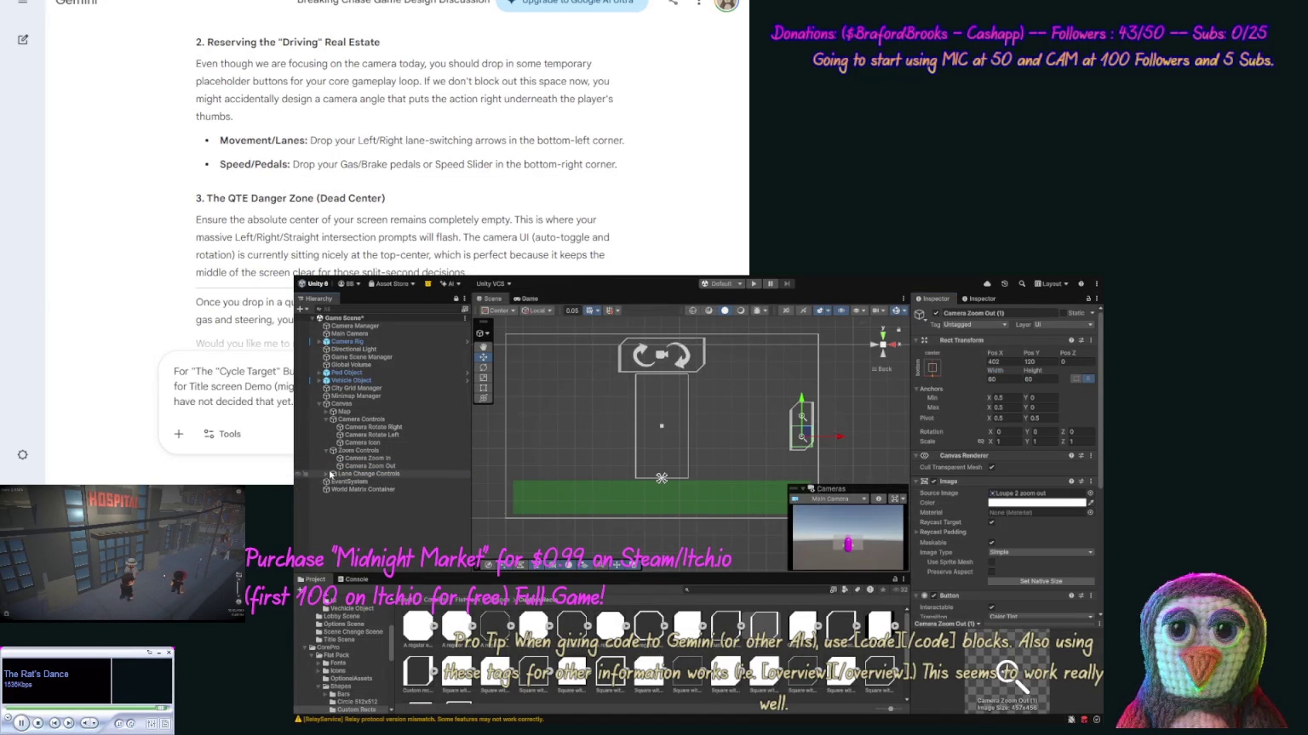
pyautogui.click(325, 475)
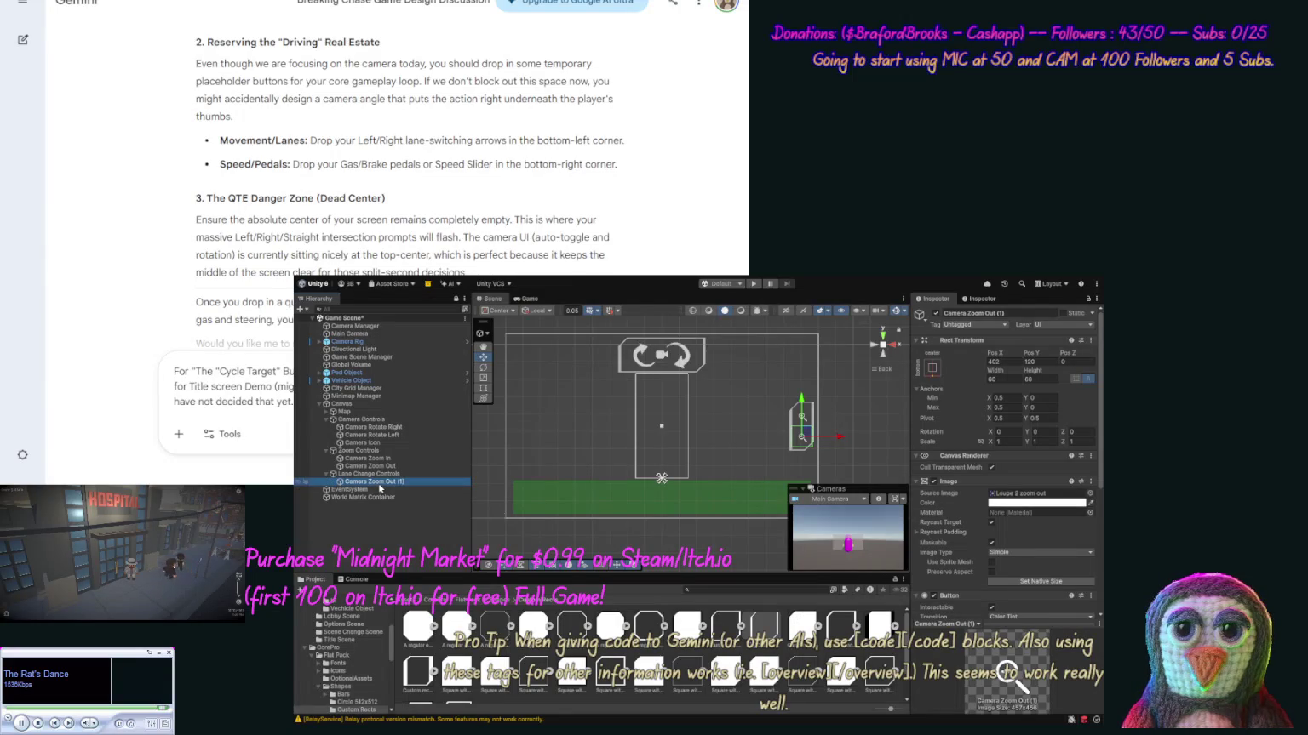
pyautogui.click(387, 482)
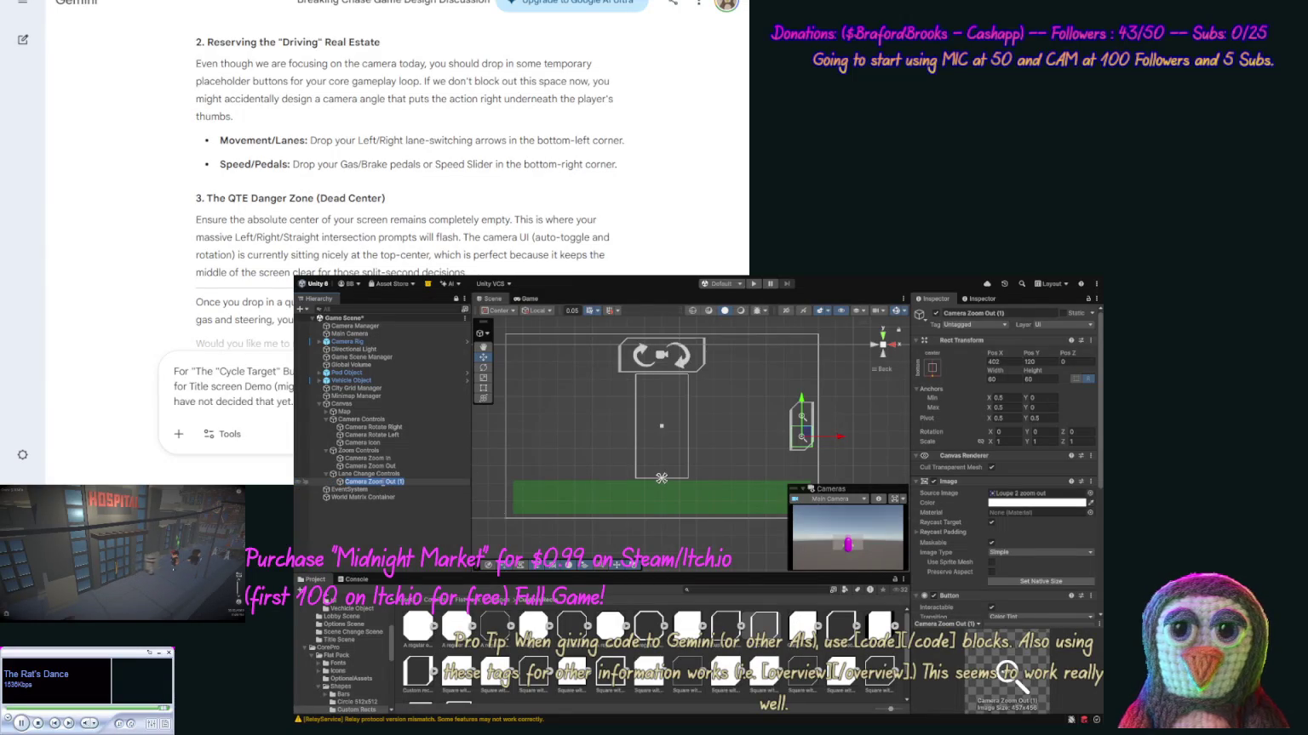
pyautogui.click(413, 483)
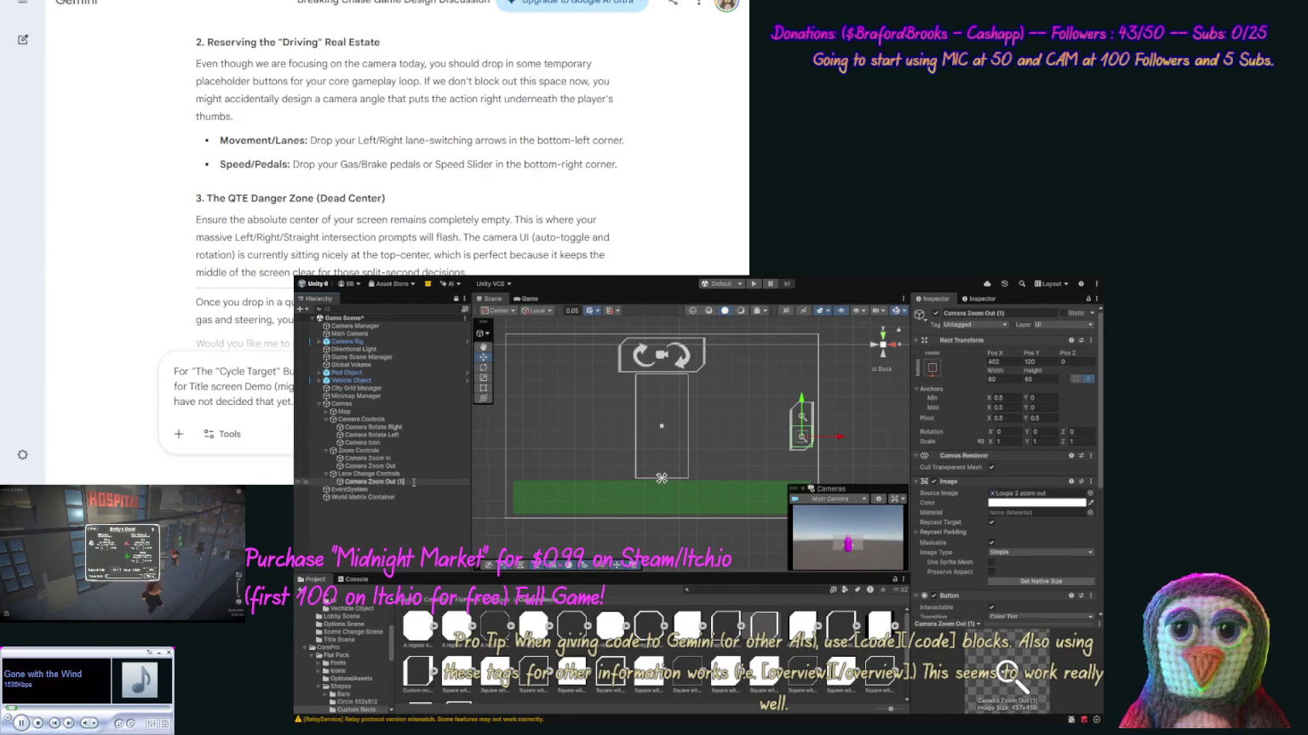
pyautogui.press('BackSpace')
pyautogui.press('BackSpace')
pyautogui.press('BackSpace')
pyautogui.write('Lane Up')
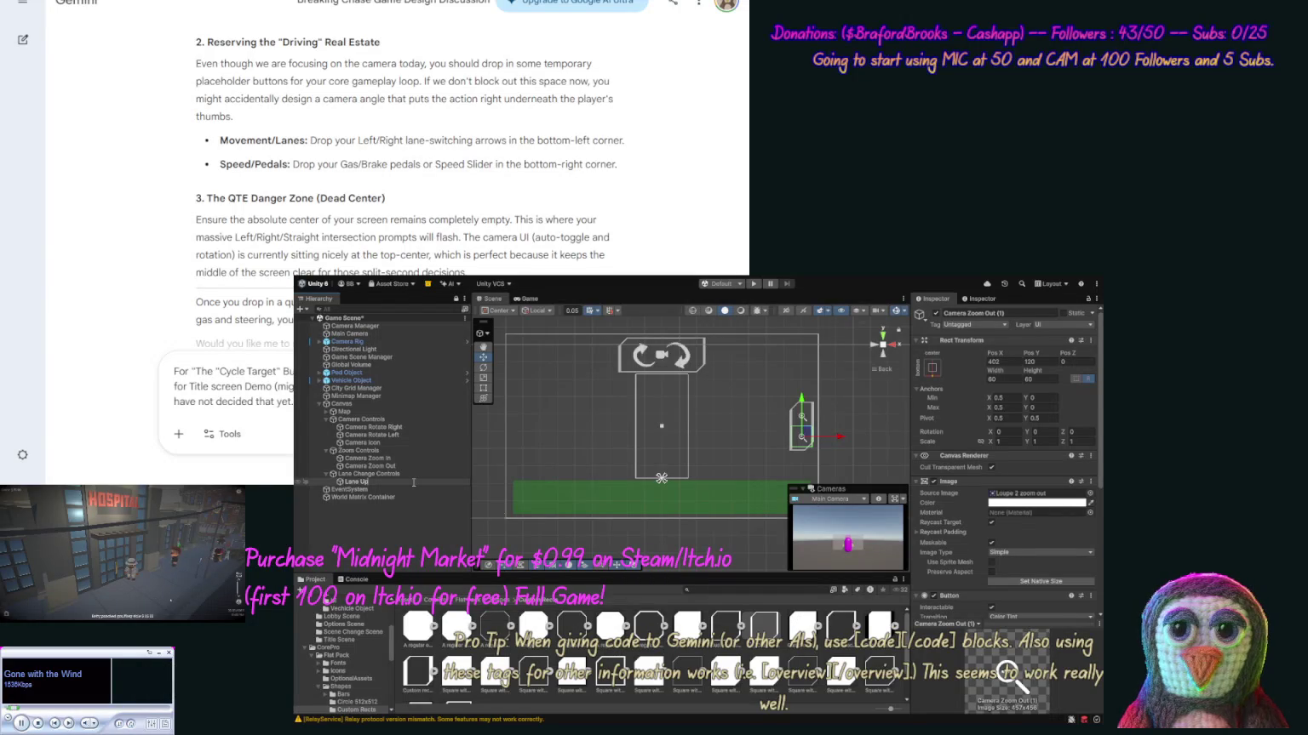
pyautogui.press('BackSpace')
pyautogui.write('t')
pyautogui.press('Return')
# Duplicate Lane Left and rename the copy 'Lane Right'.
pyautogui.hotkey('ctrl', 'd')
pyautogui.click(396, 490)
pyautogui.write('Lane Right')
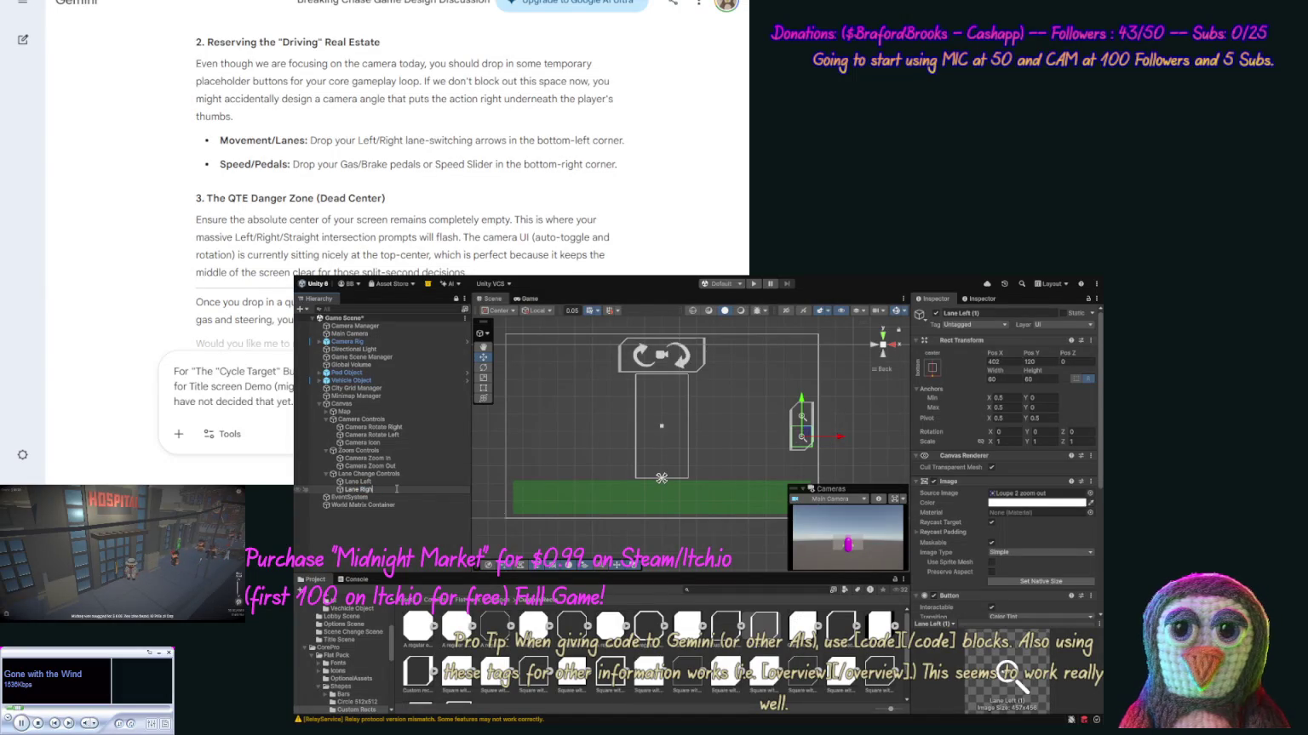
pyautogui.press('Return')
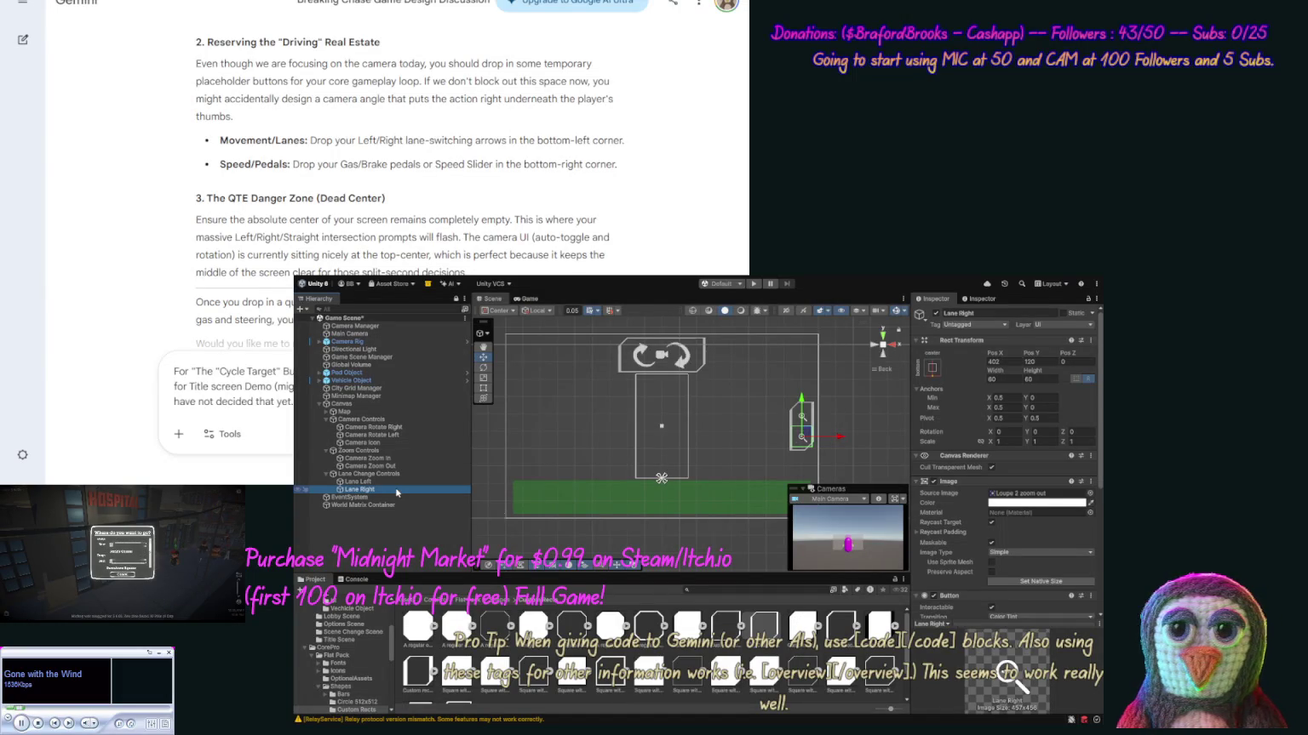
pyautogui.click(396, 483)
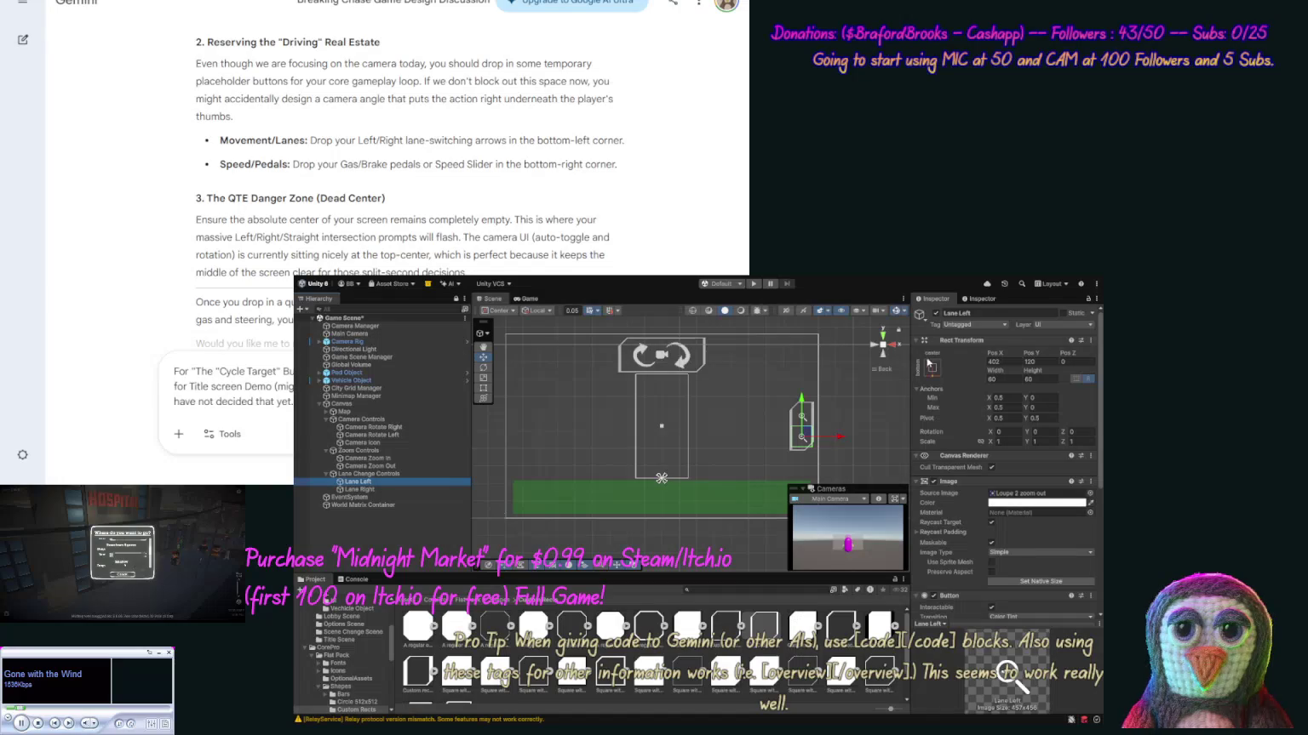
# Set Pos X to 0 on both lane buttons and Lane Right's Pos Y to 40.
pyautogui.click(998, 363)
pyautogui.write('0')
pyautogui.click(359, 489)
pyautogui.click(1003, 362)
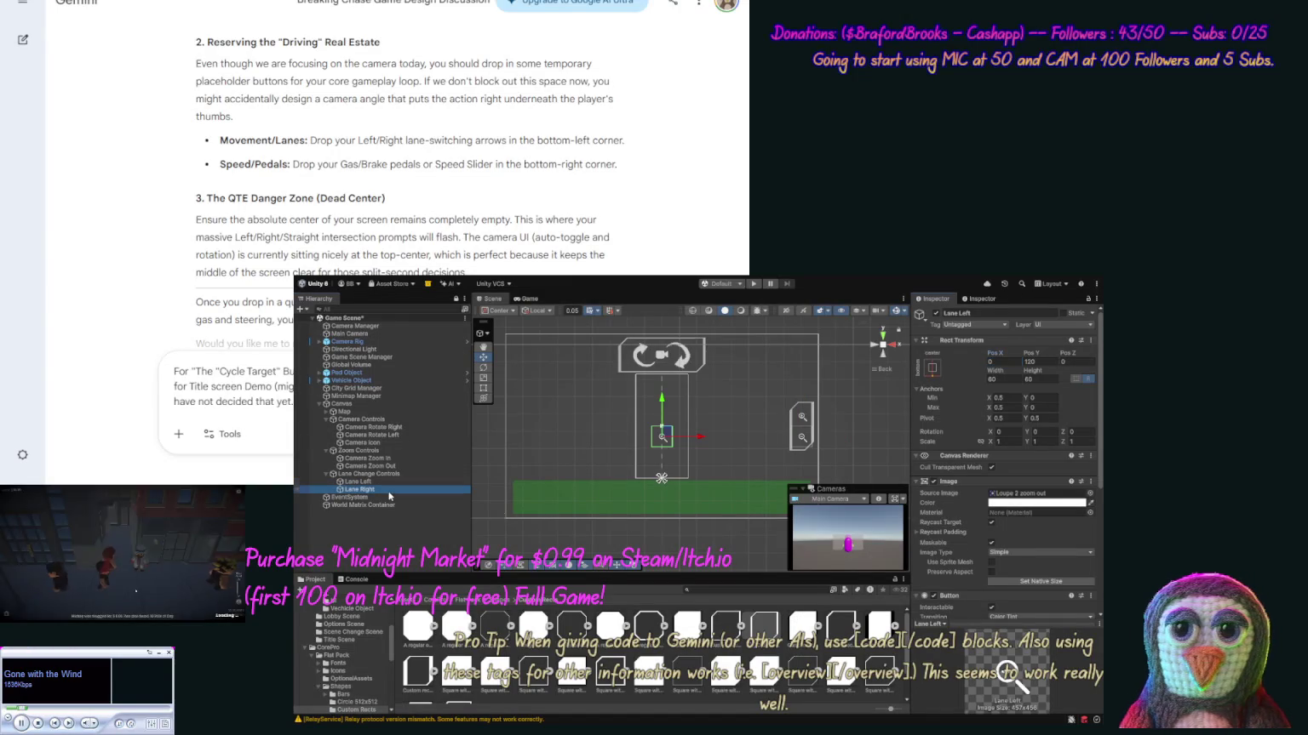
pyautogui.write('0')
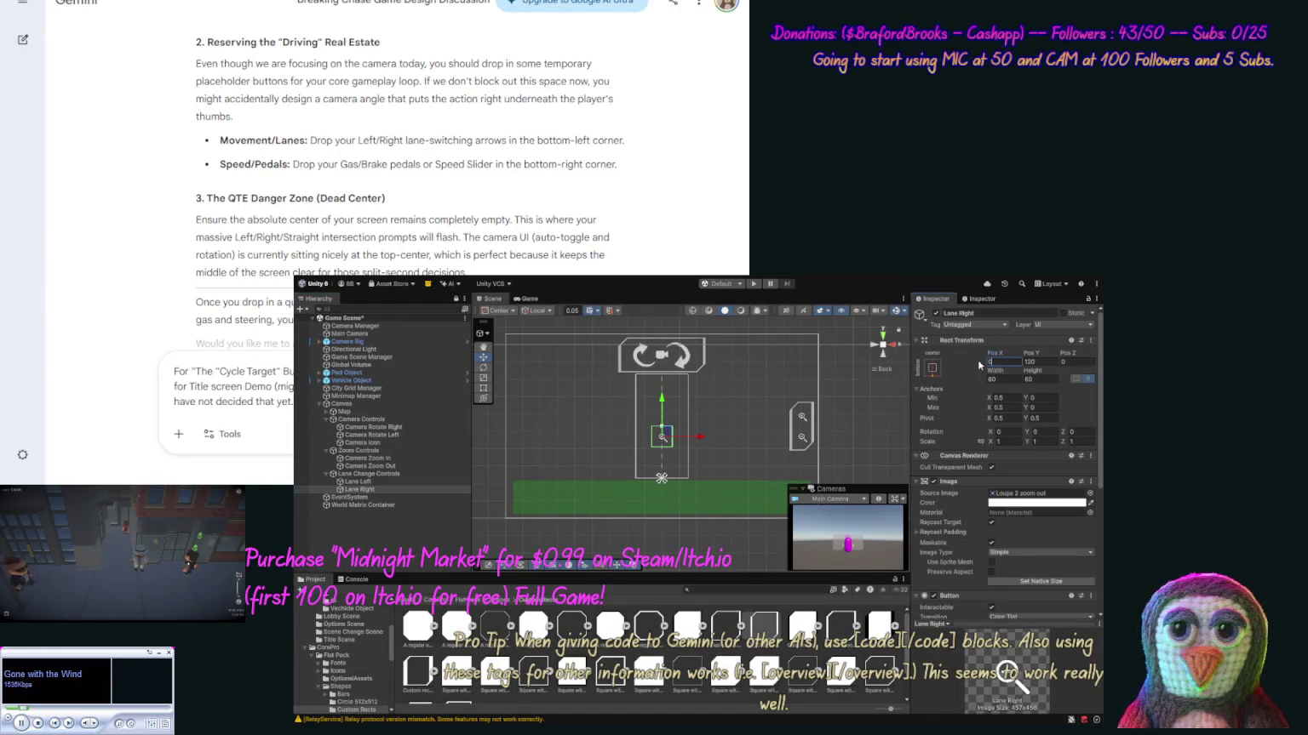
pyautogui.click(1040, 363)
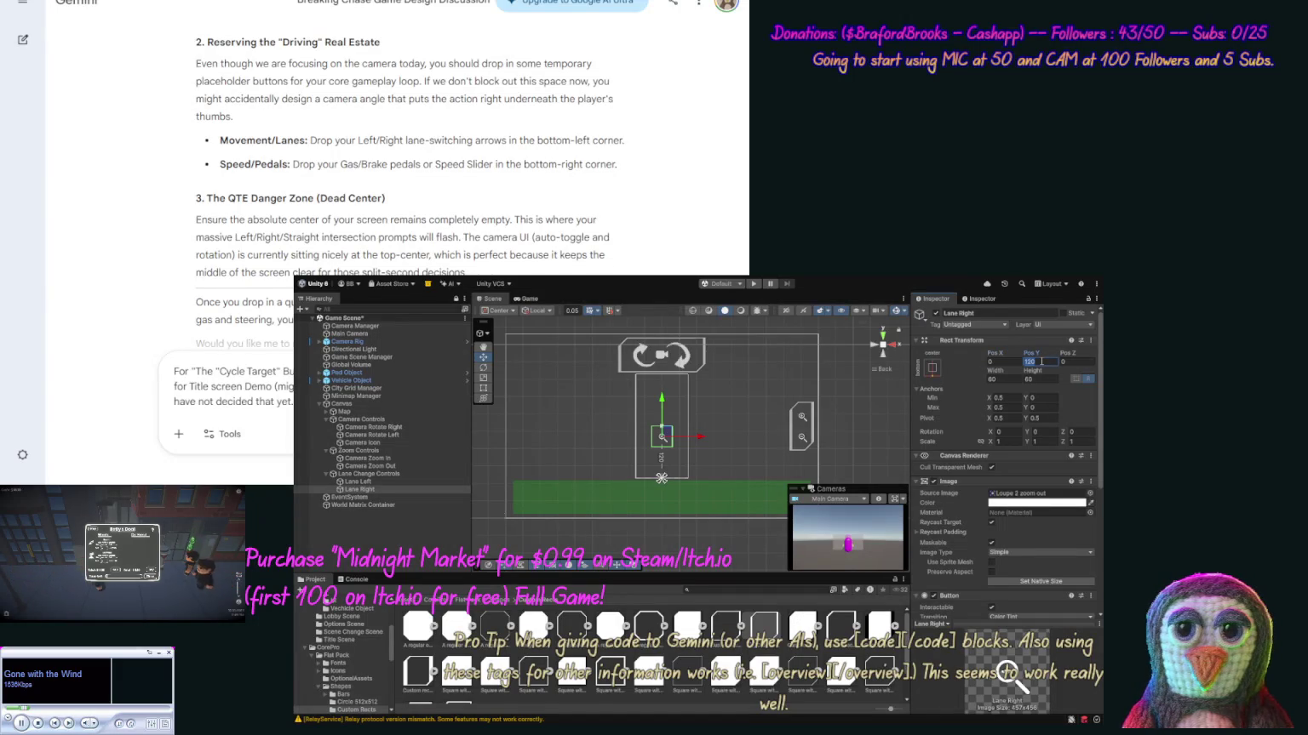
pyautogui.write('-40')
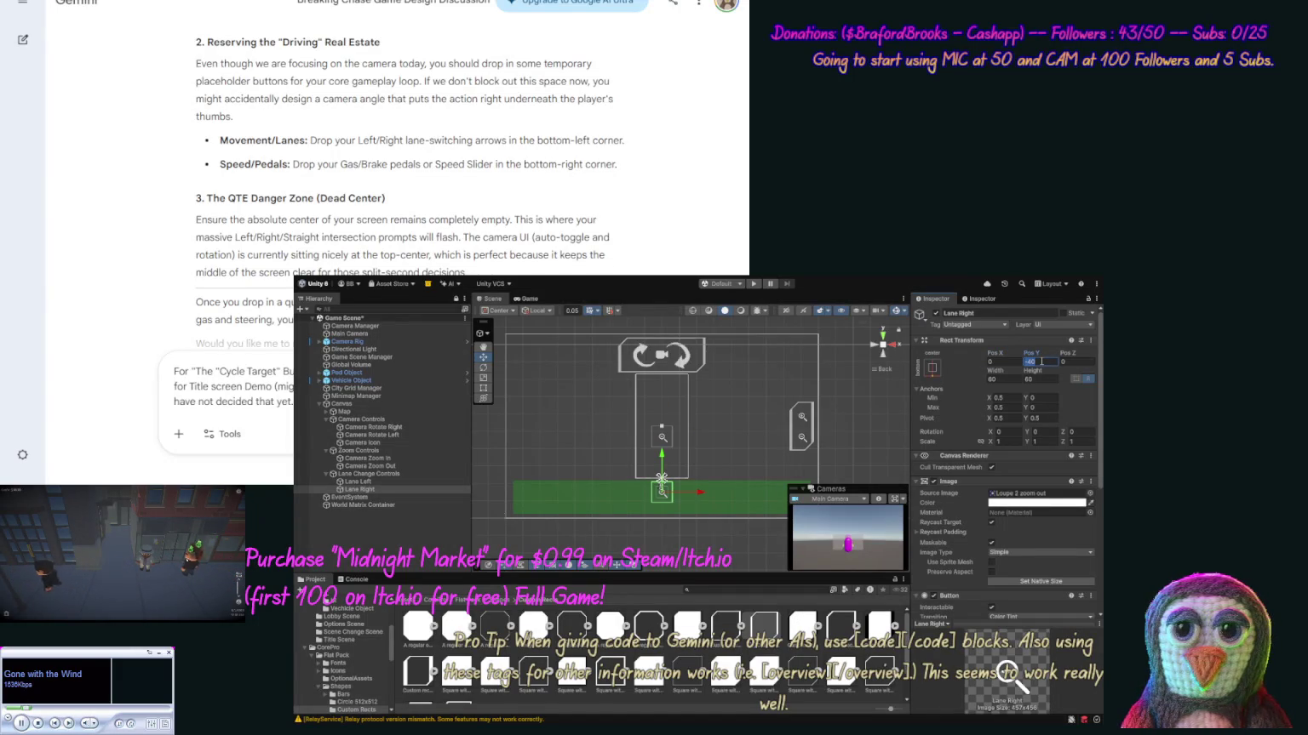
pyautogui.press('Home')
pyautogui.press('Delete')
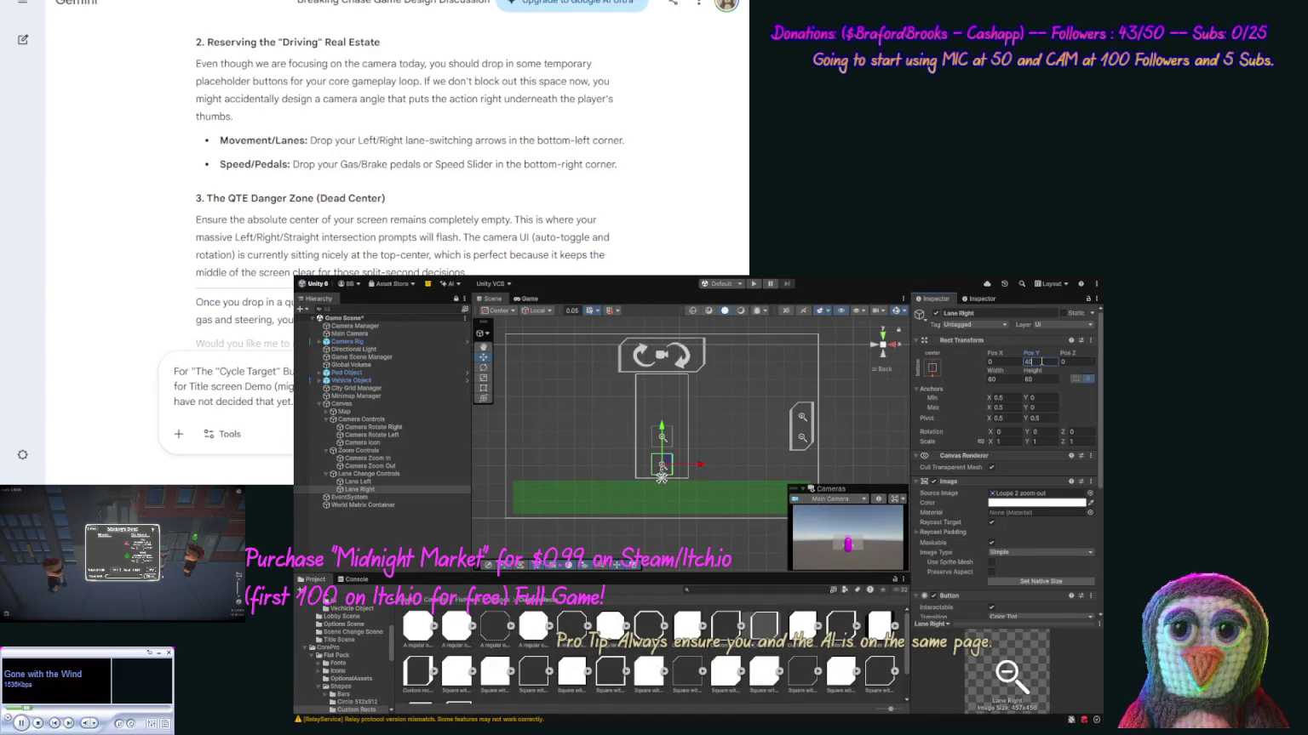
# Anchor Lane Left to the top of the panel with Pos Y -40.
pyautogui.click(410, 482)
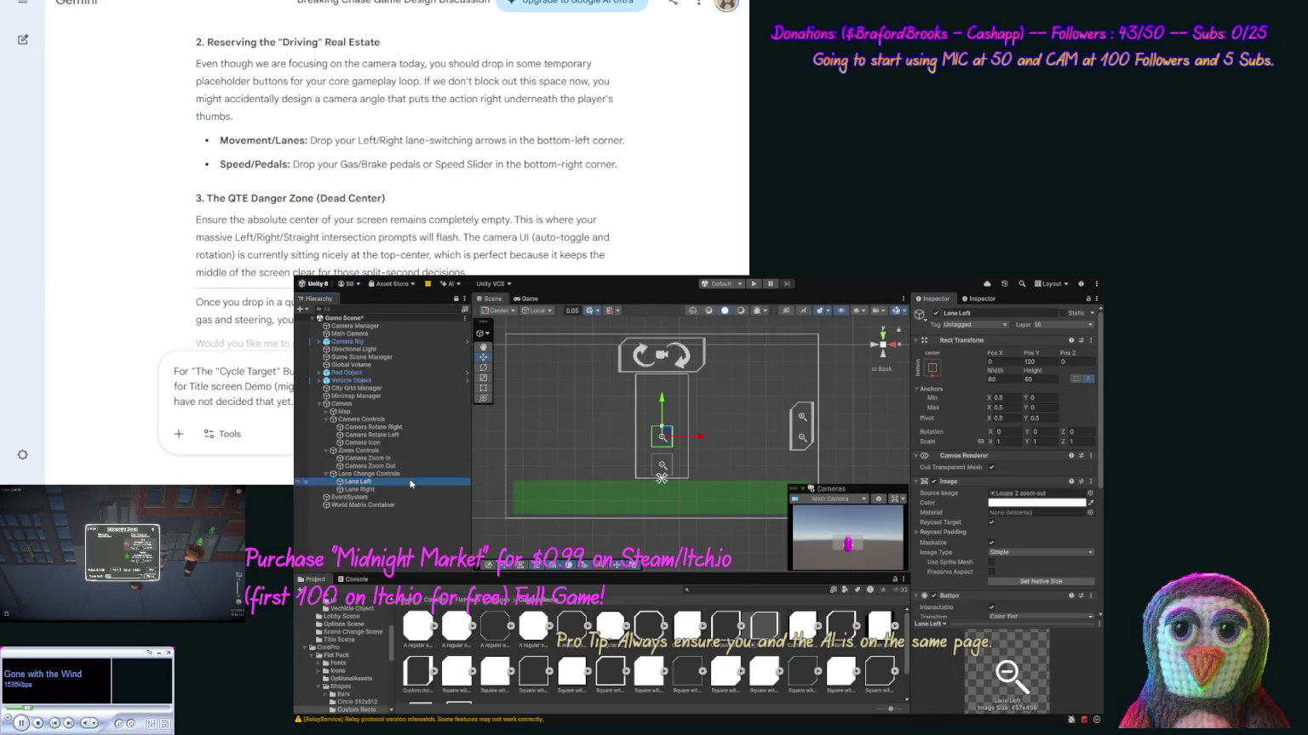
pyautogui.click(1040, 363)
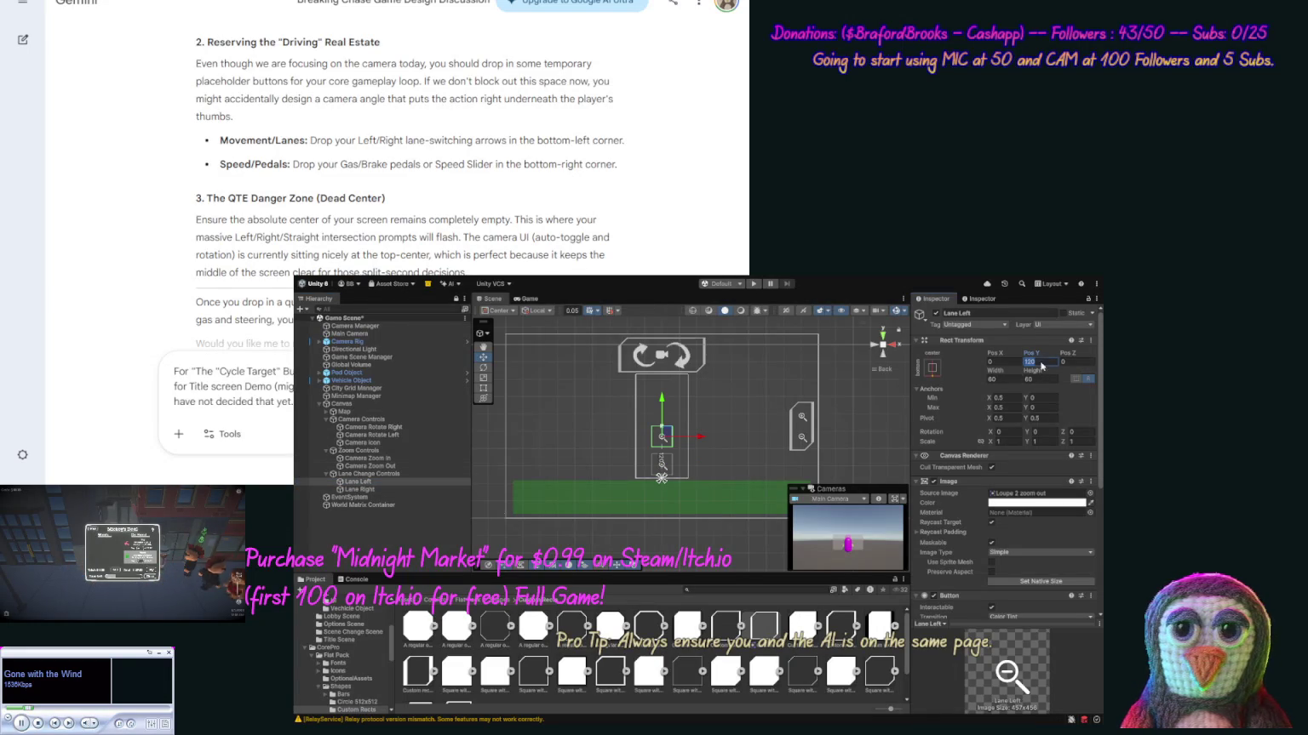
pyautogui.write('40')
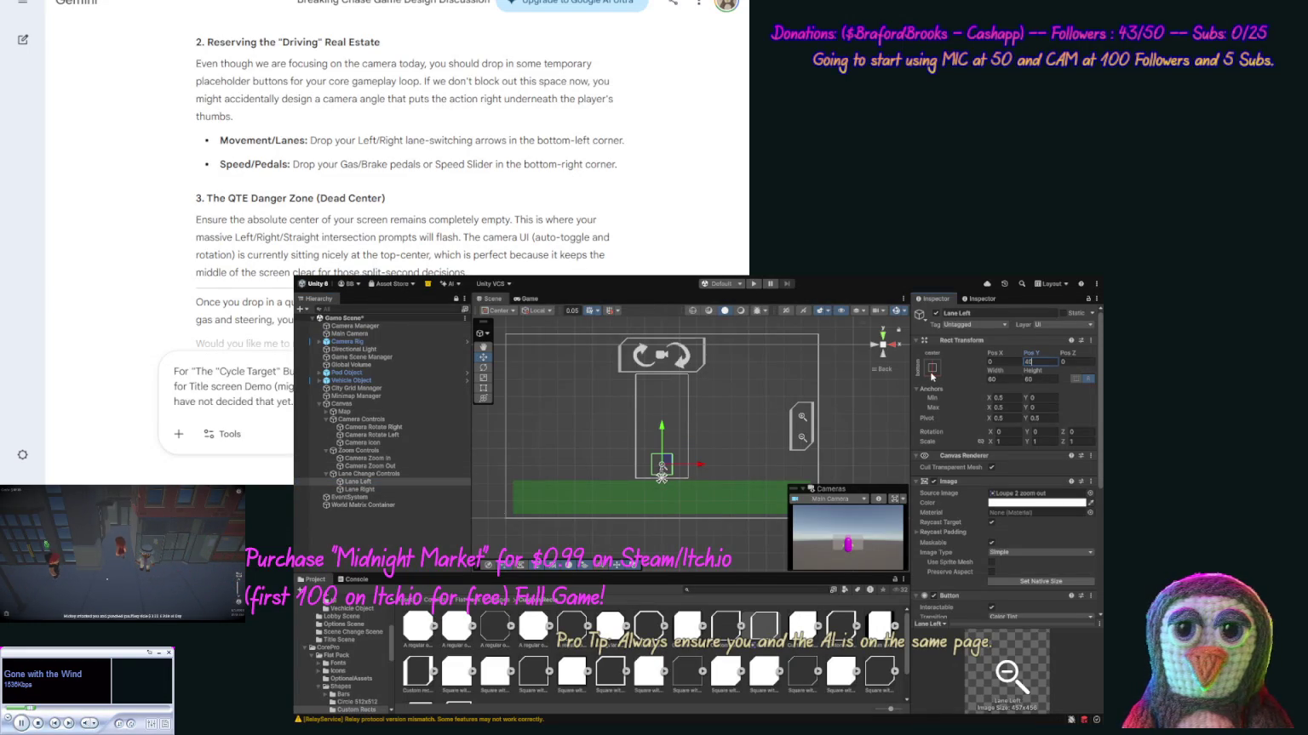
pyautogui.click(1039, 364)
pyautogui.write('40')
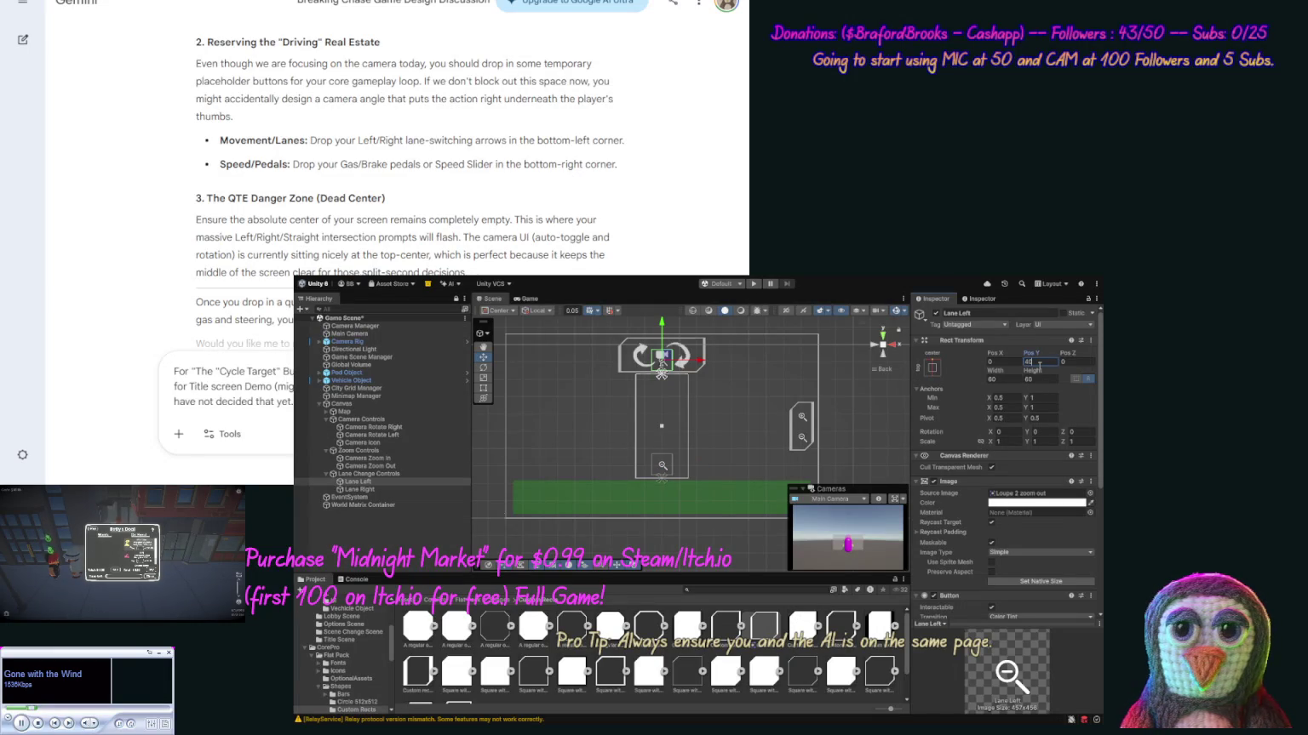
pyautogui.press('BackSpace')
pyautogui.press('BackSpace')
pyautogui.write('-40')
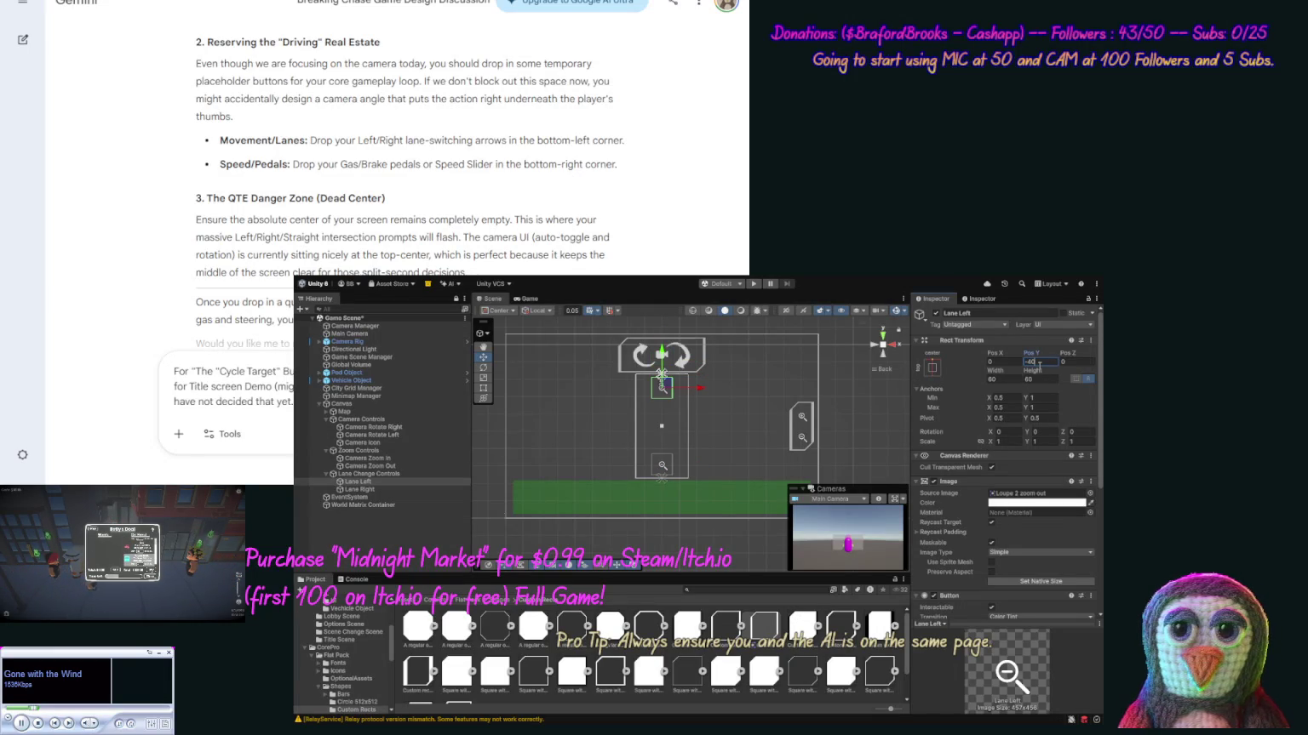
pyautogui.press('Return')
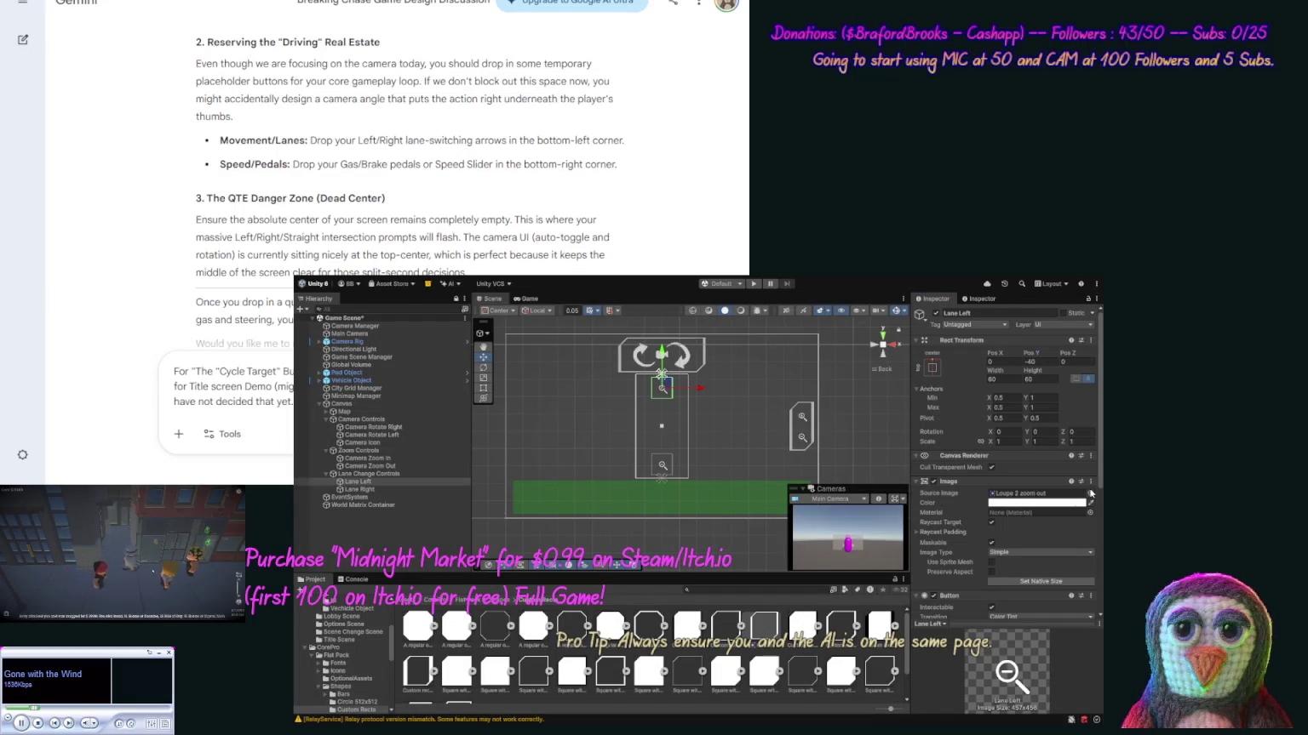
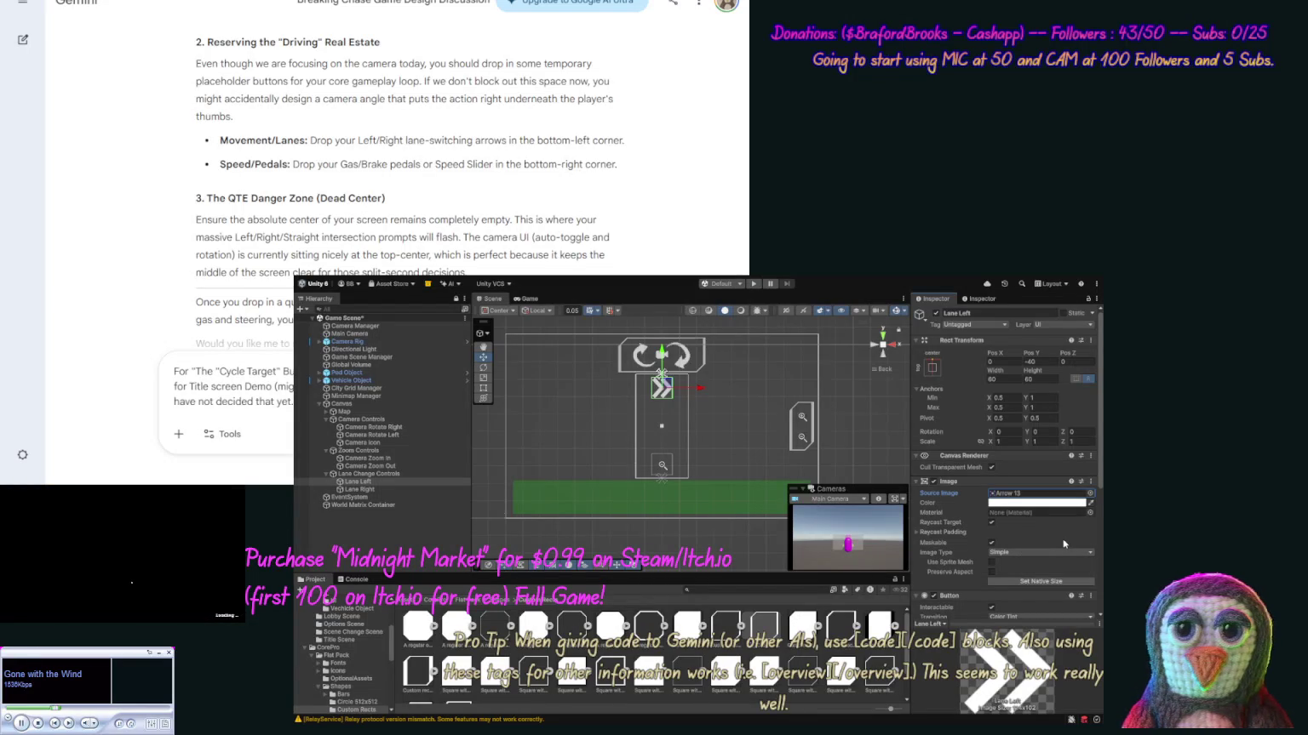
# Set the Lane Left arrow's Z rotation to 90 so it points up.
pyautogui.moveTo(1099, 443); pyautogui.dragTo(1100, 572)
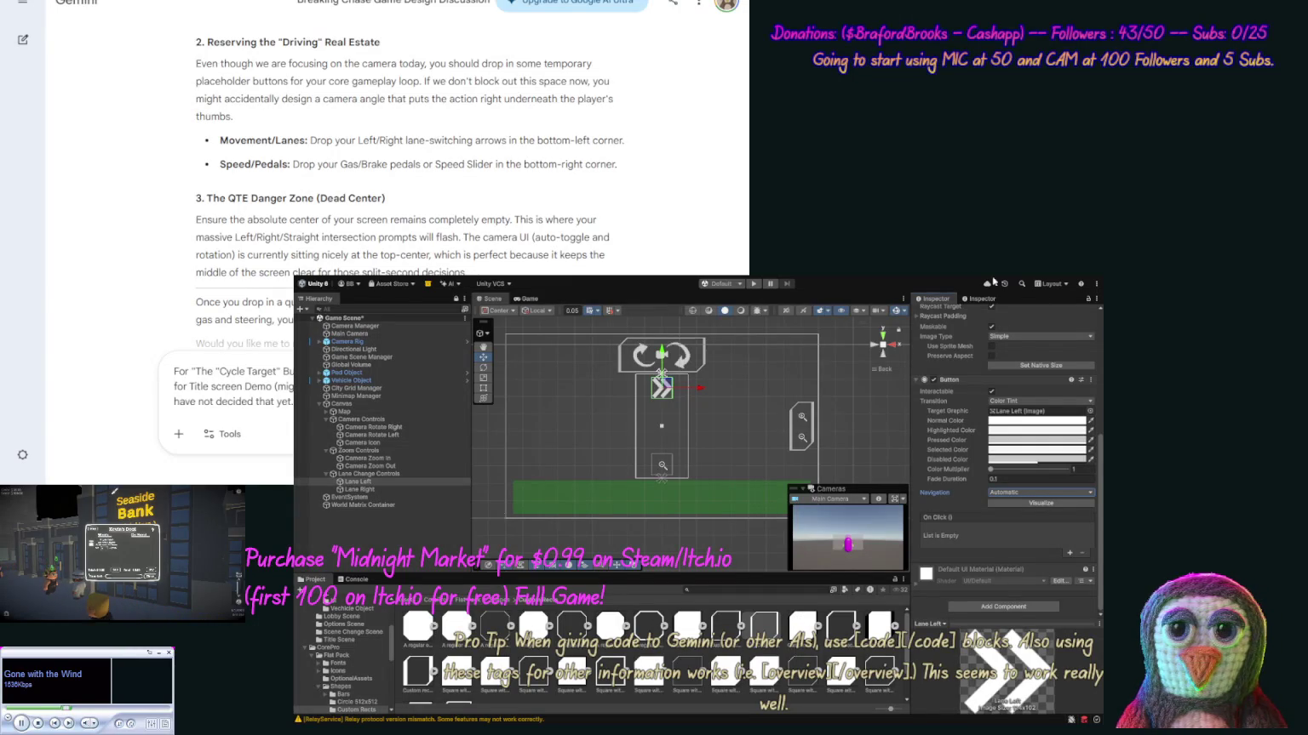
pyautogui.scroll(3, 1101, 391)
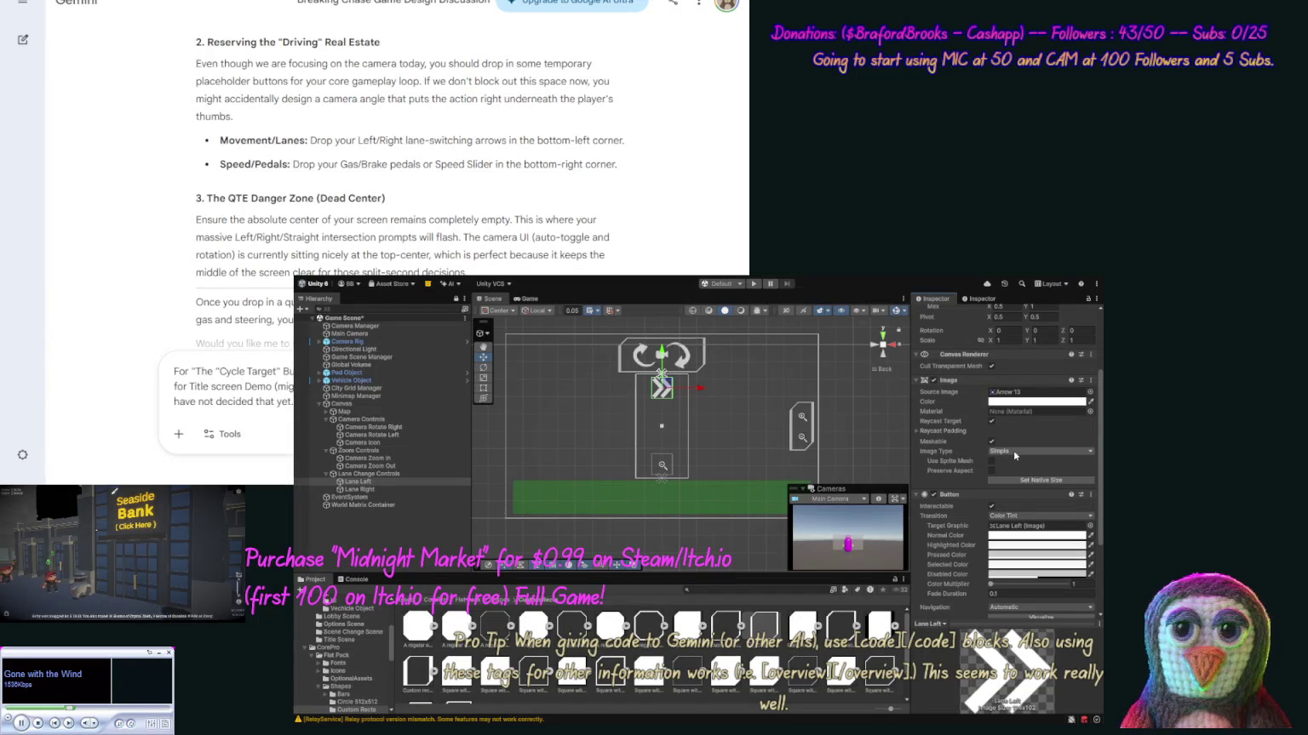
pyautogui.click(1014, 452)
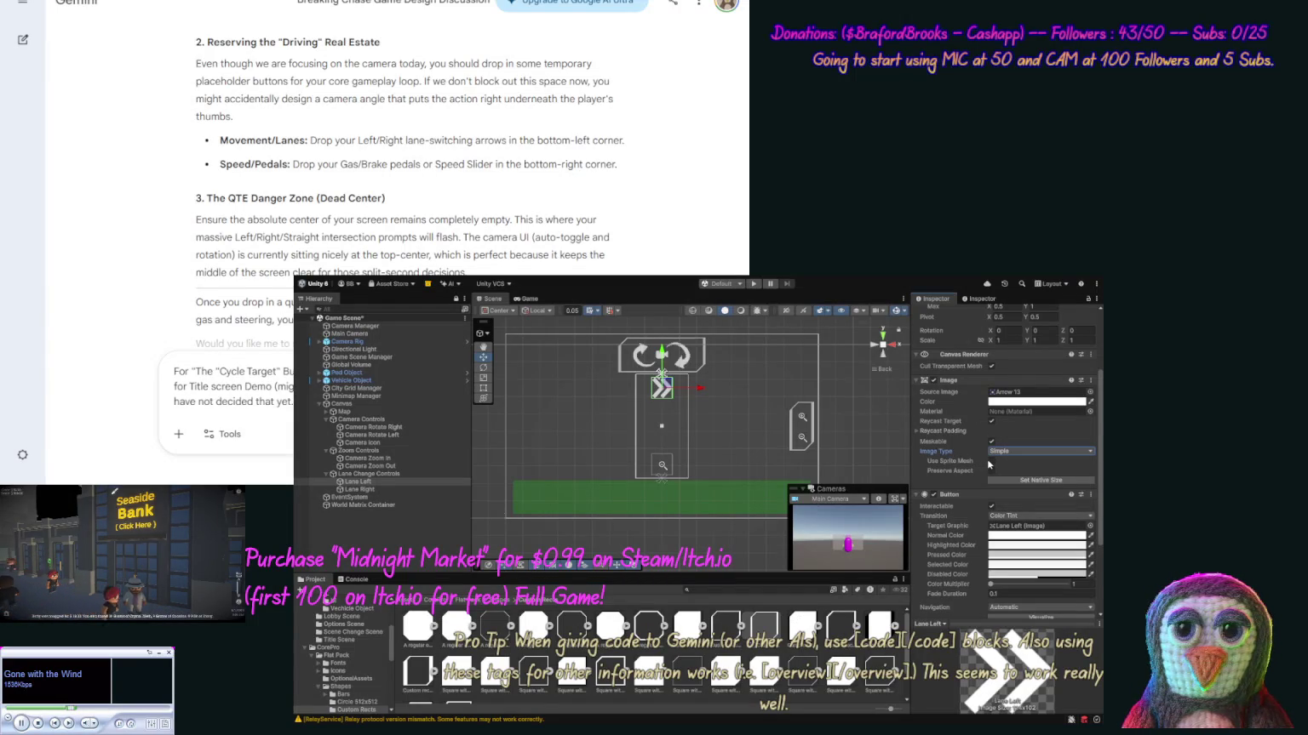
pyautogui.click(991, 463)
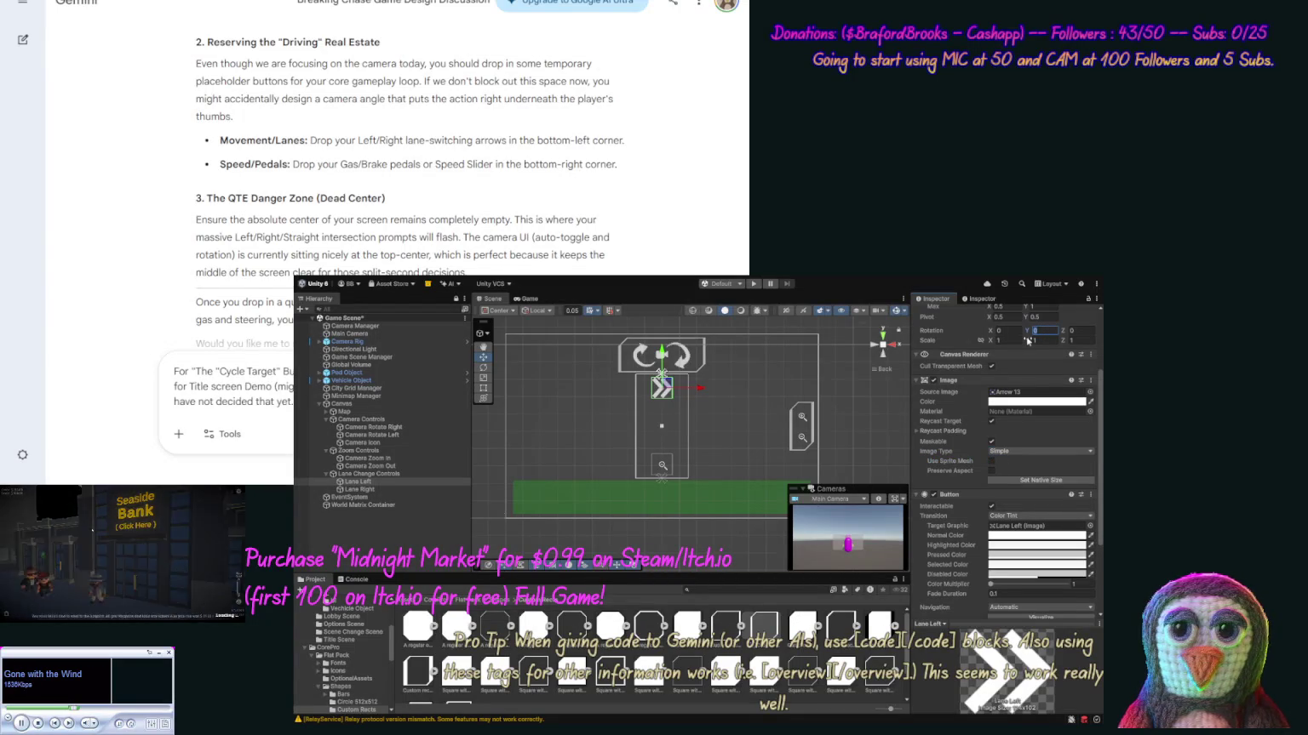
pyautogui.write('90')
pyautogui.write('0')
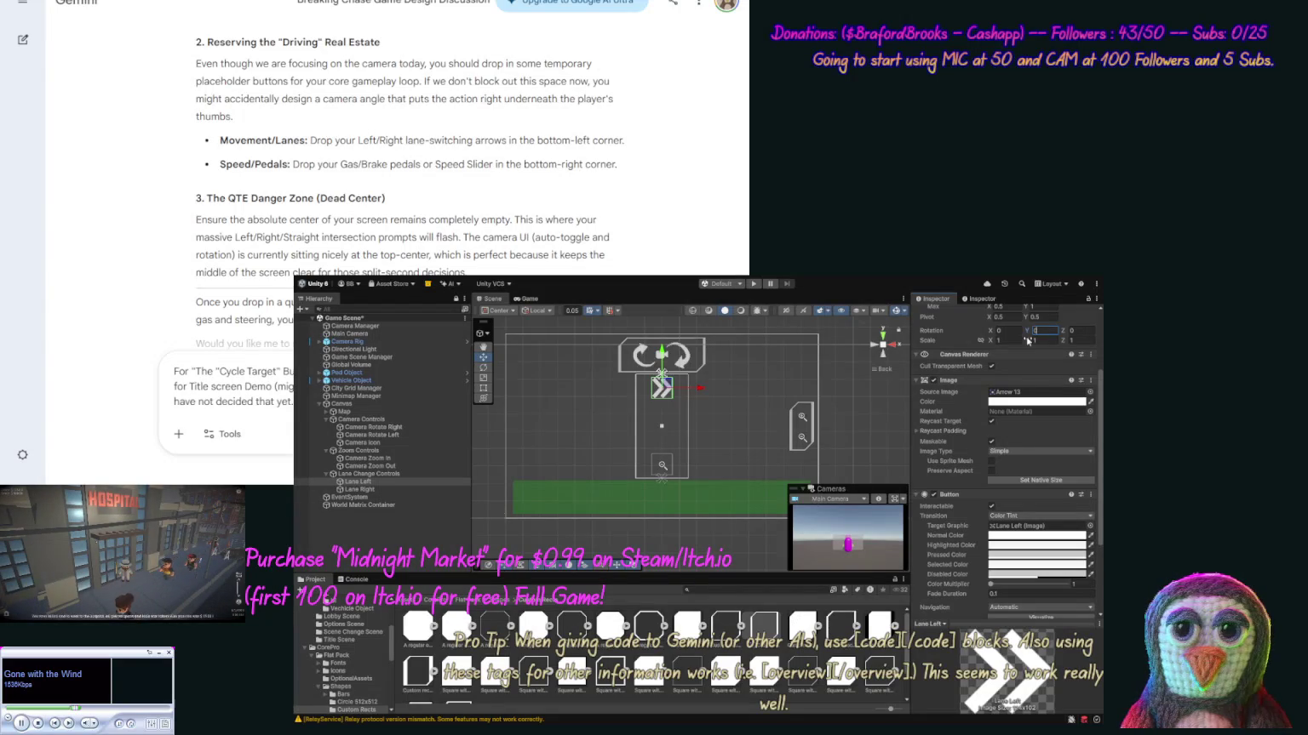
pyautogui.click(1083, 329)
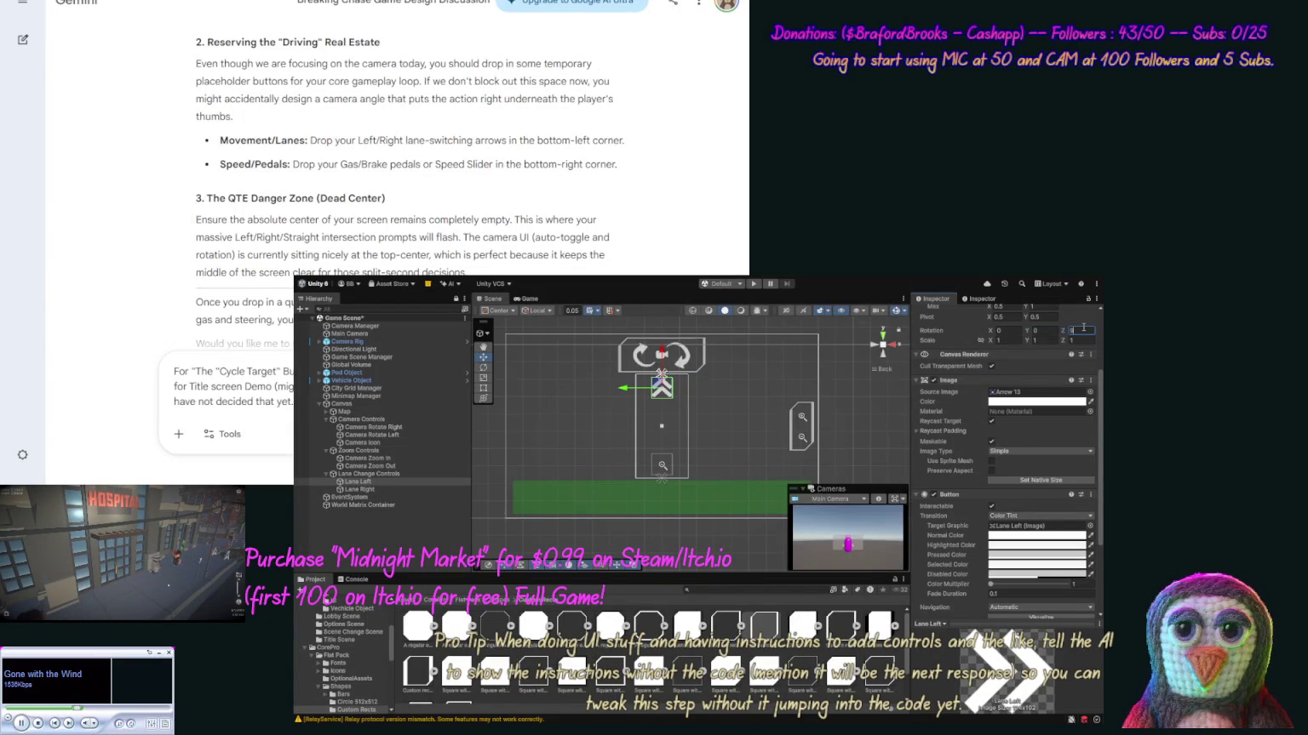
pyautogui.write('90')
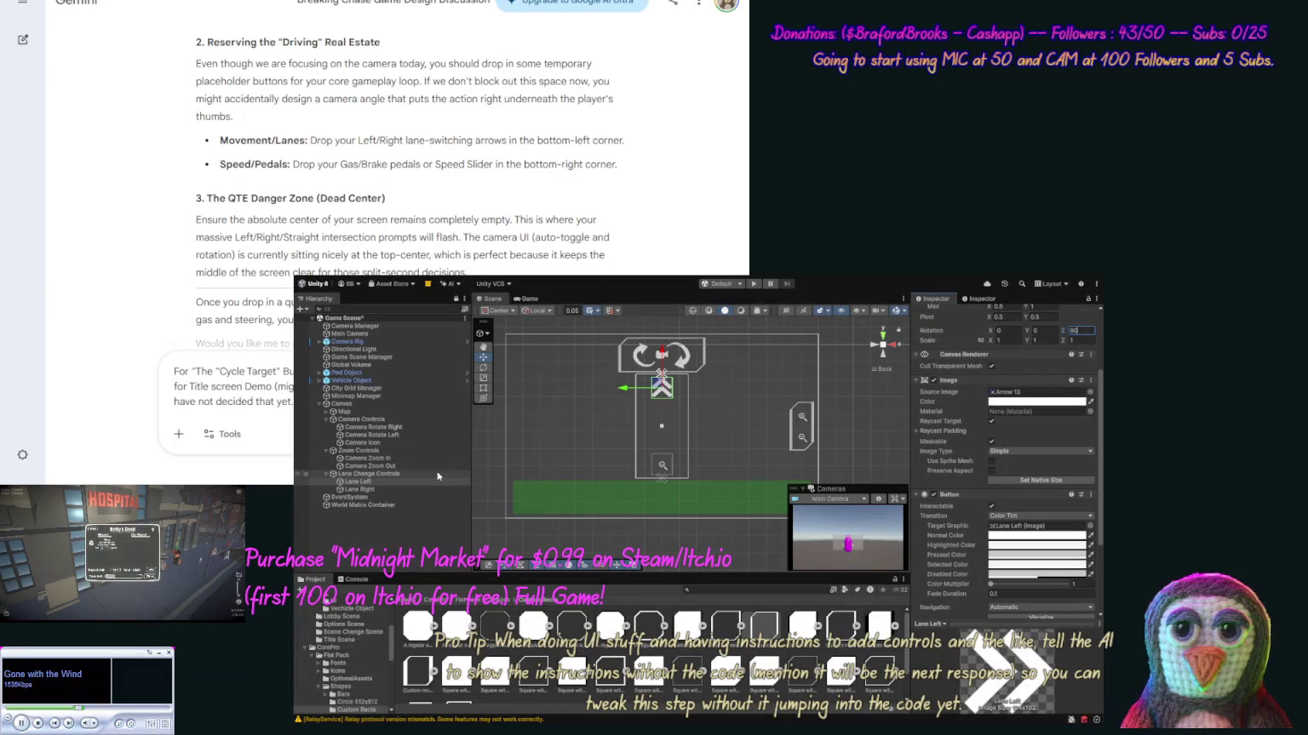
# Set the Lane Right arrow's Z rotation to -90 so it points down.
pyautogui.click(394, 486)
pyautogui.click(1093, 396)
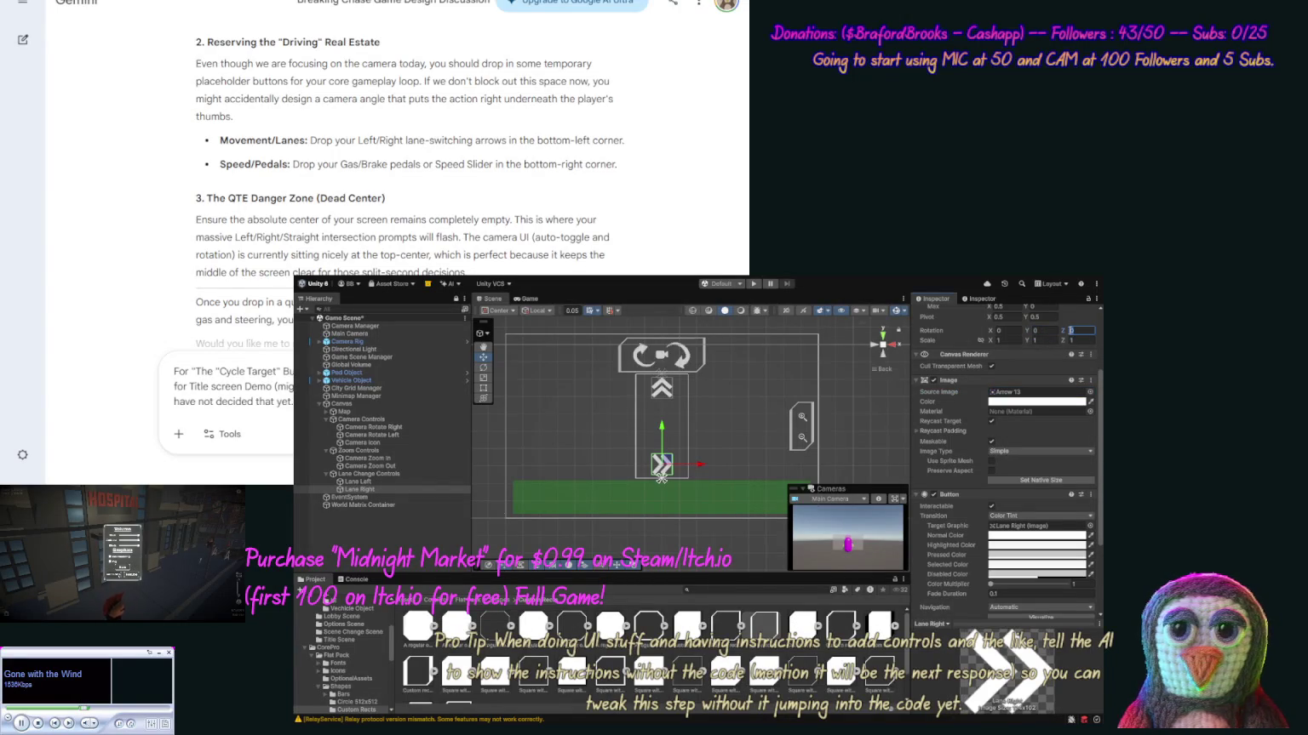
pyautogui.write('-90')
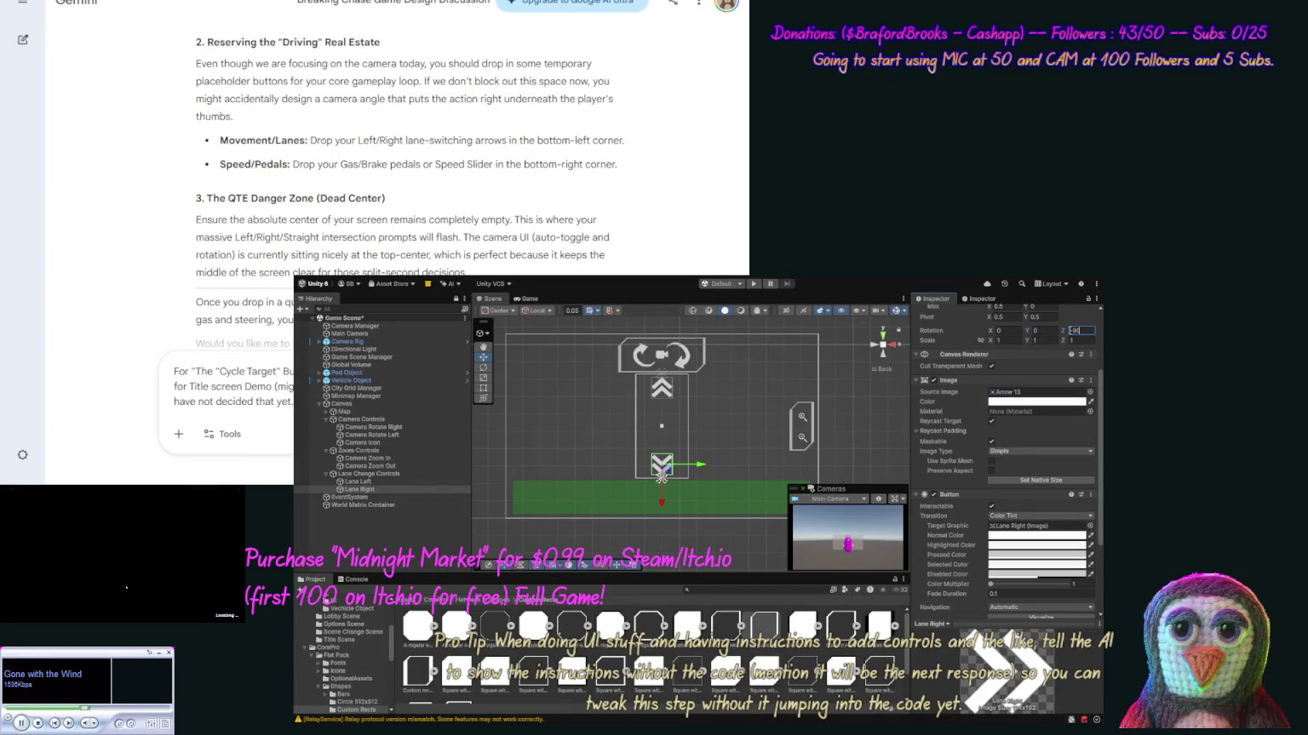
pyautogui.click(745, 408)
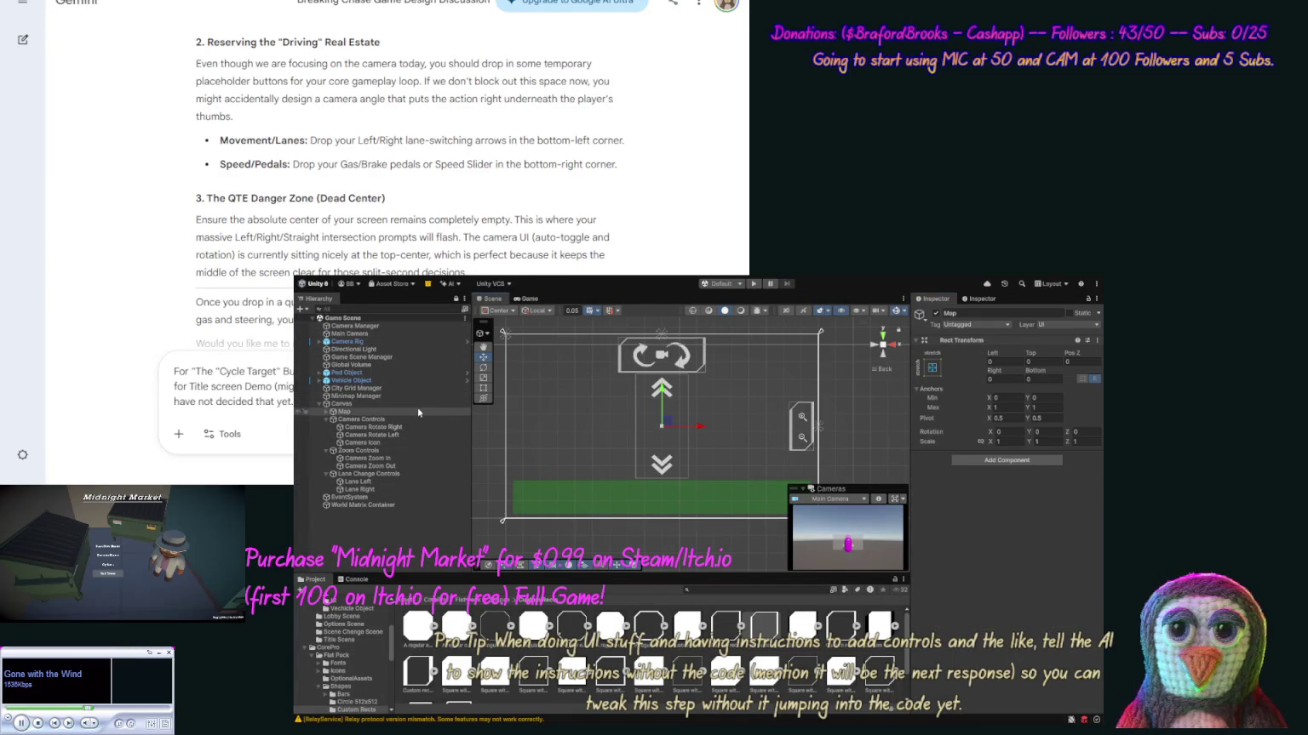
# Anchor Lane Change Controls to the canvas center and set its height to 200.
pyautogui.click(400, 475)
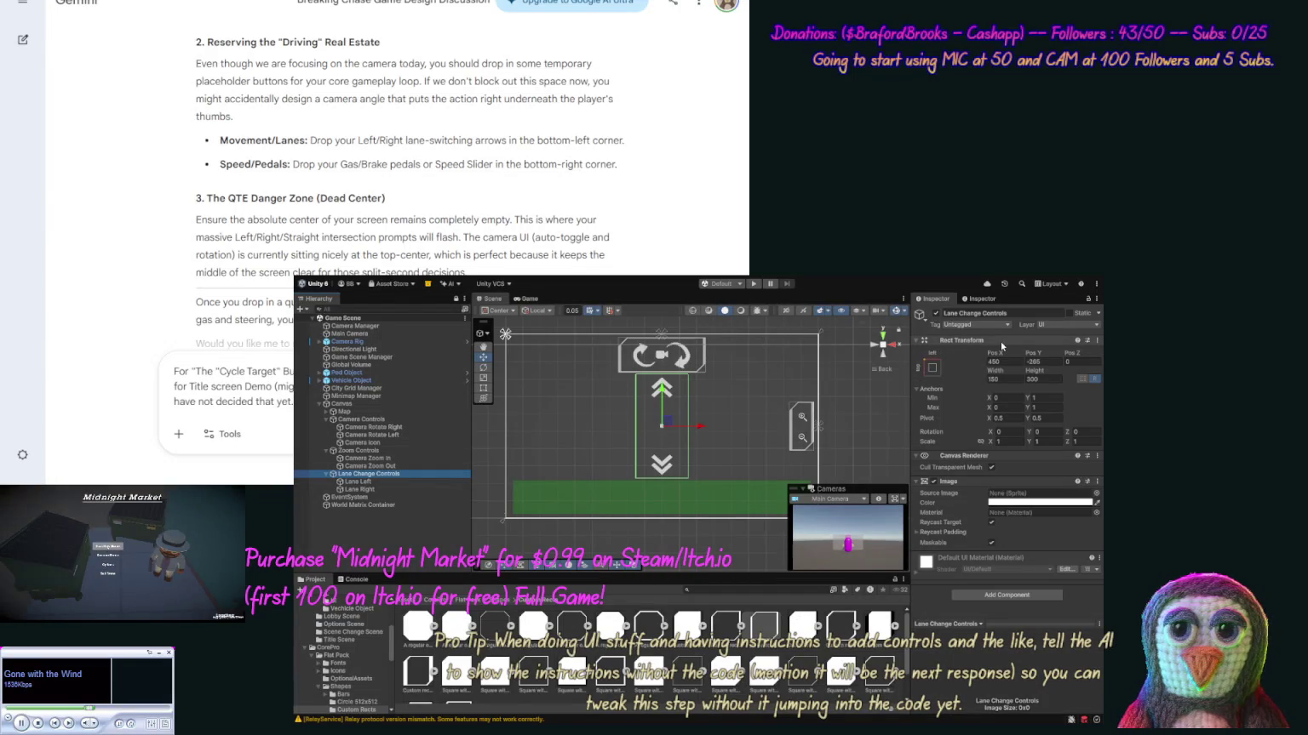
pyautogui.click(929, 366)
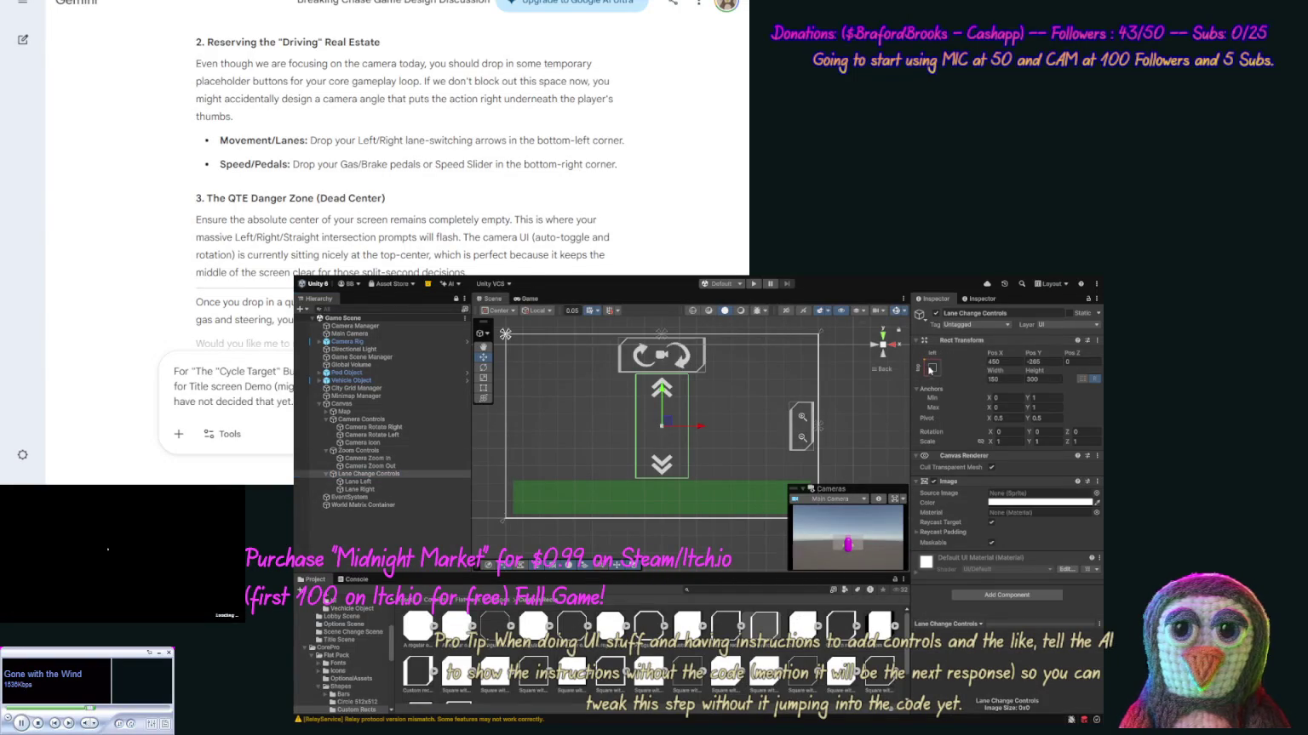
pyautogui.click(990, 465)
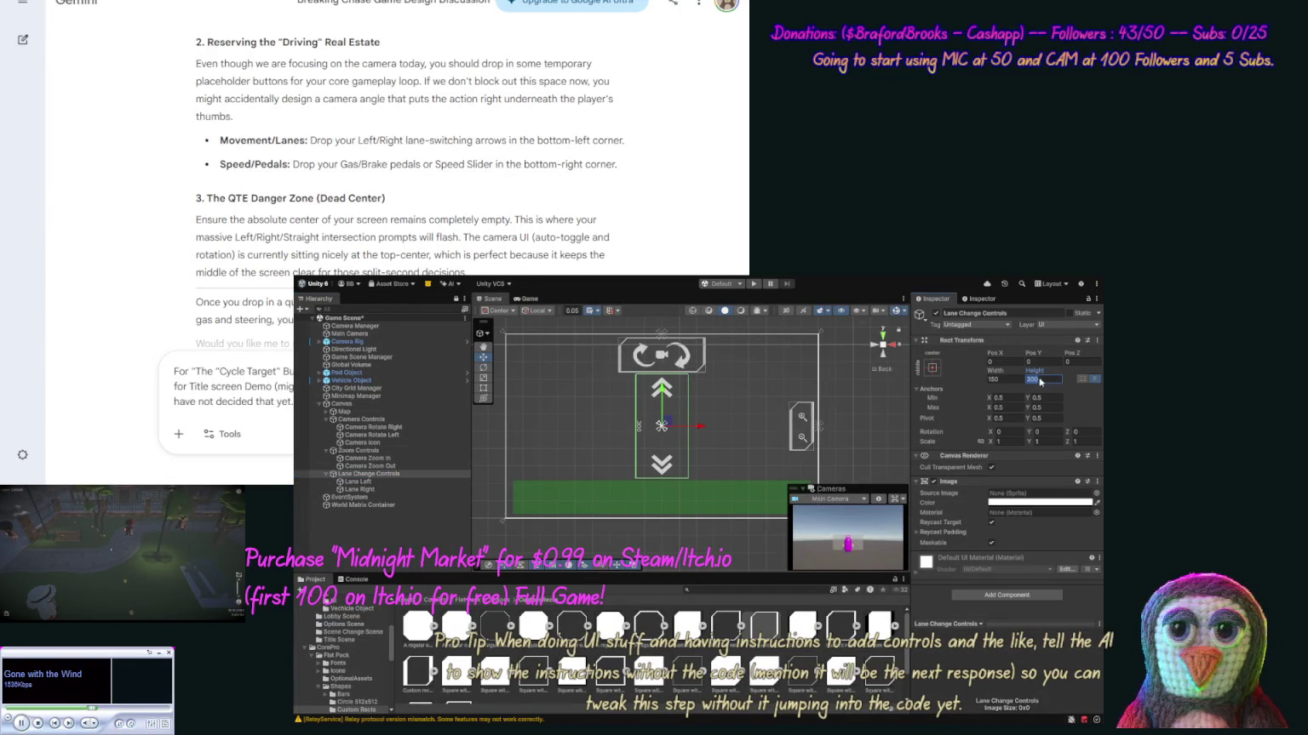
pyautogui.write('200')
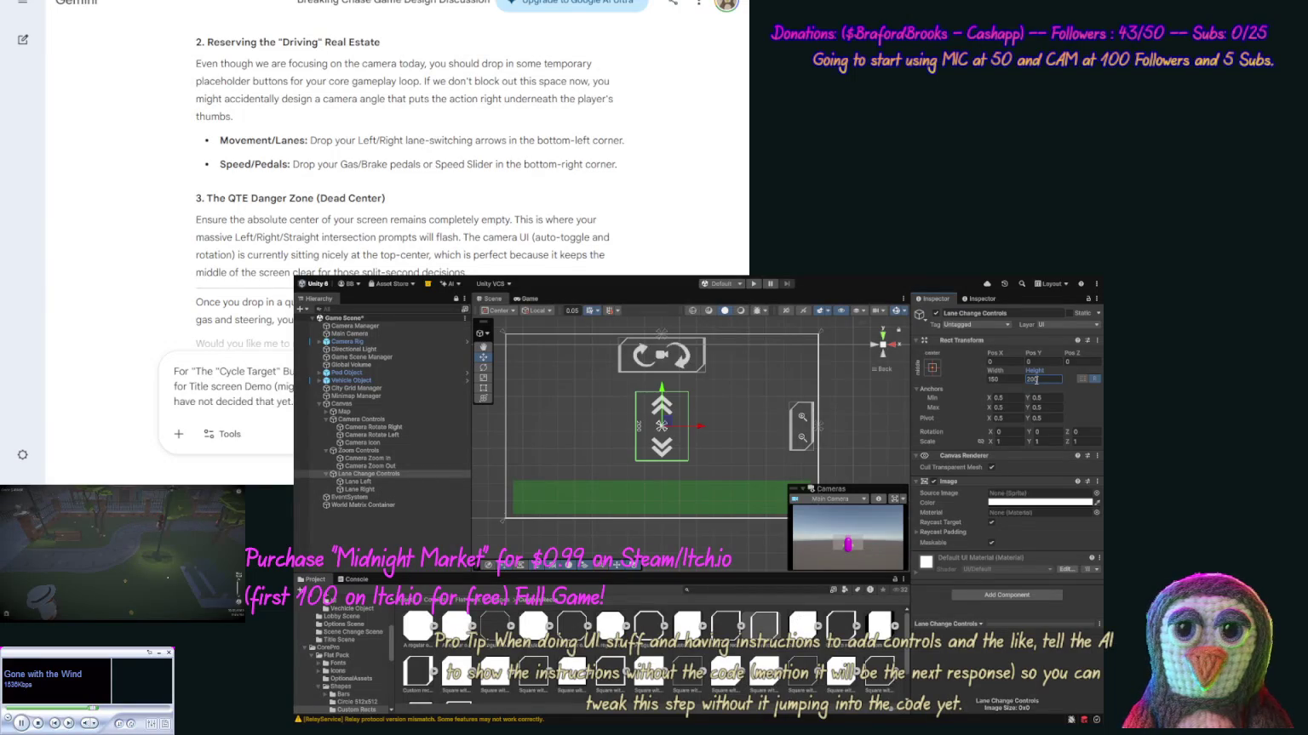
pyautogui.click(853, 439)
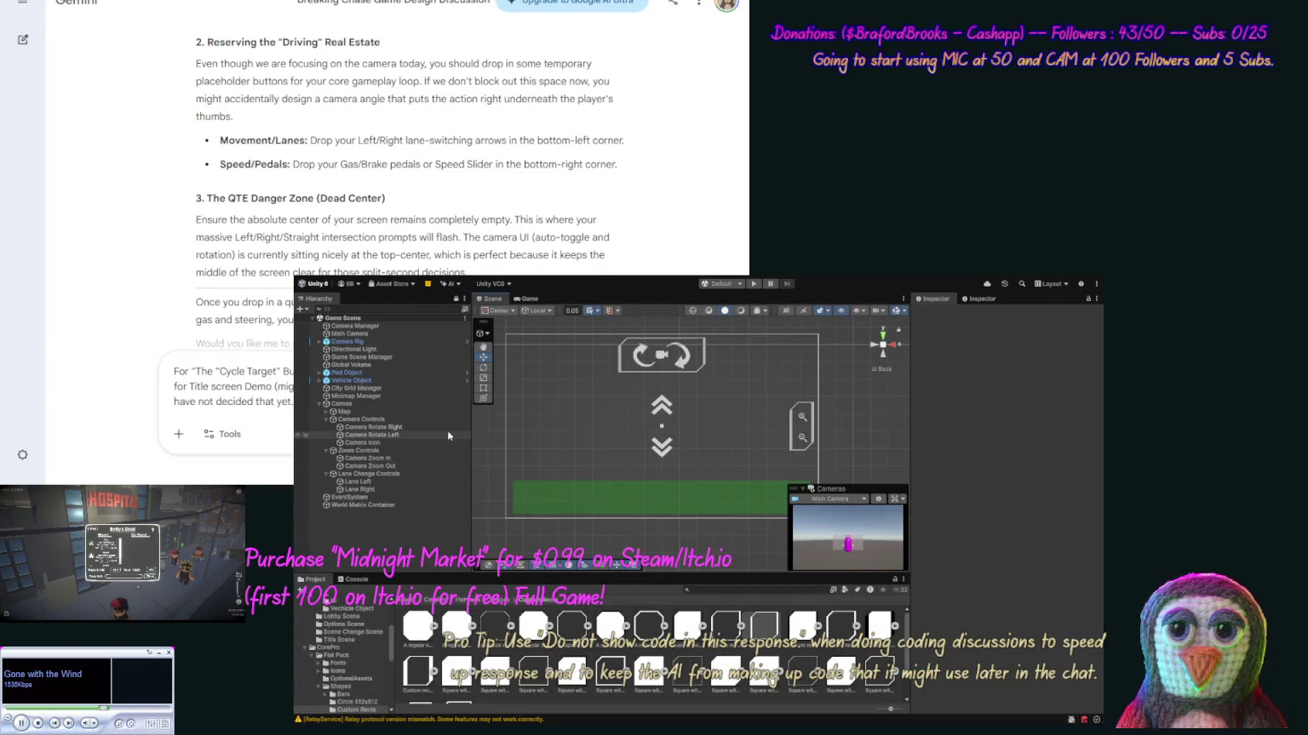
# Expand Map to show Minimap and UI Point, ending with Minimap Manager's settings displayed.
pyautogui.click(356, 396)
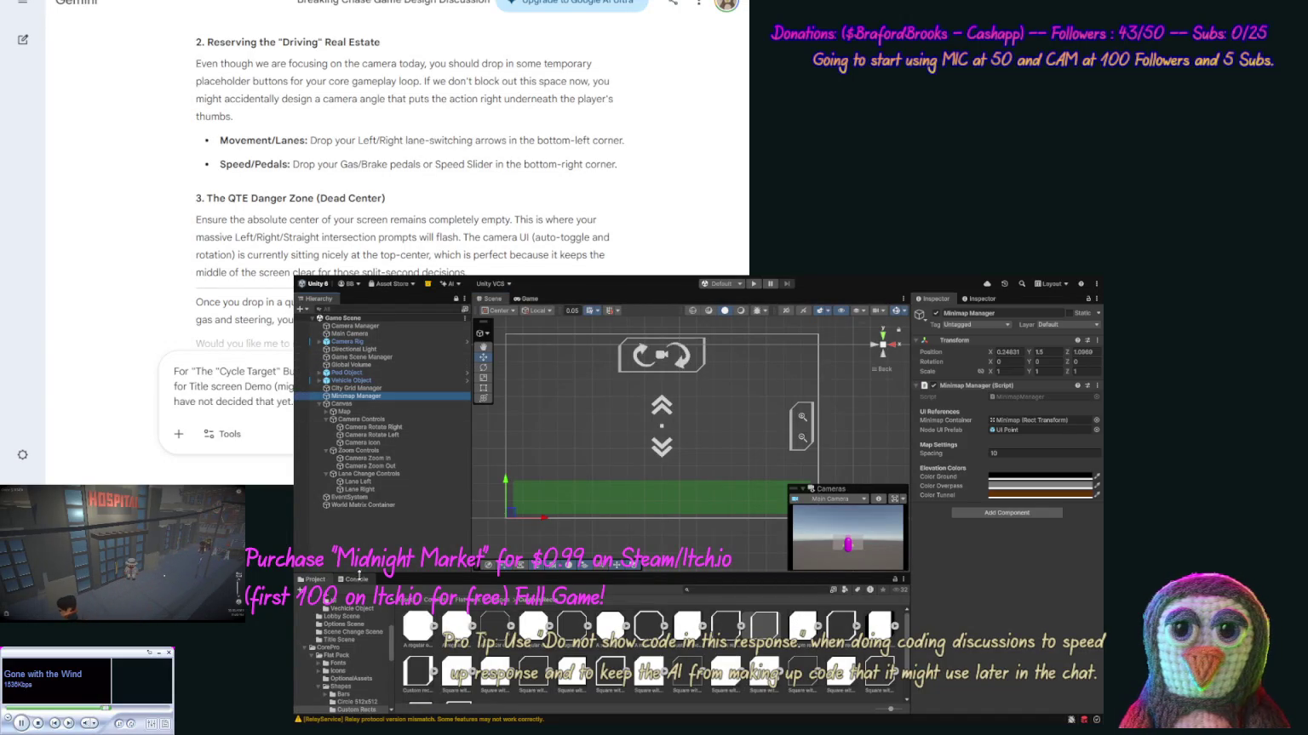
pyautogui.click(352, 609)
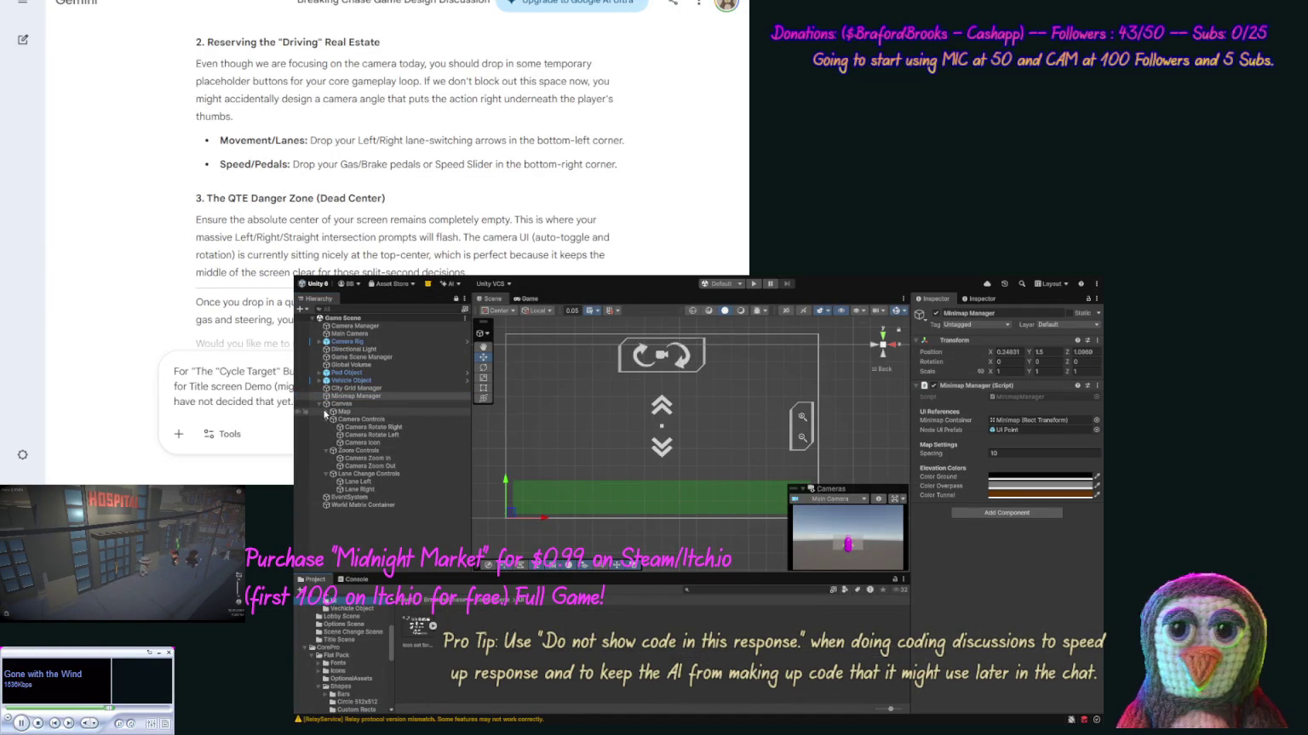
pyautogui.click(327, 412)
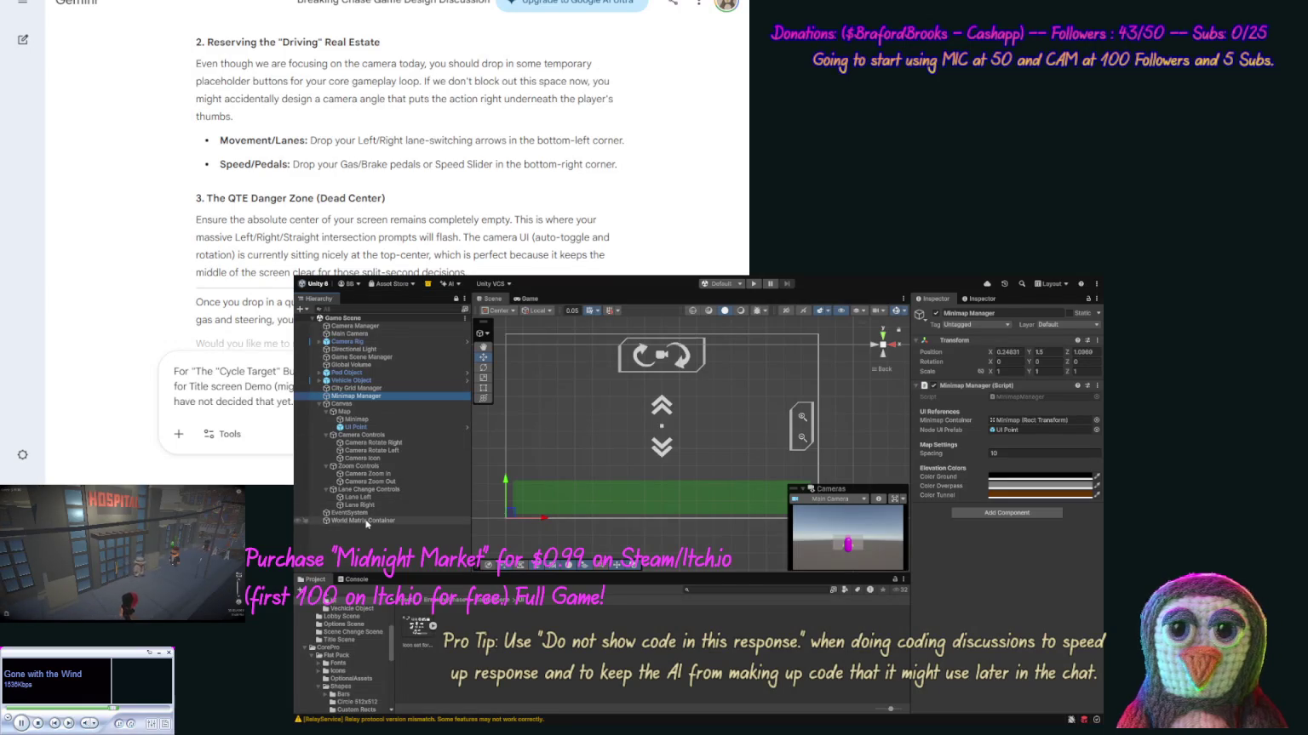
pyautogui.click(368, 358)
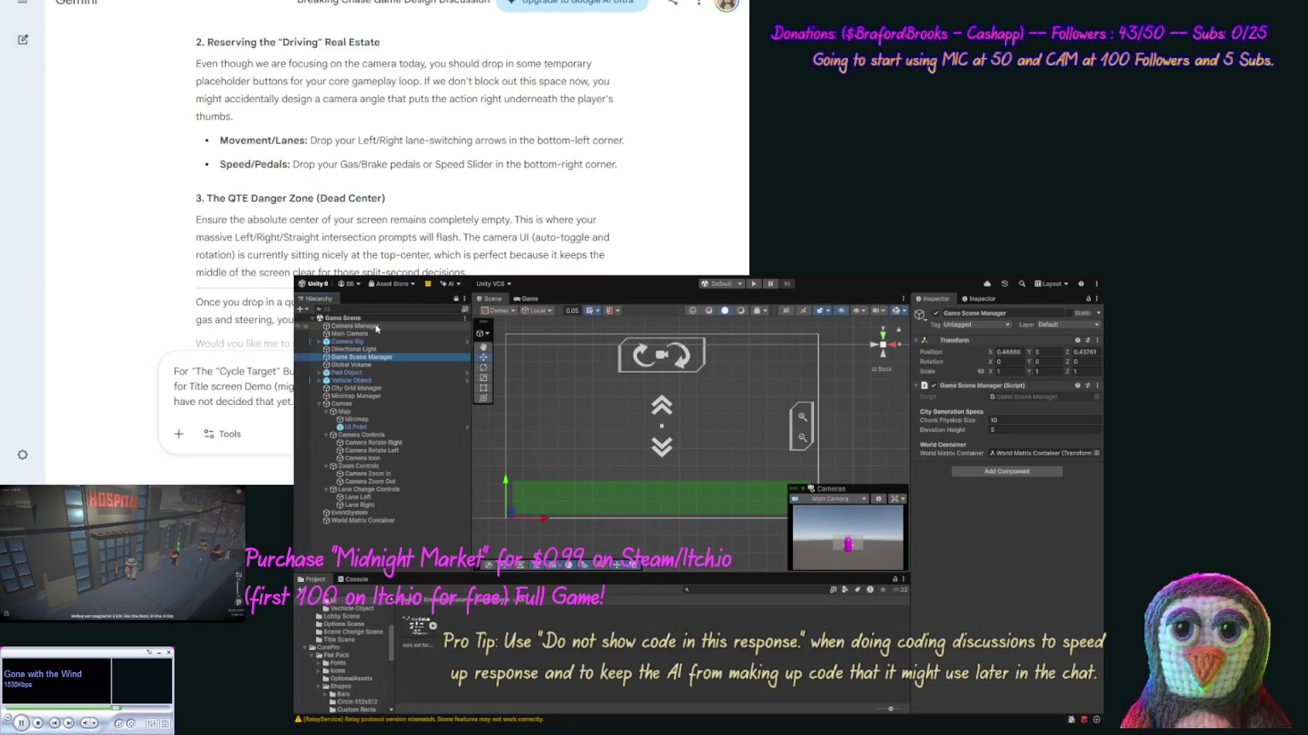
pyautogui.click(388, 396)
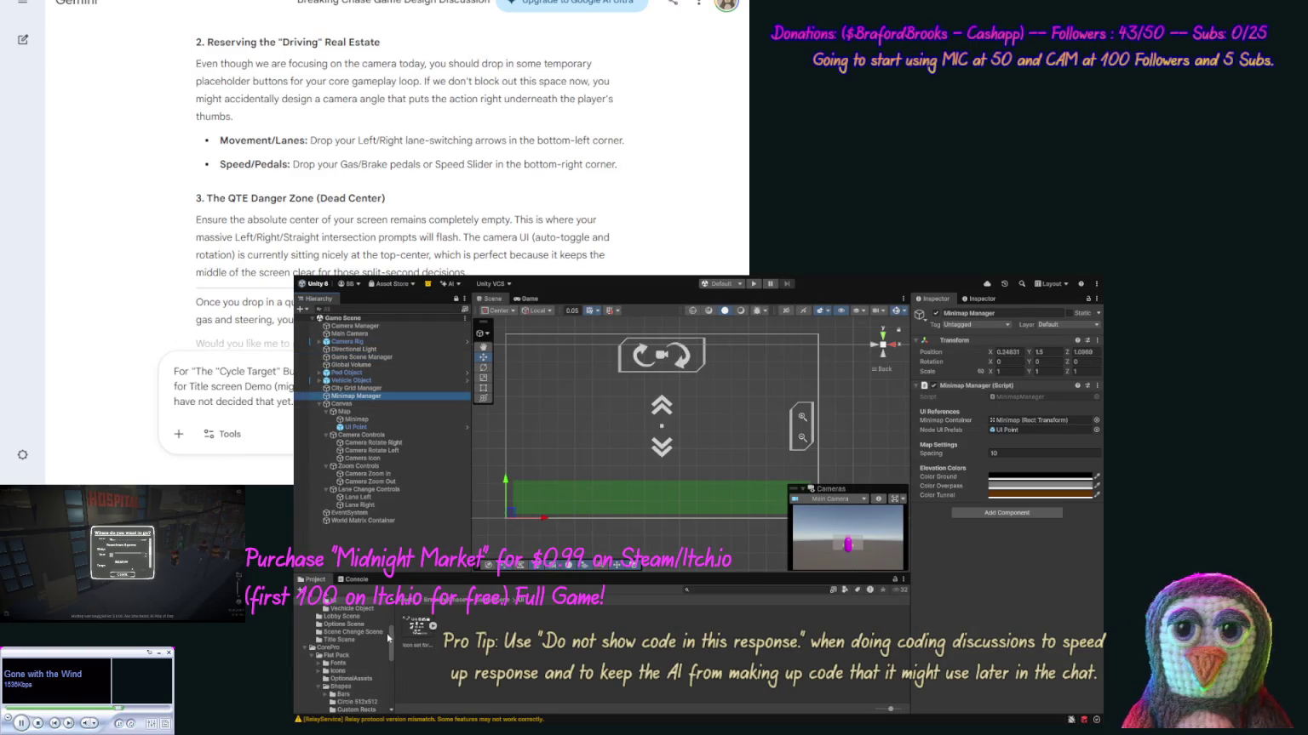
pyautogui.scroll(3, 375, 636)
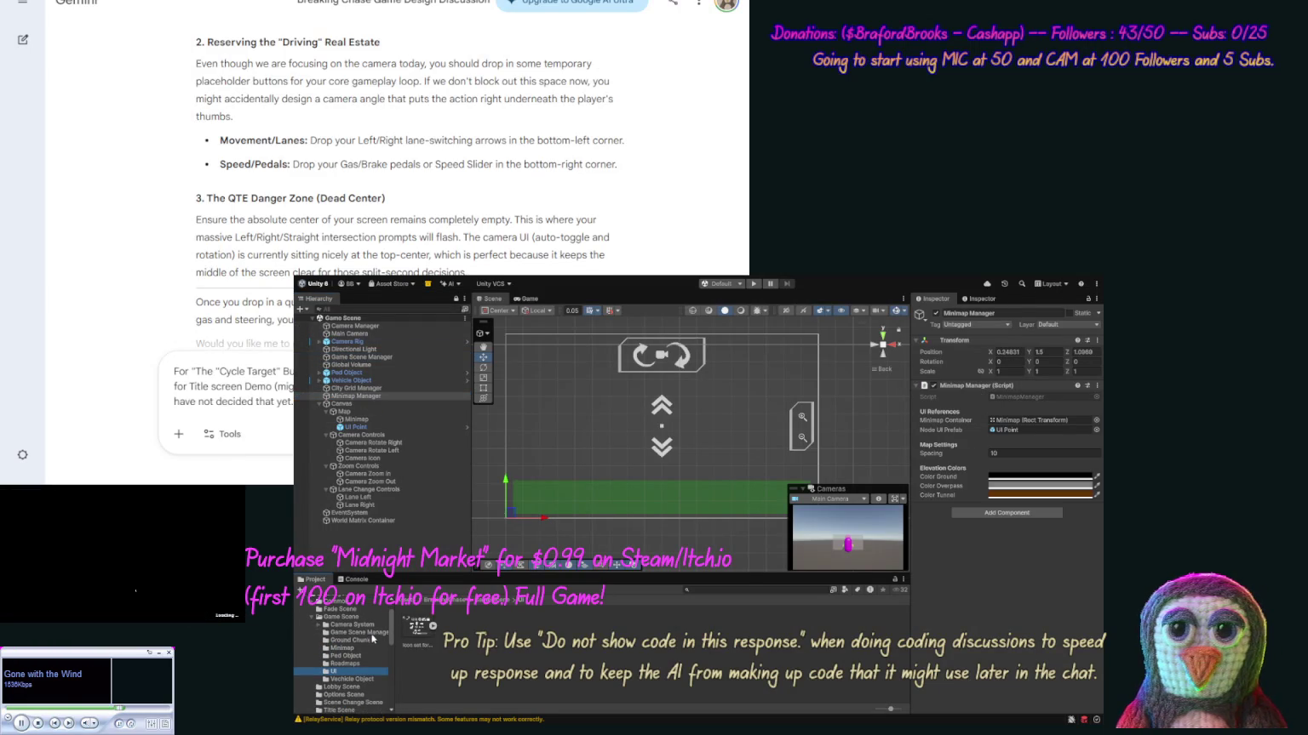
# Assign the Minimap prefab as Node UI Prefab and delete the UI Point placeholder.
pyautogui.click(349, 649)
pyautogui.moveTo(453, 626)
pyautogui.mouseDown()
pyautogui.moveTo(790, 521)
pyautogui.moveTo(1013, 430)
pyautogui.mouseUp()
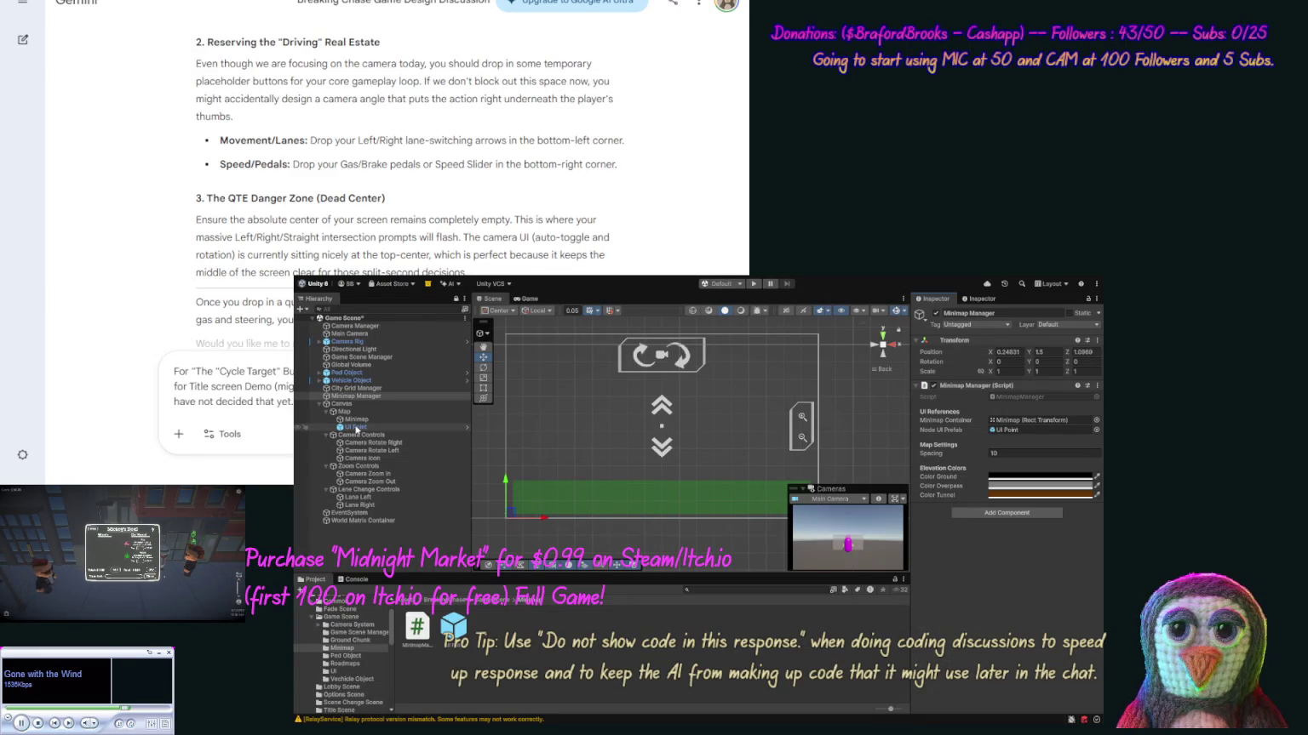
pyautogui.click(356, 428)
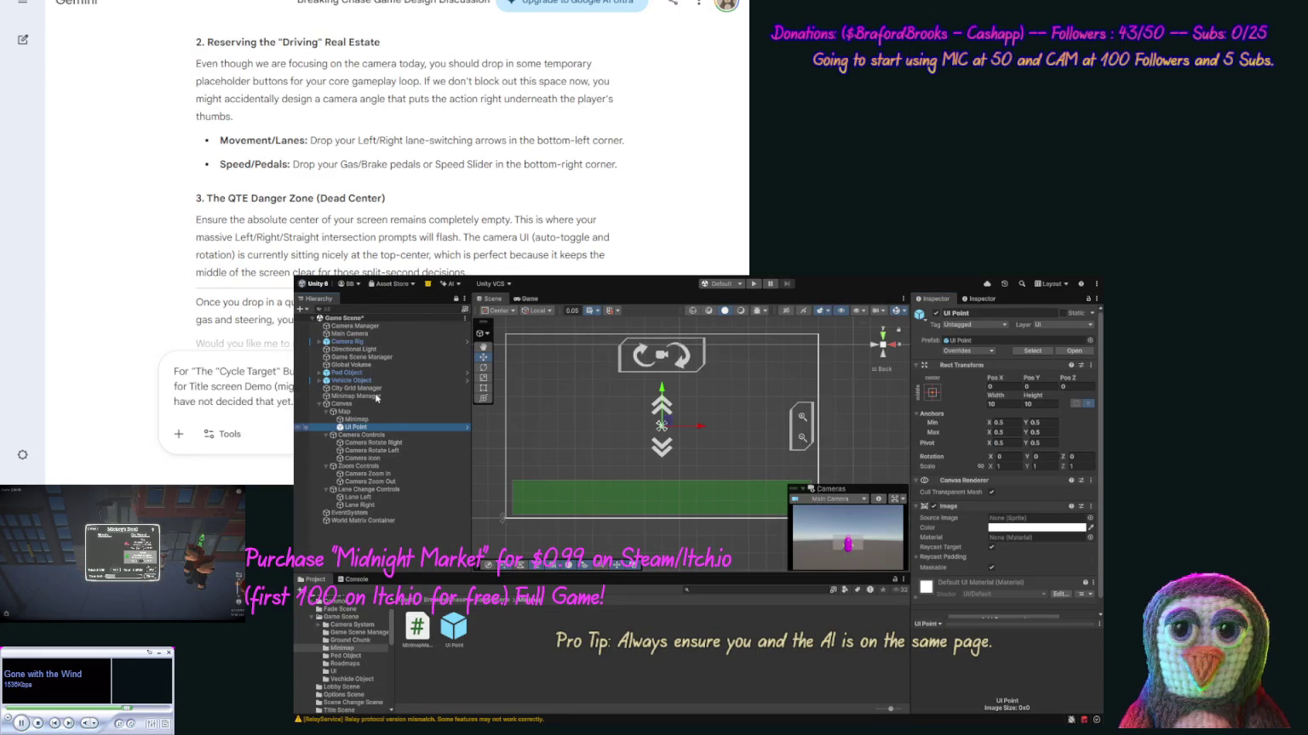
pyautogui.press('Delete')
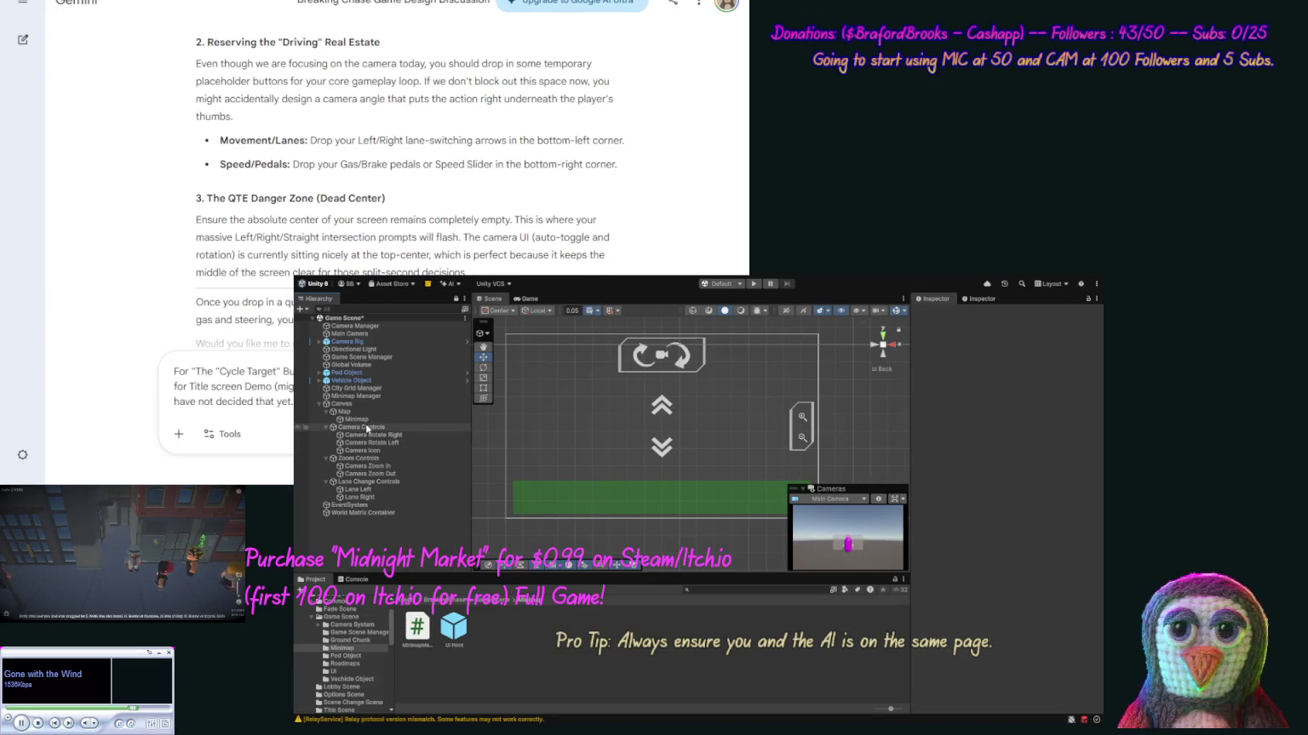
# Duplicate Zoom Controls and place the copy on the left at Pos X 48.
pyautogui.click(366, 460)
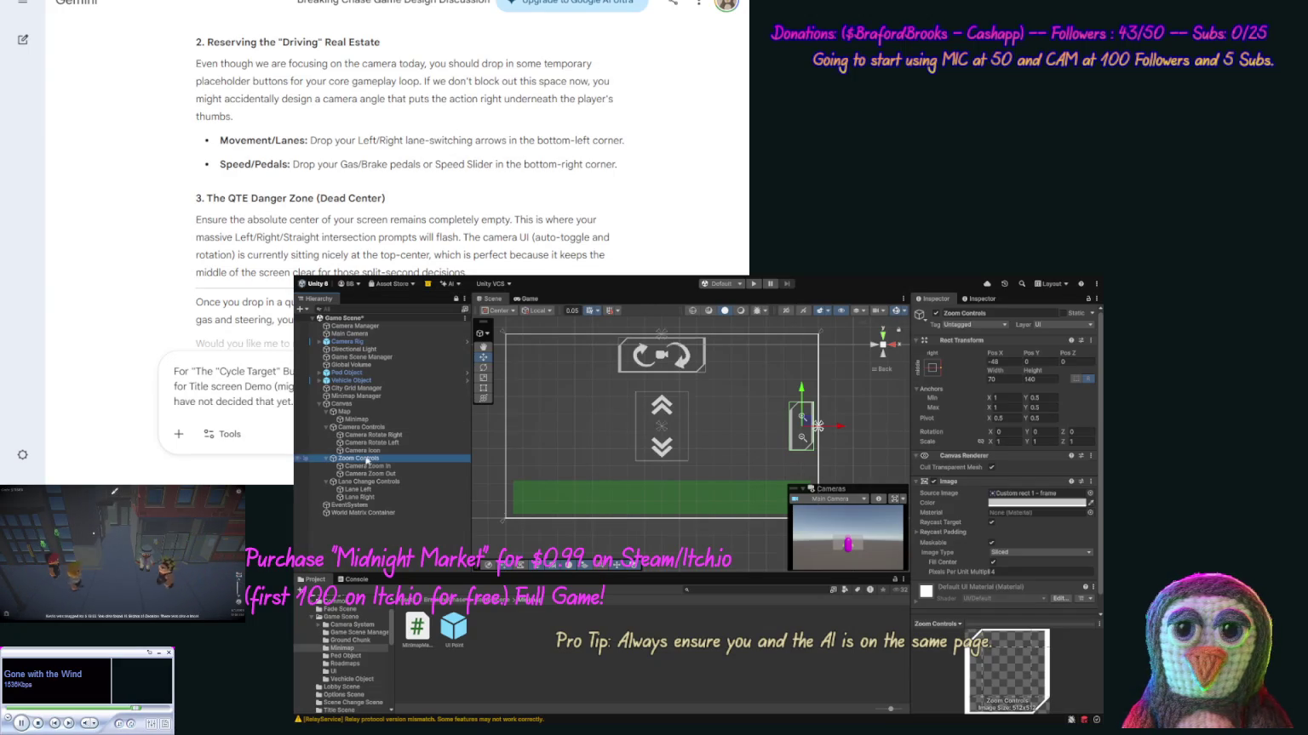
pyautogui.hotkey('ctrl', 'd')
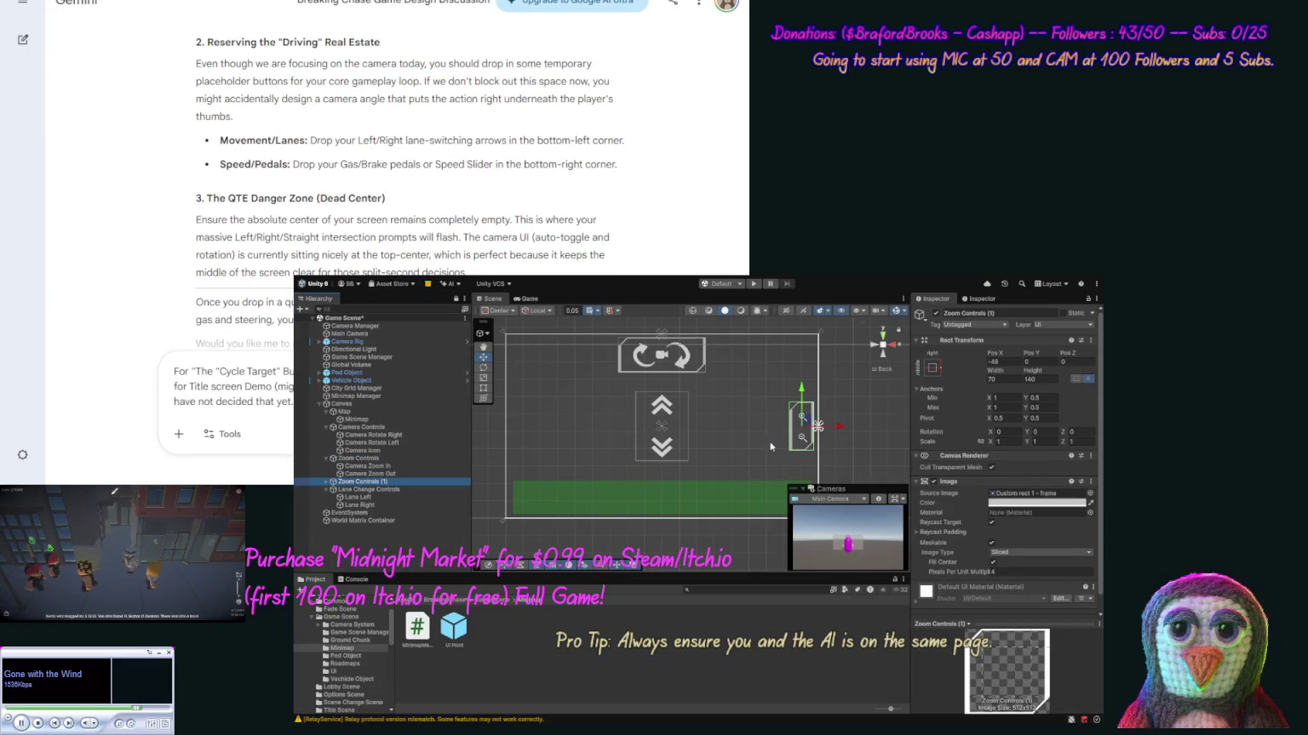
pyautogui.moveTo(840, 429); pyautogui.dragTo(565, 443)
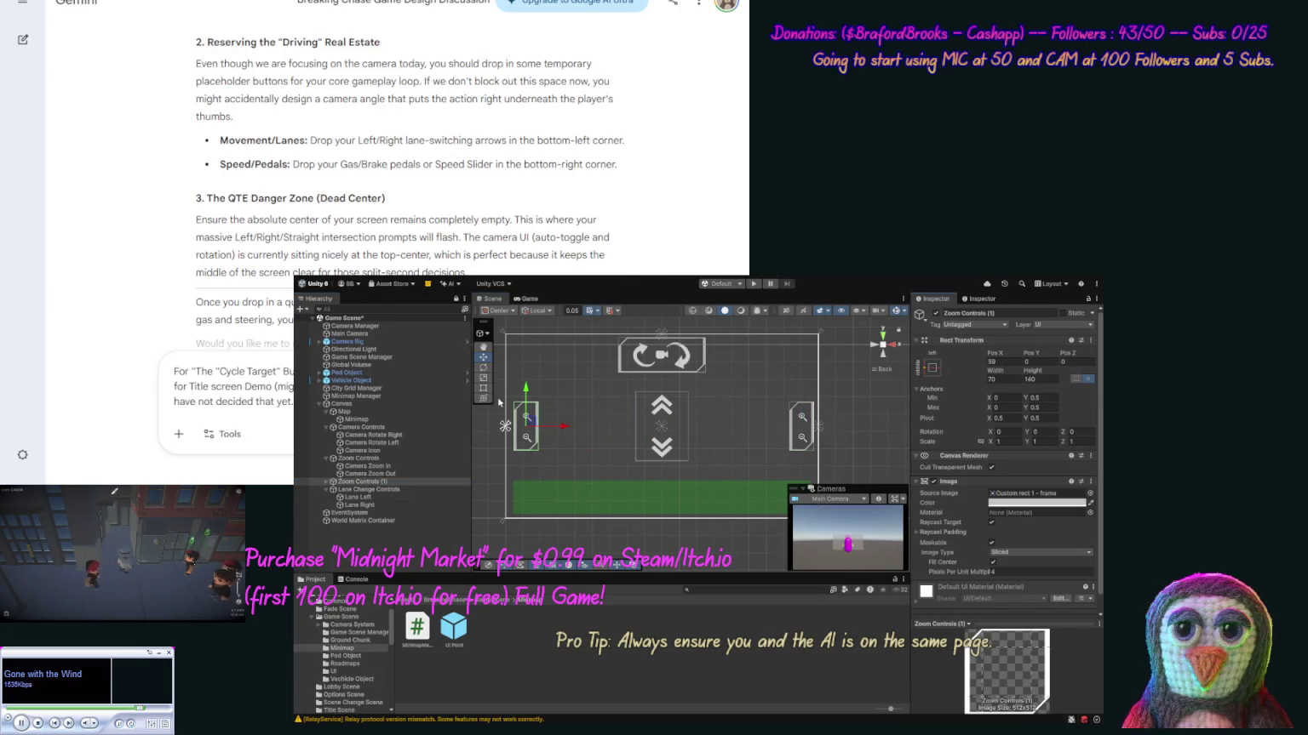
pyautogui.click(1012, 362)
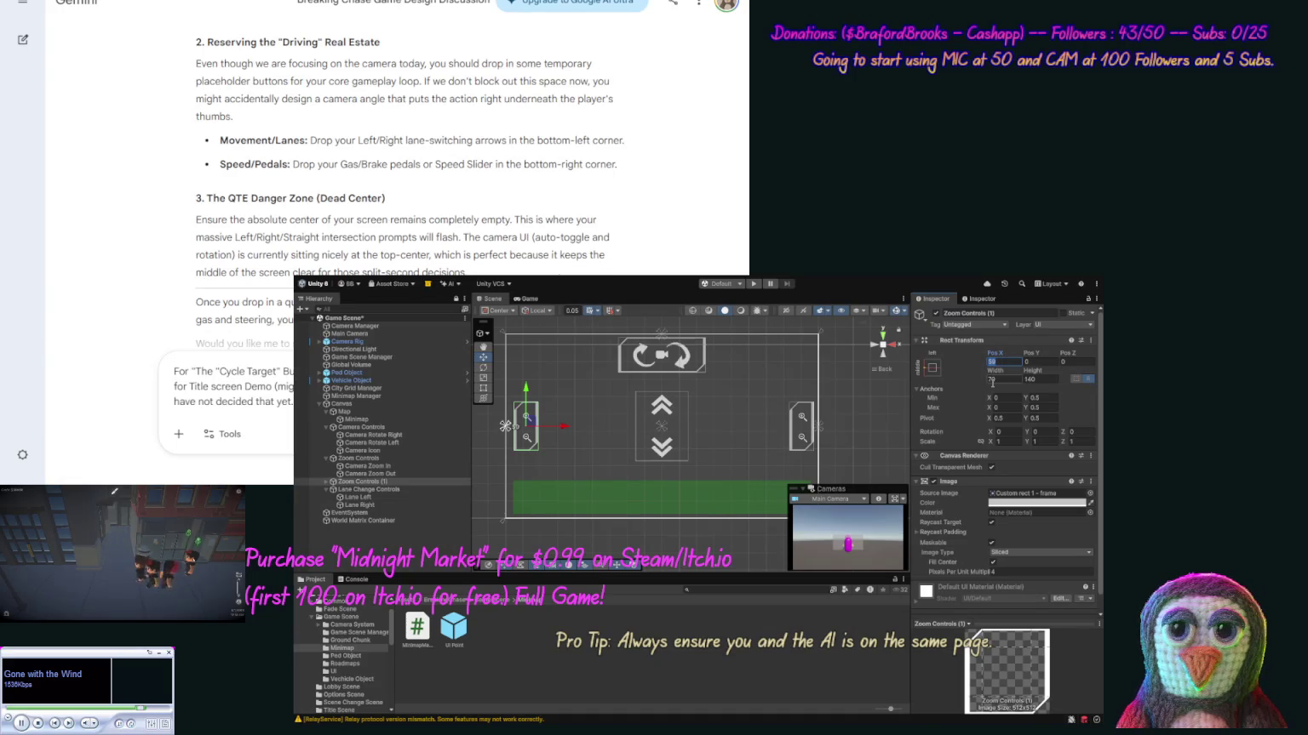
pyautogui.write('60')
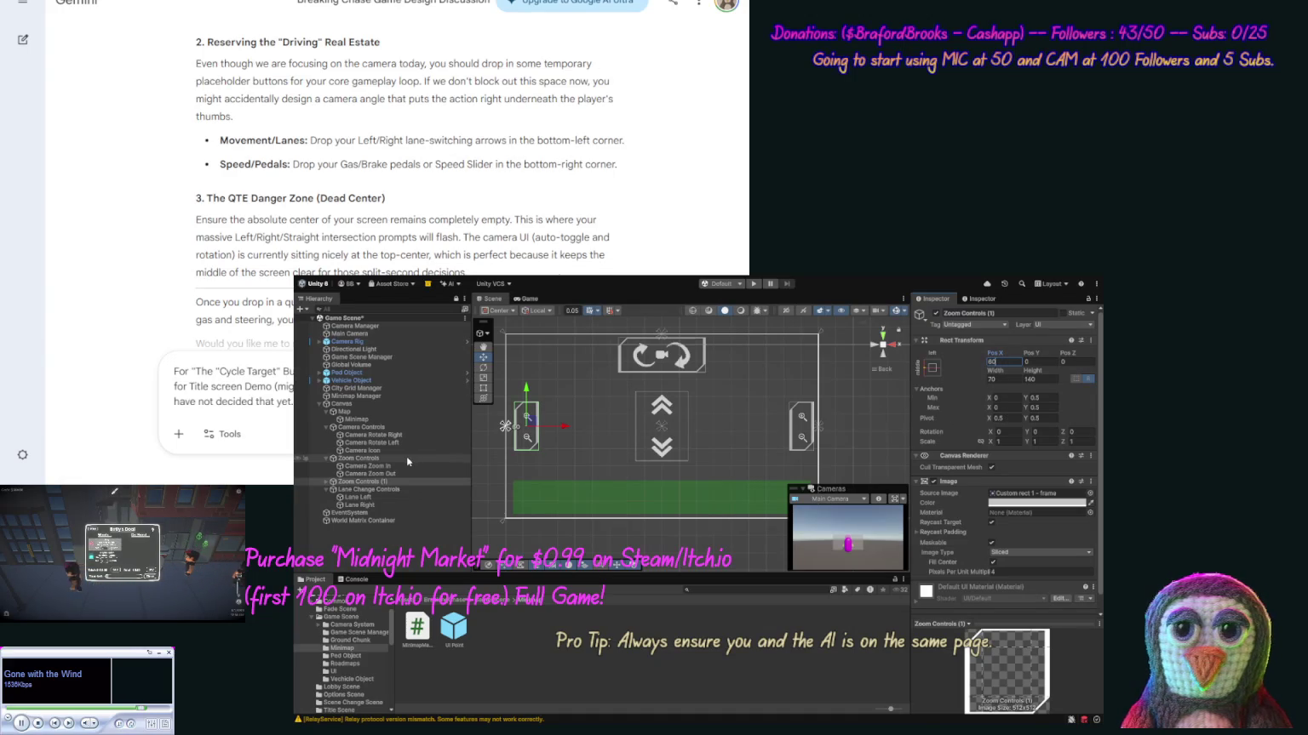
pyautogui.click(407, 457)
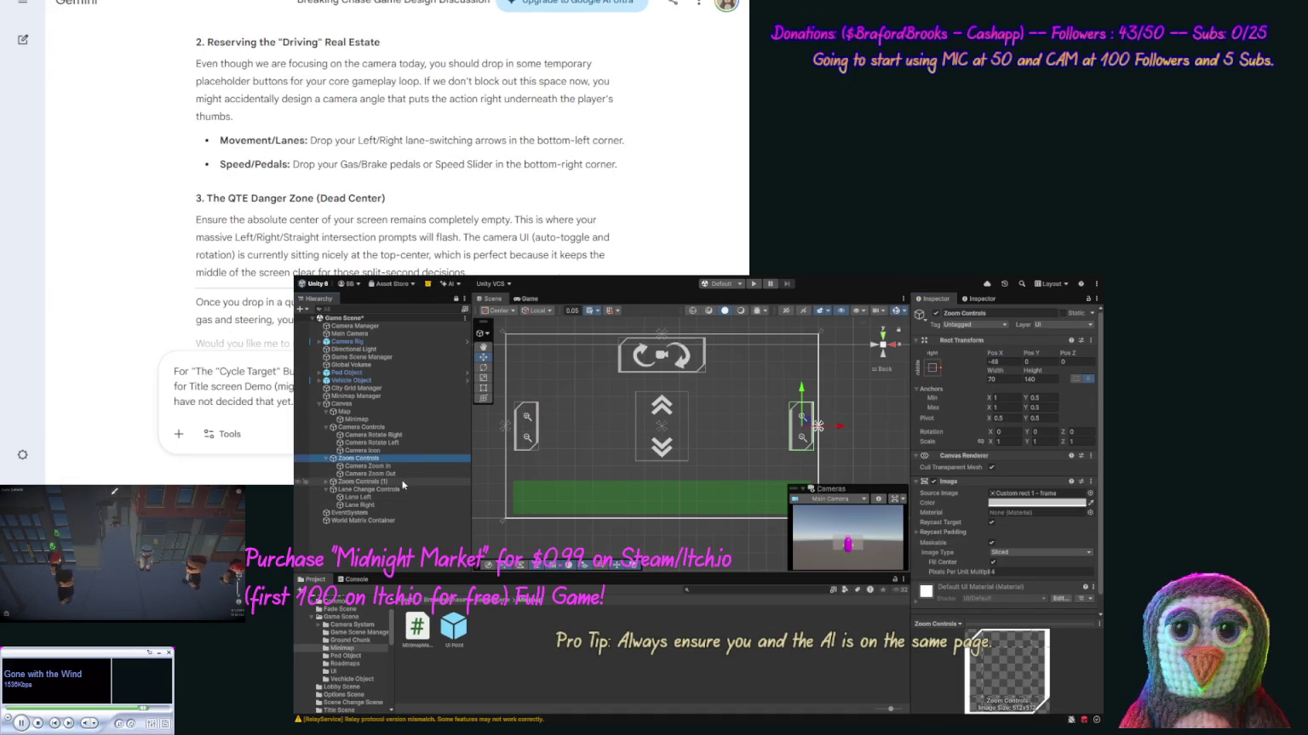
pyautogui.click(402, 481)
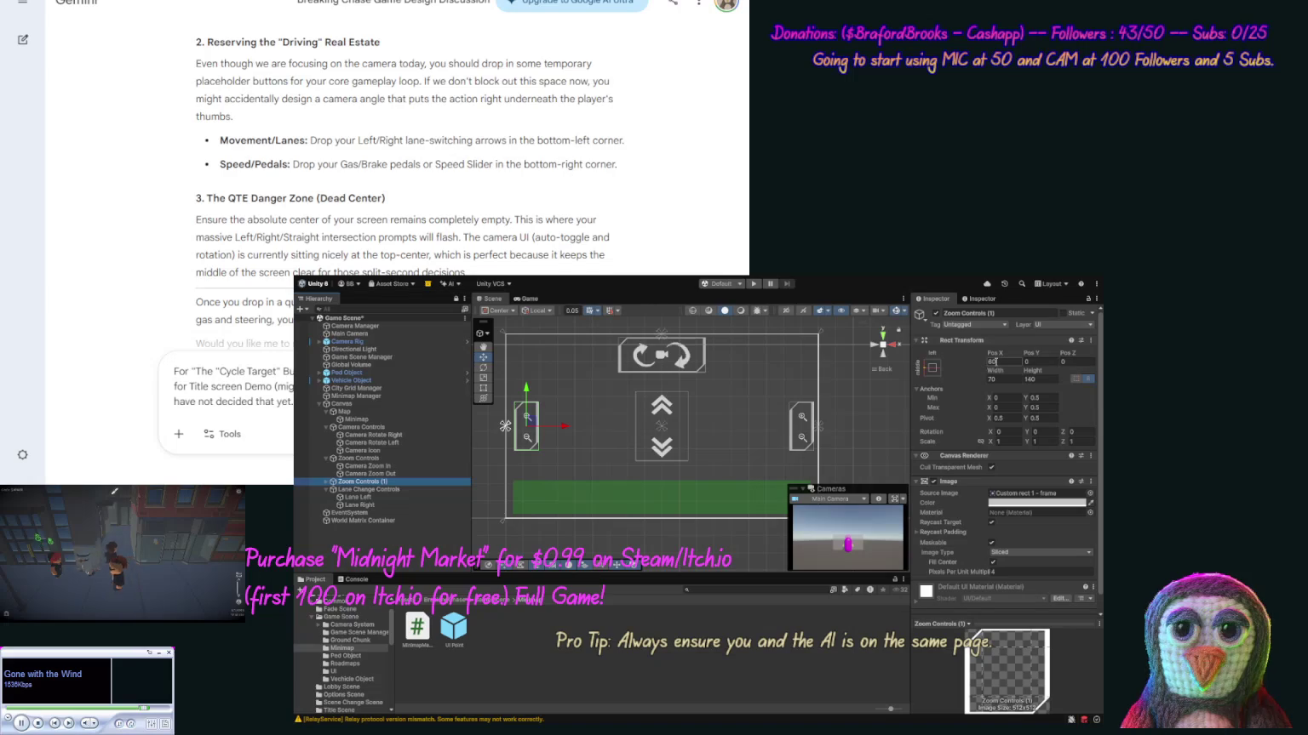
pyautogui.click(998, 362)
pyautogui.write('8')
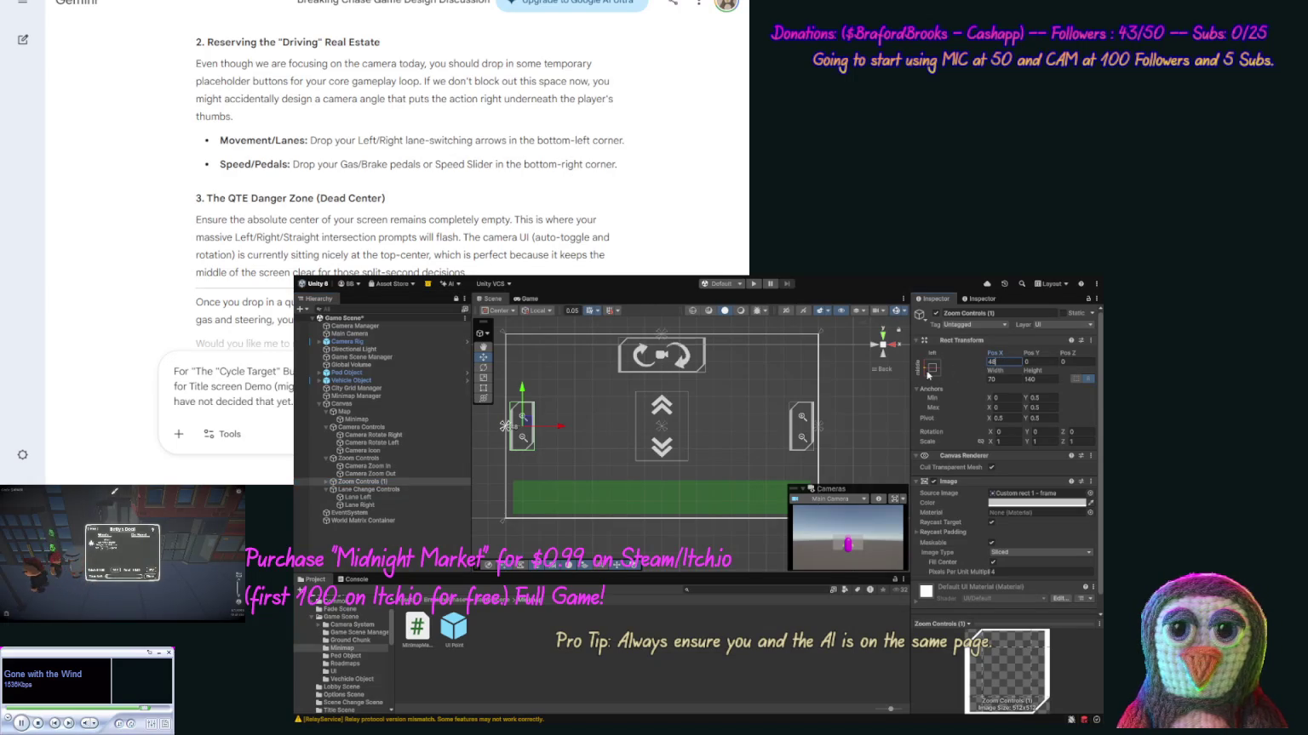
pyautogui.click(388, 483)
# Rename the copied panel to Gas Controls.
pyautogui.click(398, 482)
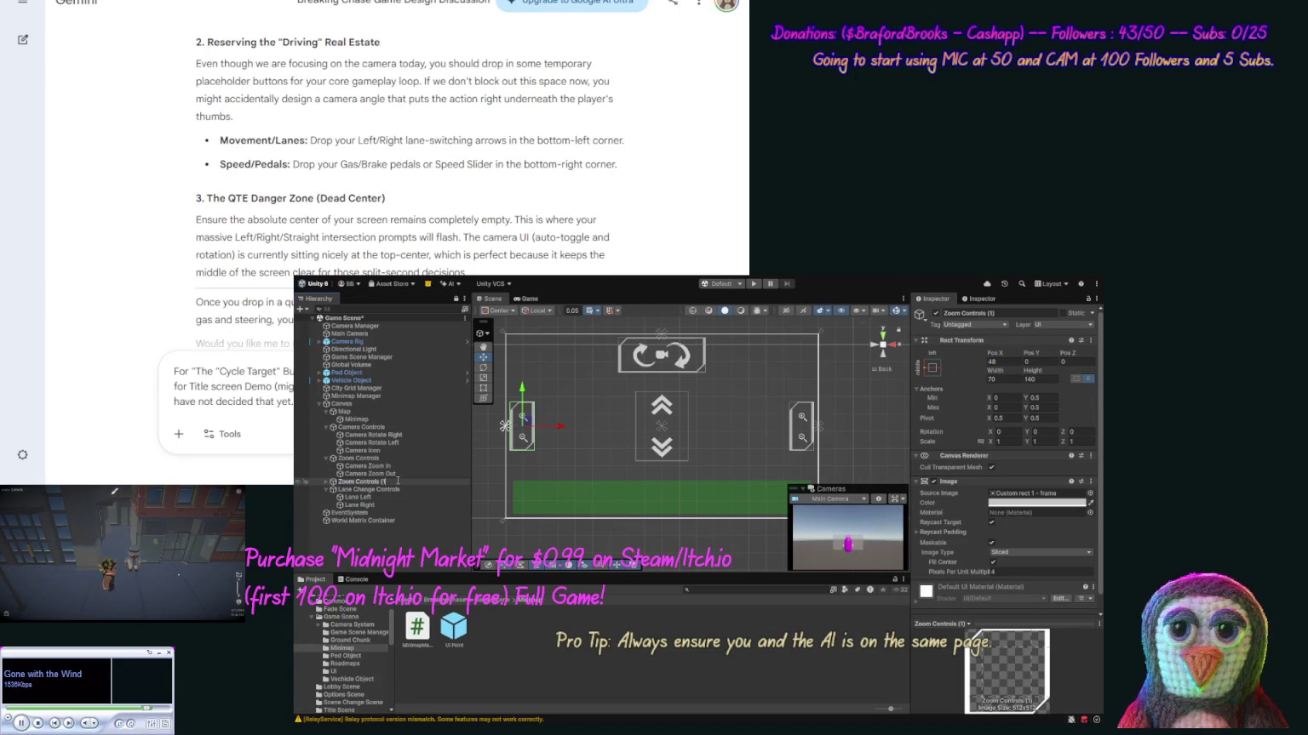
pyautogui.doubleClick(346, 482)
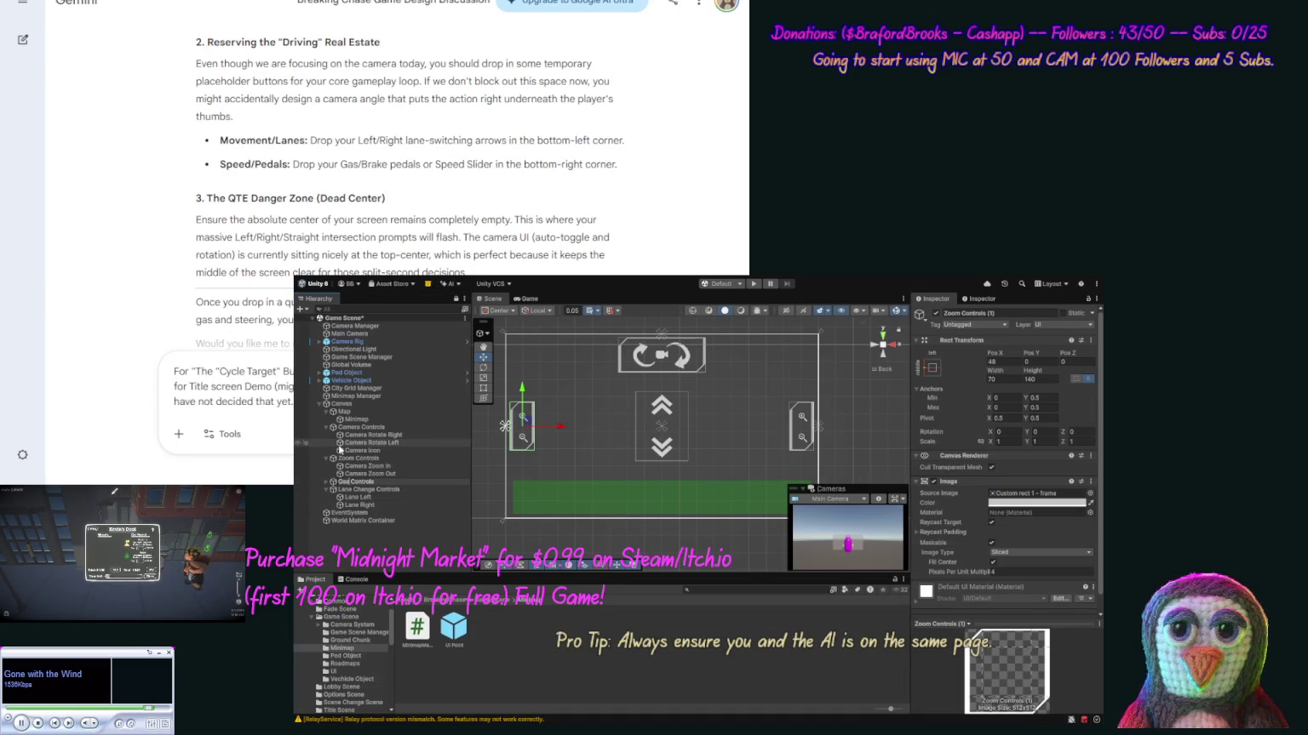
pyautogui.write('Gas')
pyautogui.press('Return')
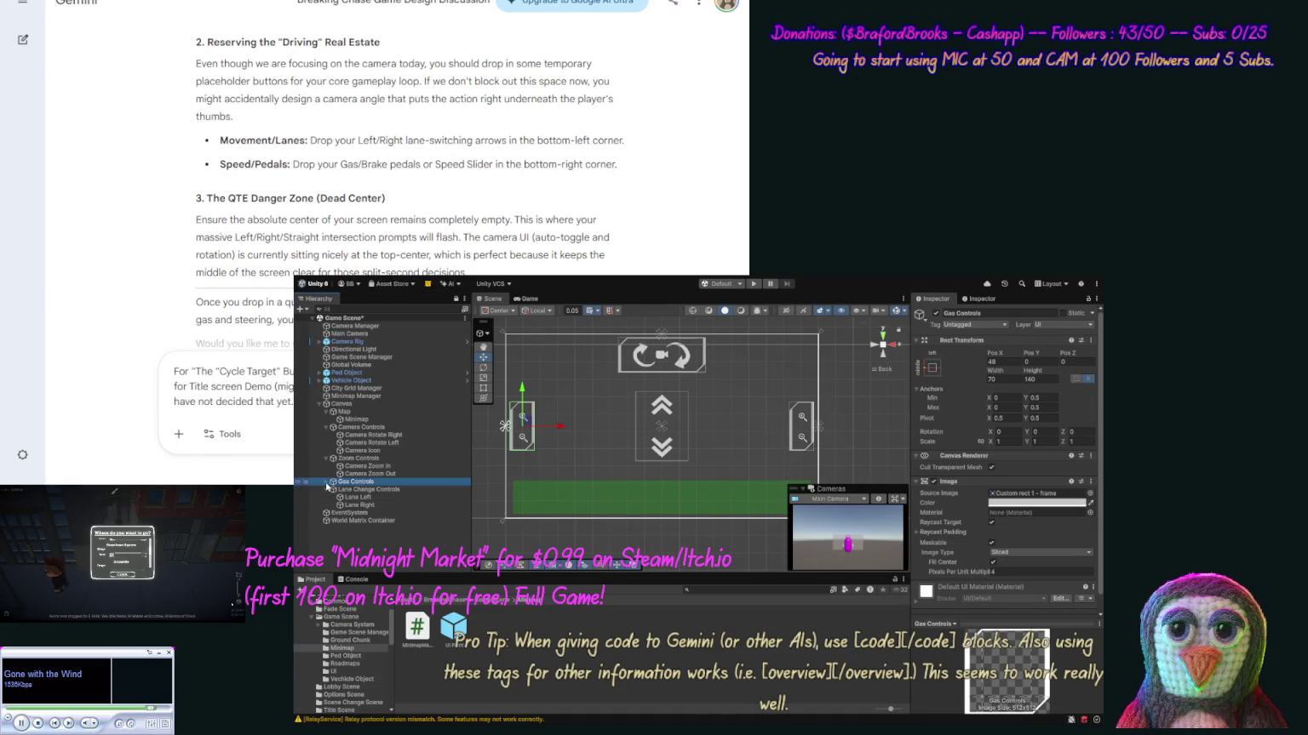
pyautogui.click(326, 481)
pyautogui.click(354, 490)
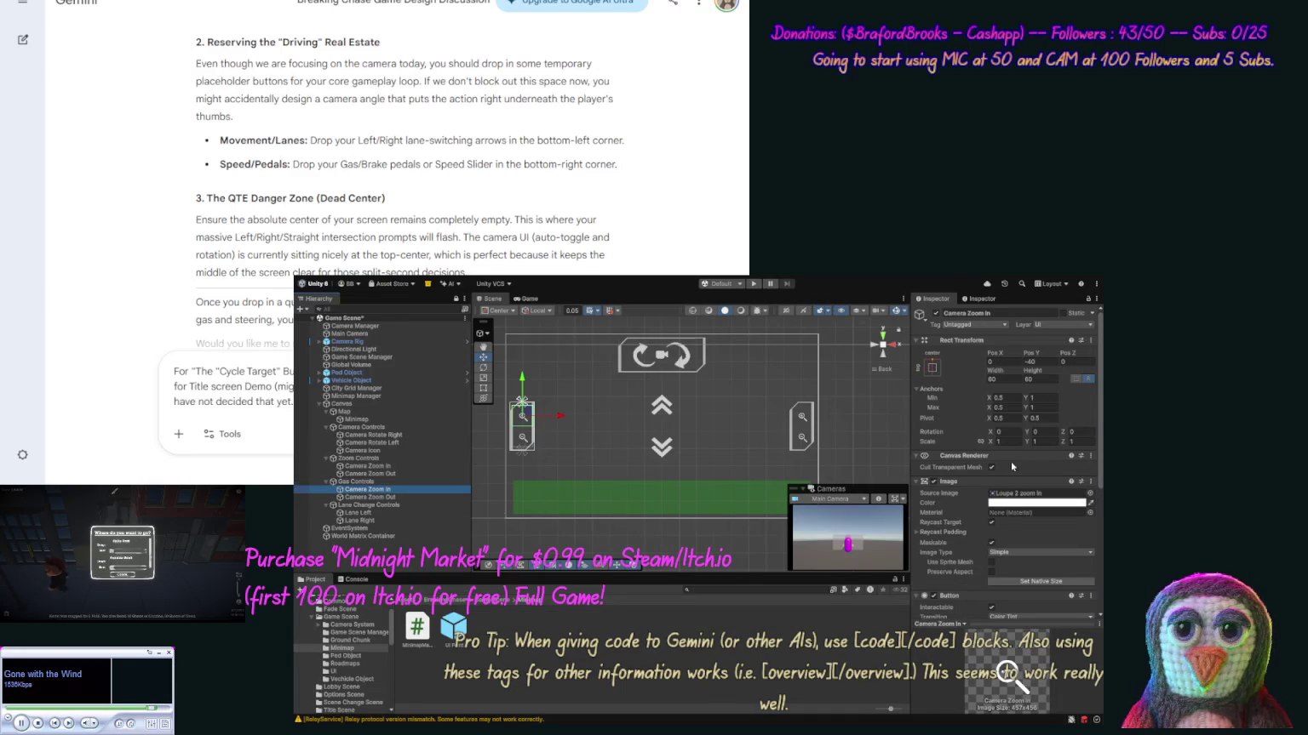
pyautogui.click(1090, 495)
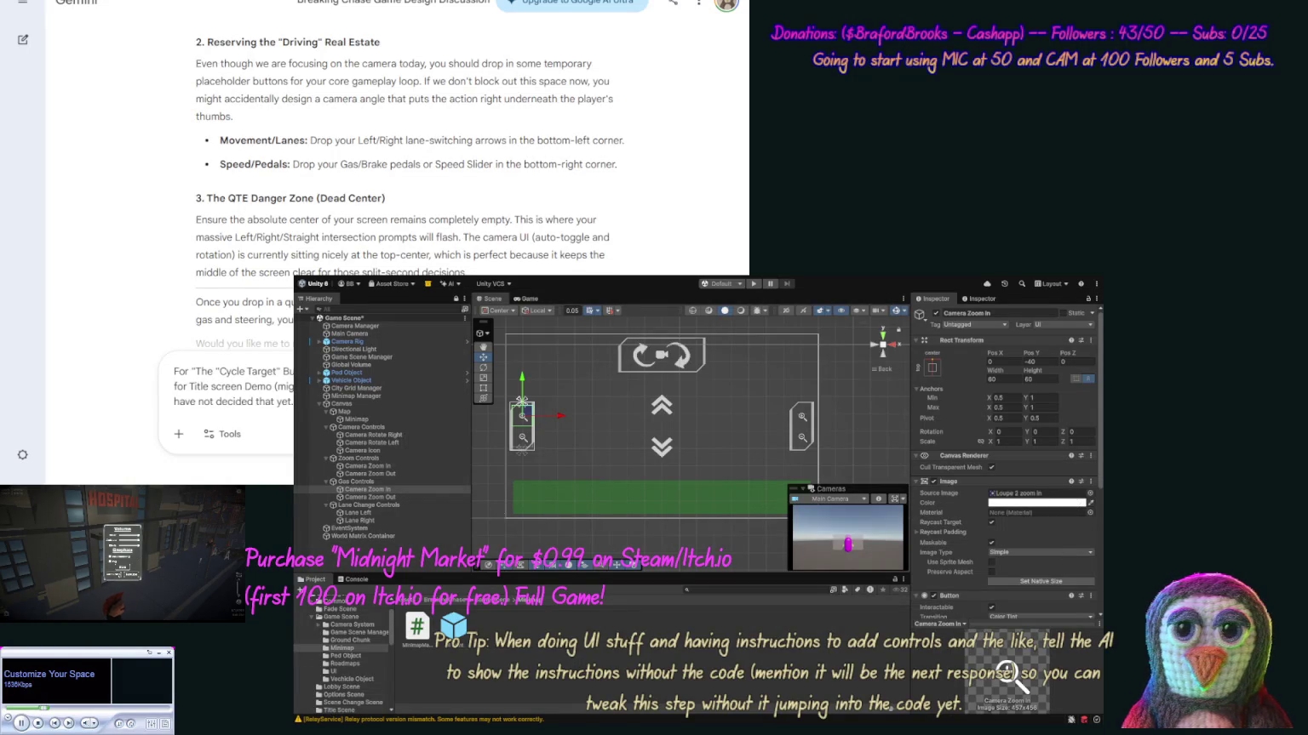
# Give both Gas Controls buttons digital interface icons as their Source Image.
pyautogui.press('Down')
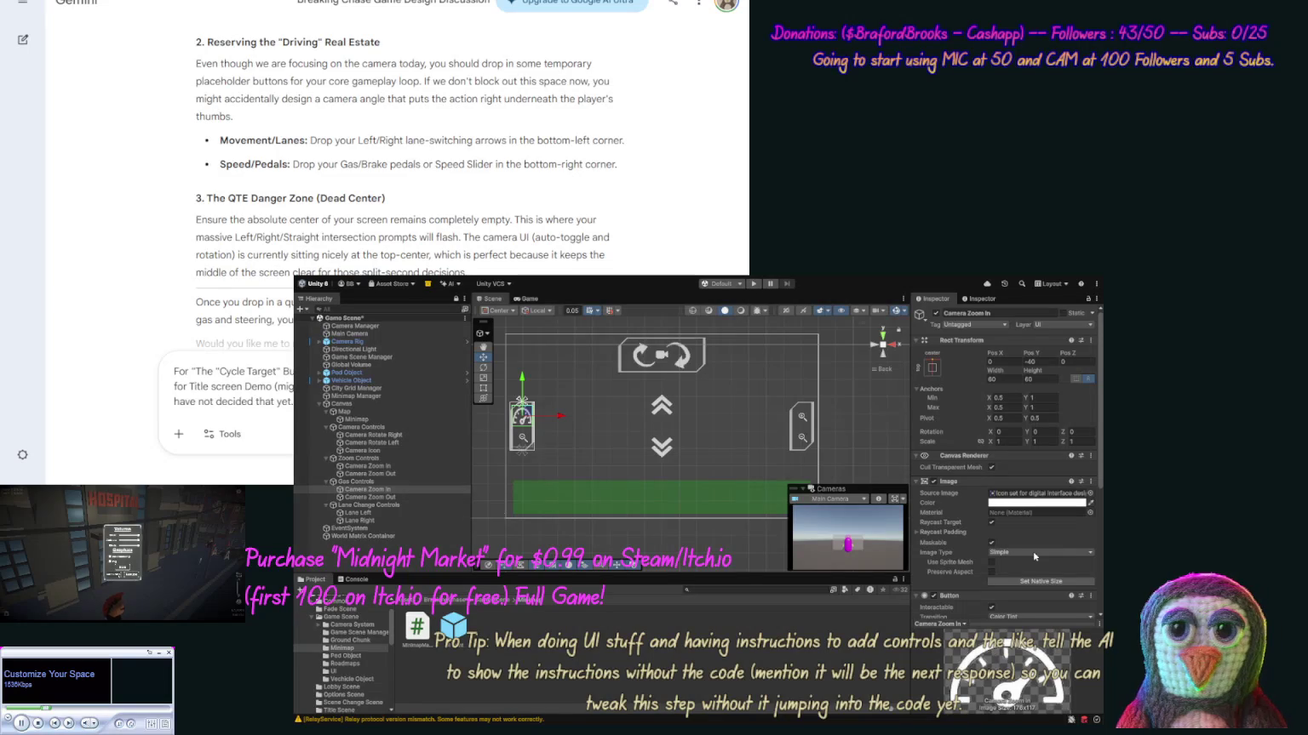
pyautogui.click(389, 498)
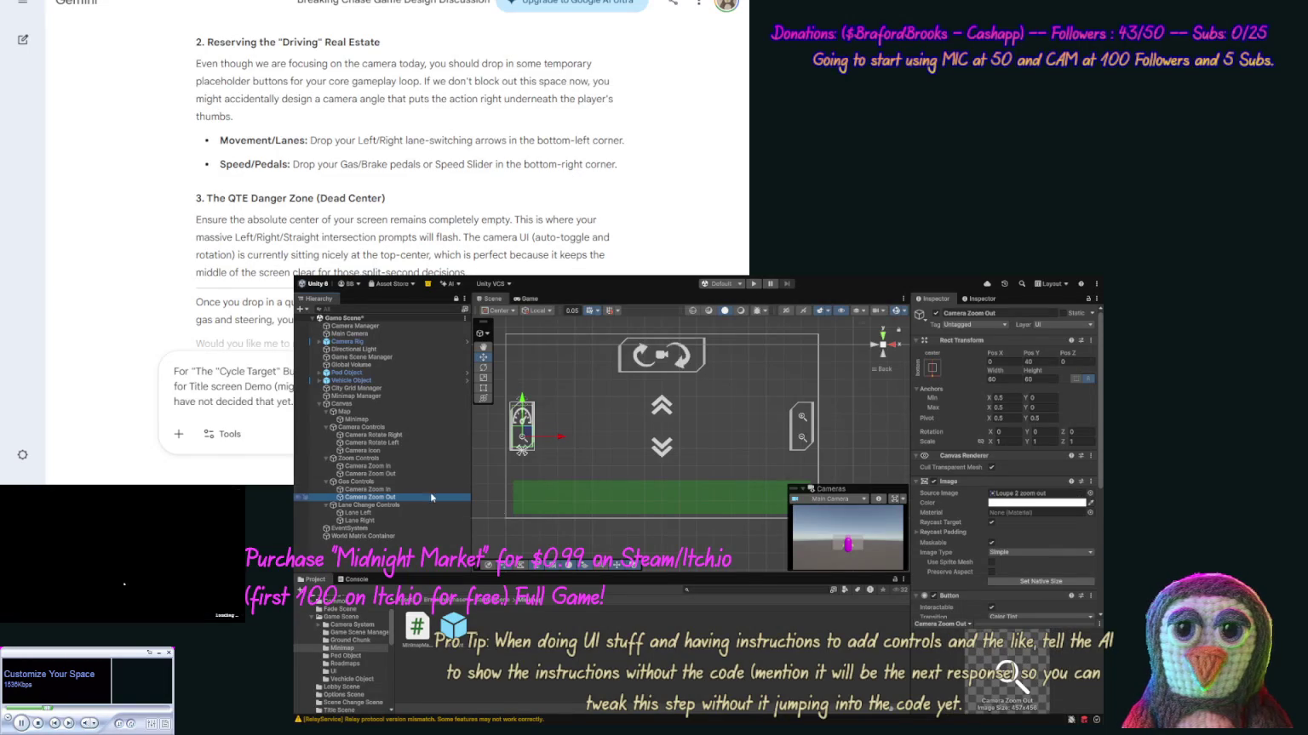
pyautogui.click(1038, 494)
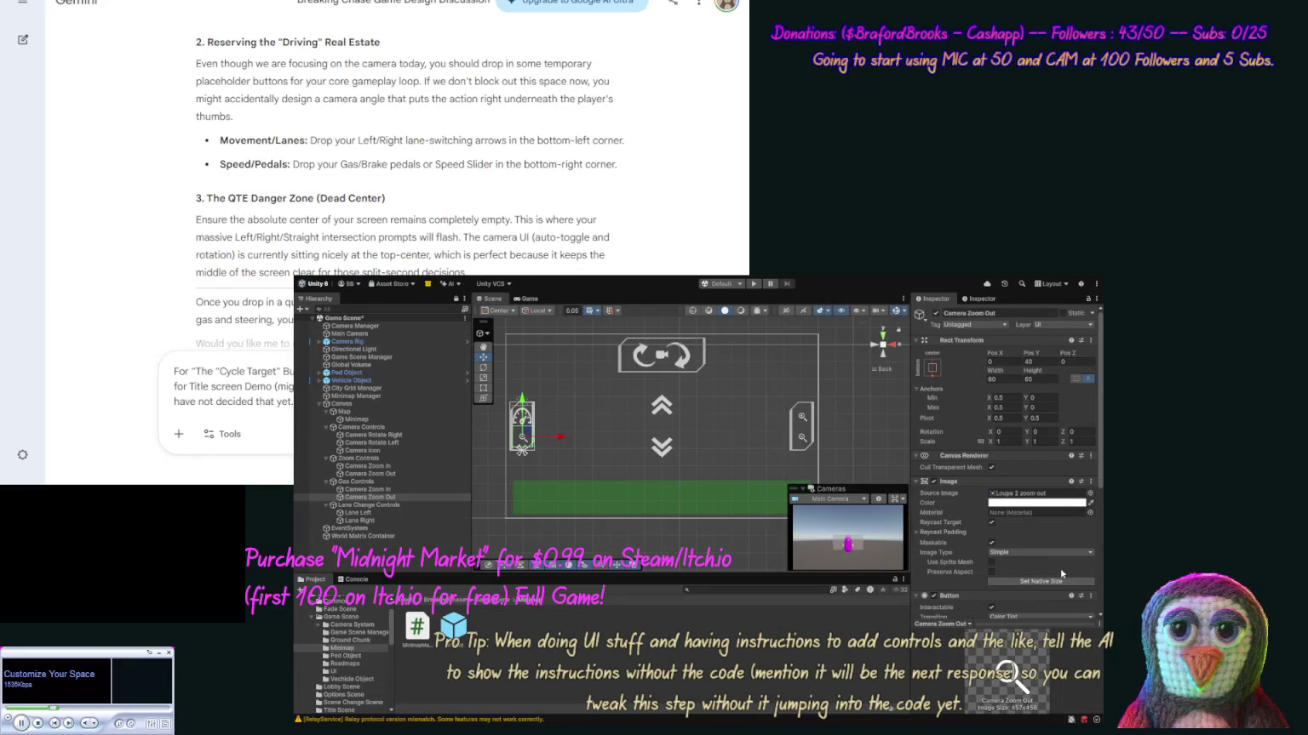
pyautogui.hotkey('ctrl', 'z')
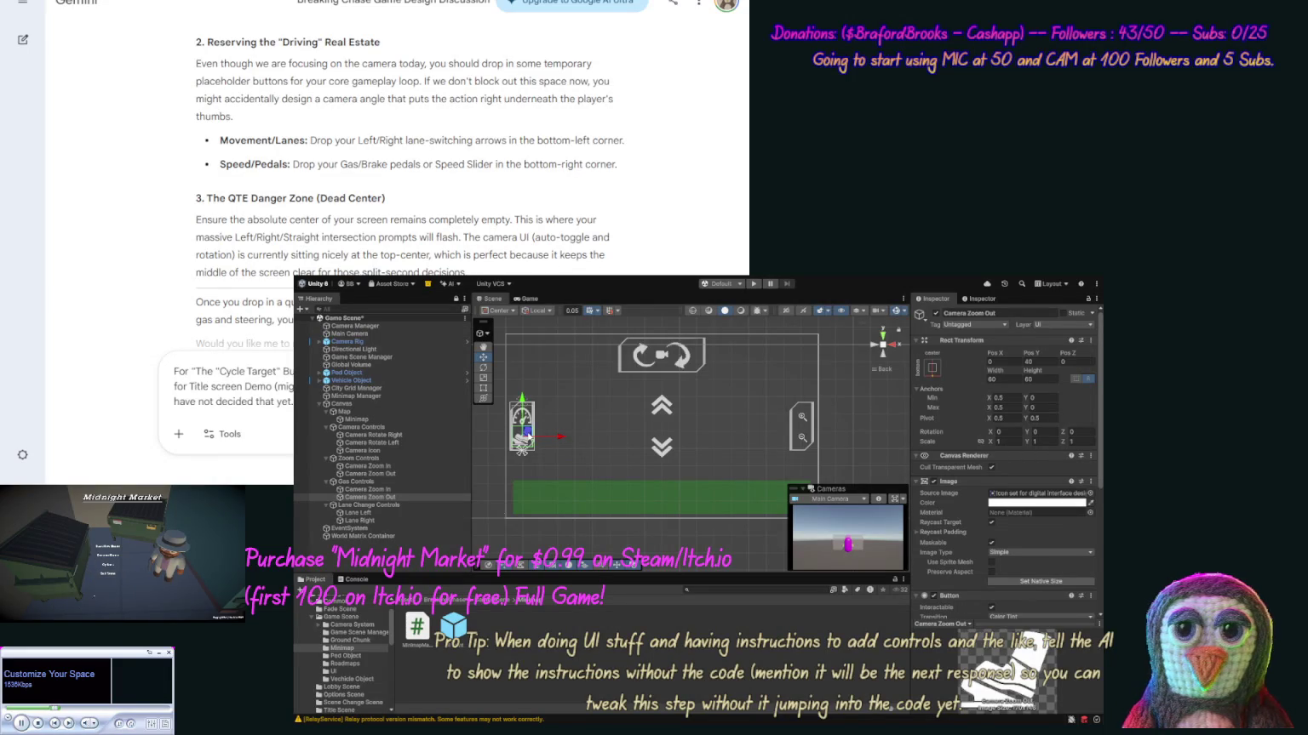
# Set the Gas Controls buttons' height to 50.
pyautogui.click(1036, 378)
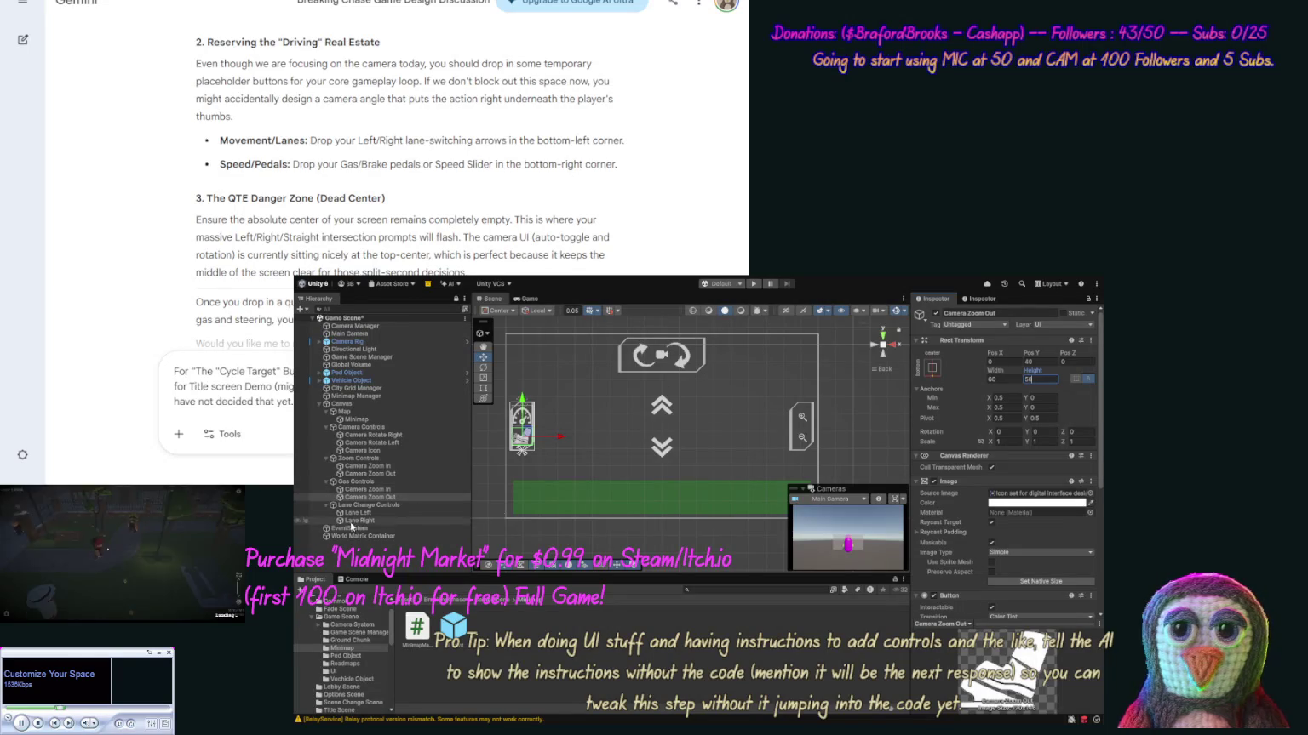
pyautogui.click(374, 490)
pyautogui.click(1053, 379)
pyautogui.write('50')
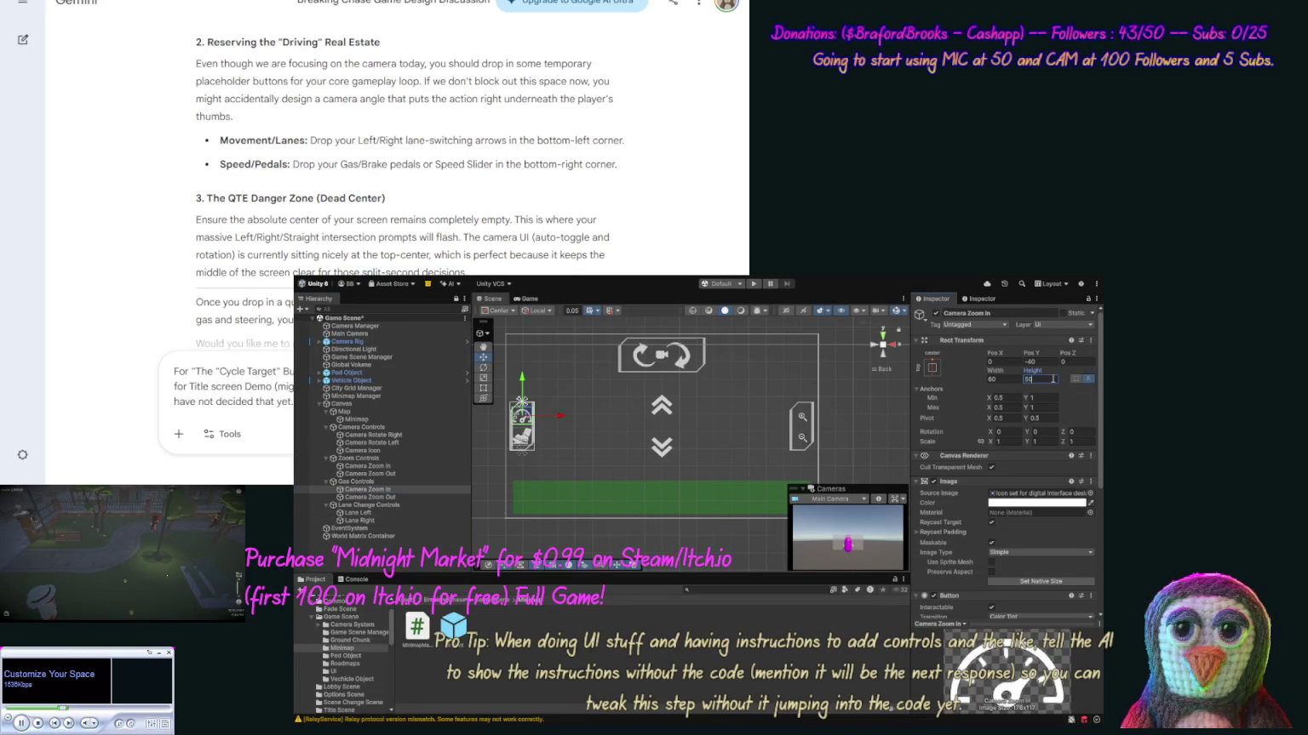
pyautogui.click(835, 453)
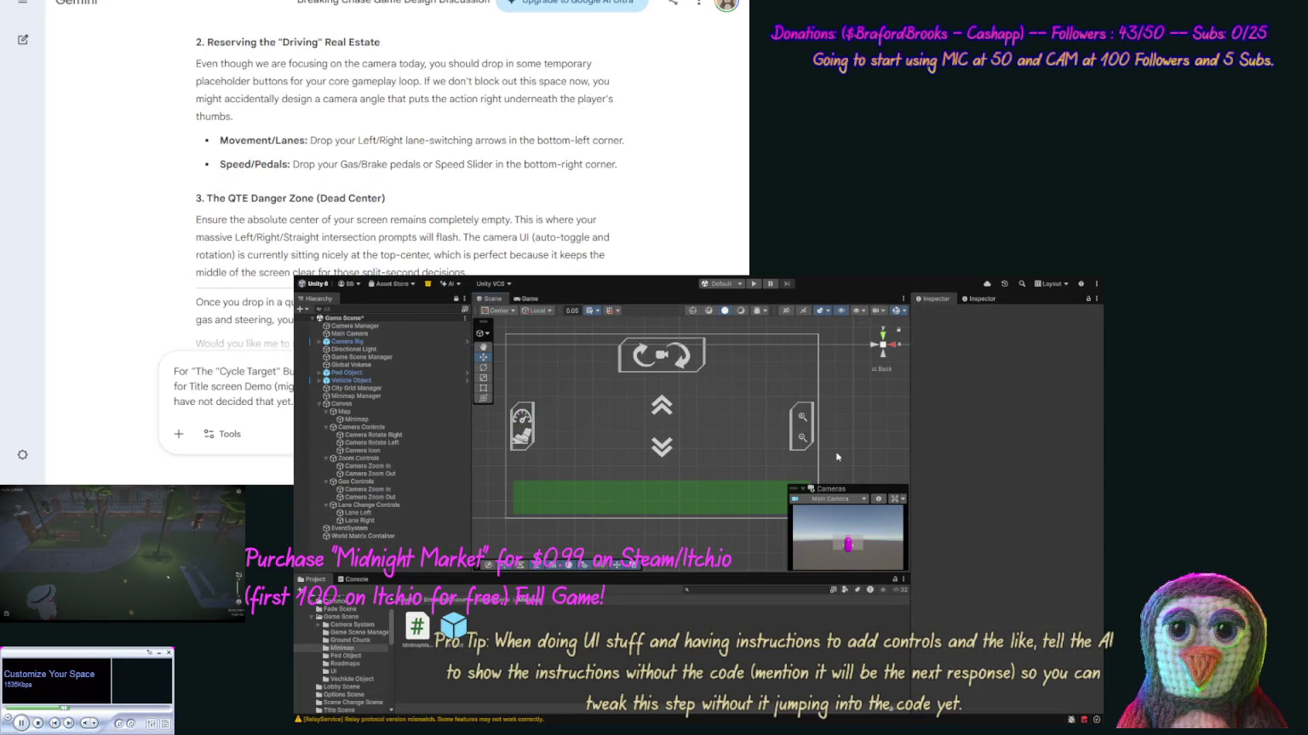
pyautogui.click(356, 481)
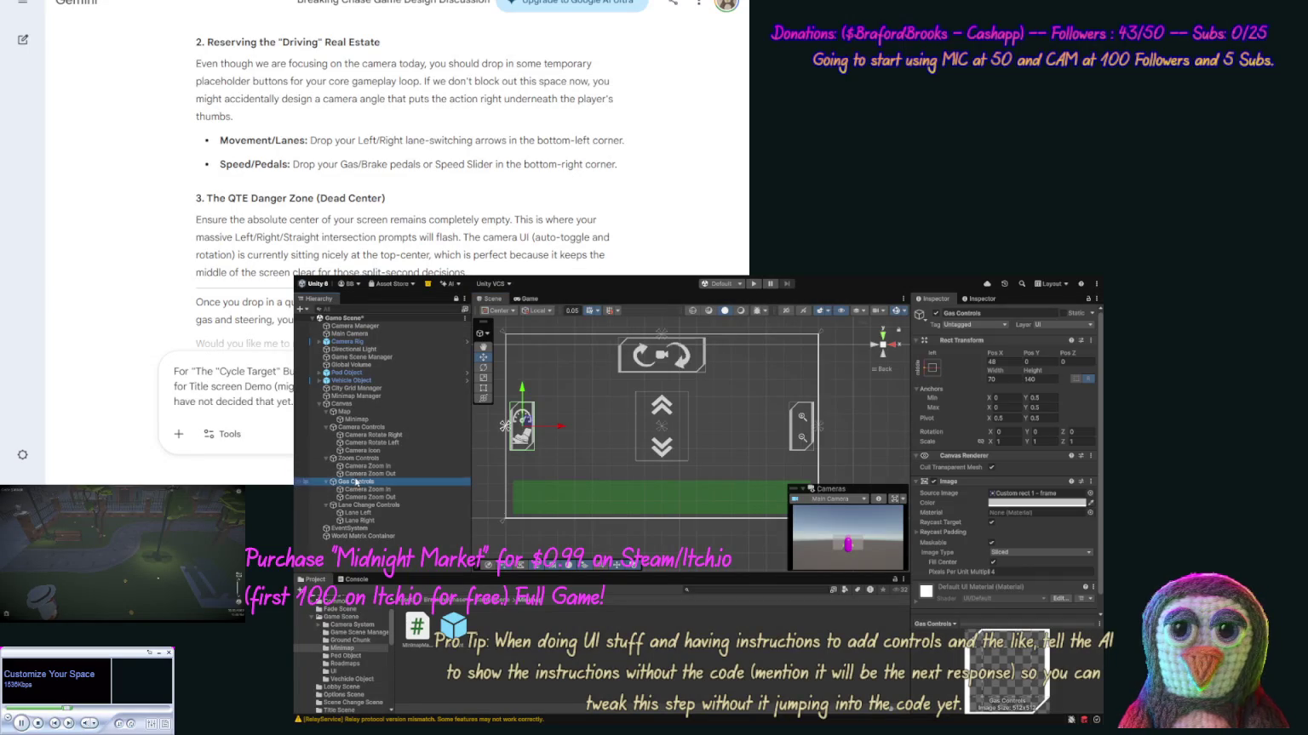
# Set Gas Controls to width 90, Pos X 55 and height 160.
pyautogui.click(1005, 380)
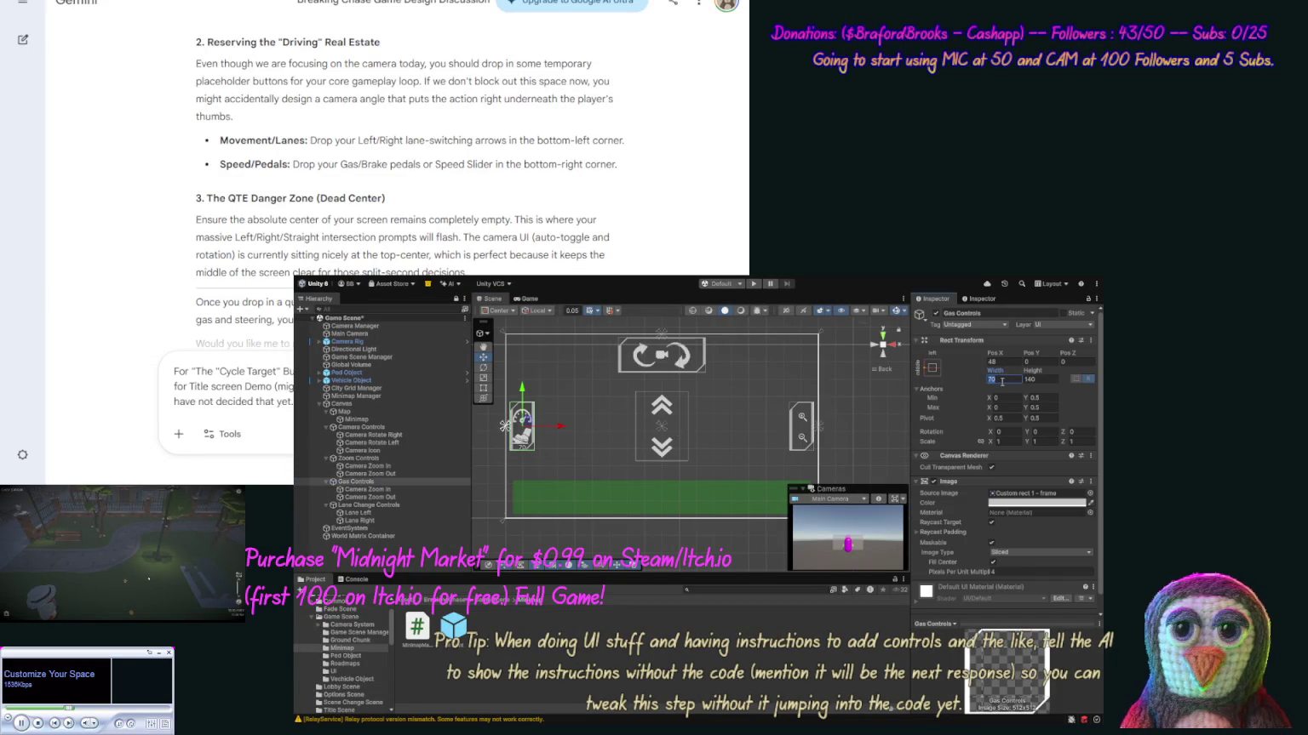
pyautogui.write('80')
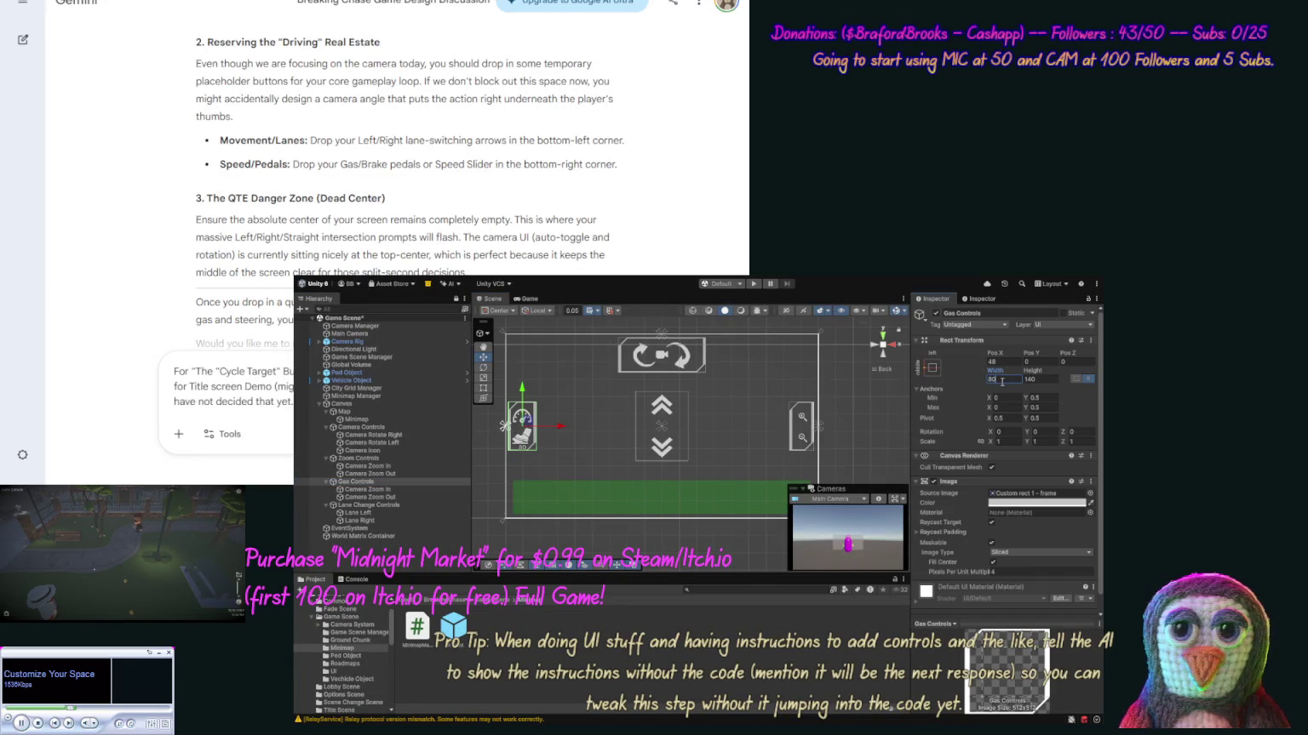
pyautogui.write('90')
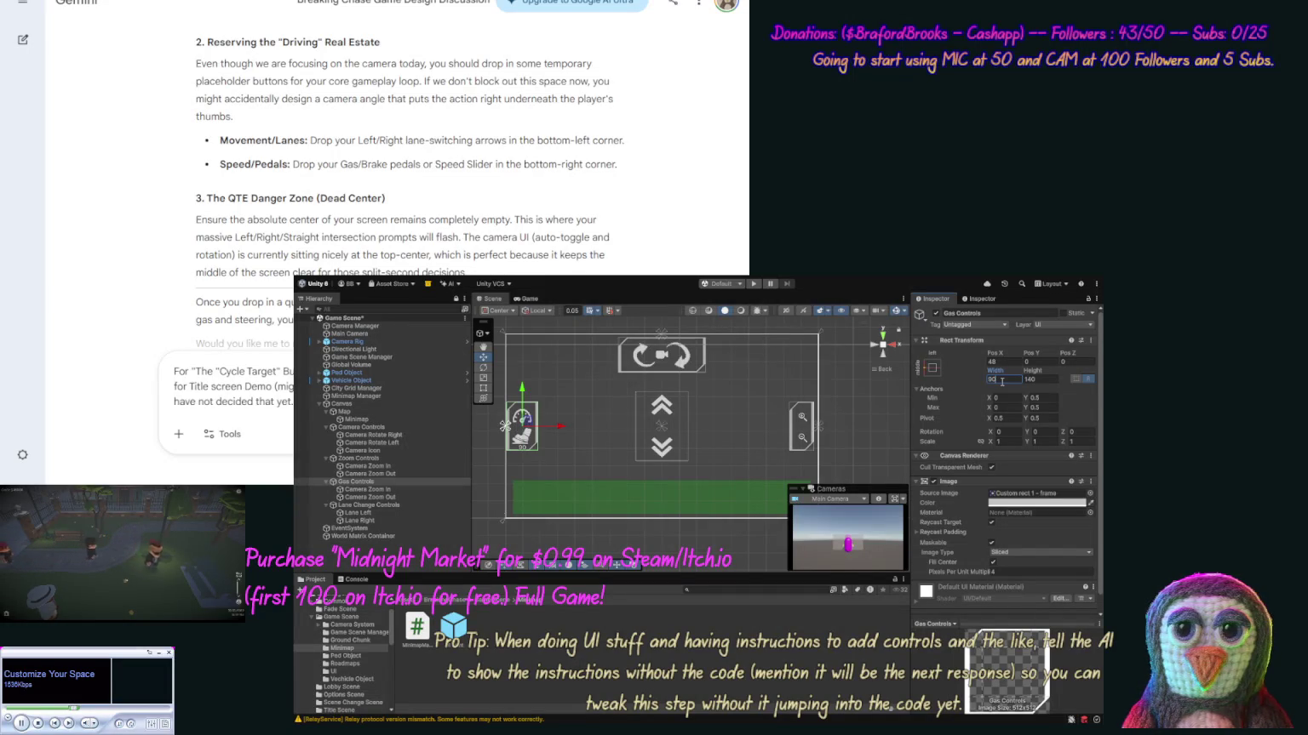
pyautogui.click(1003, 363)
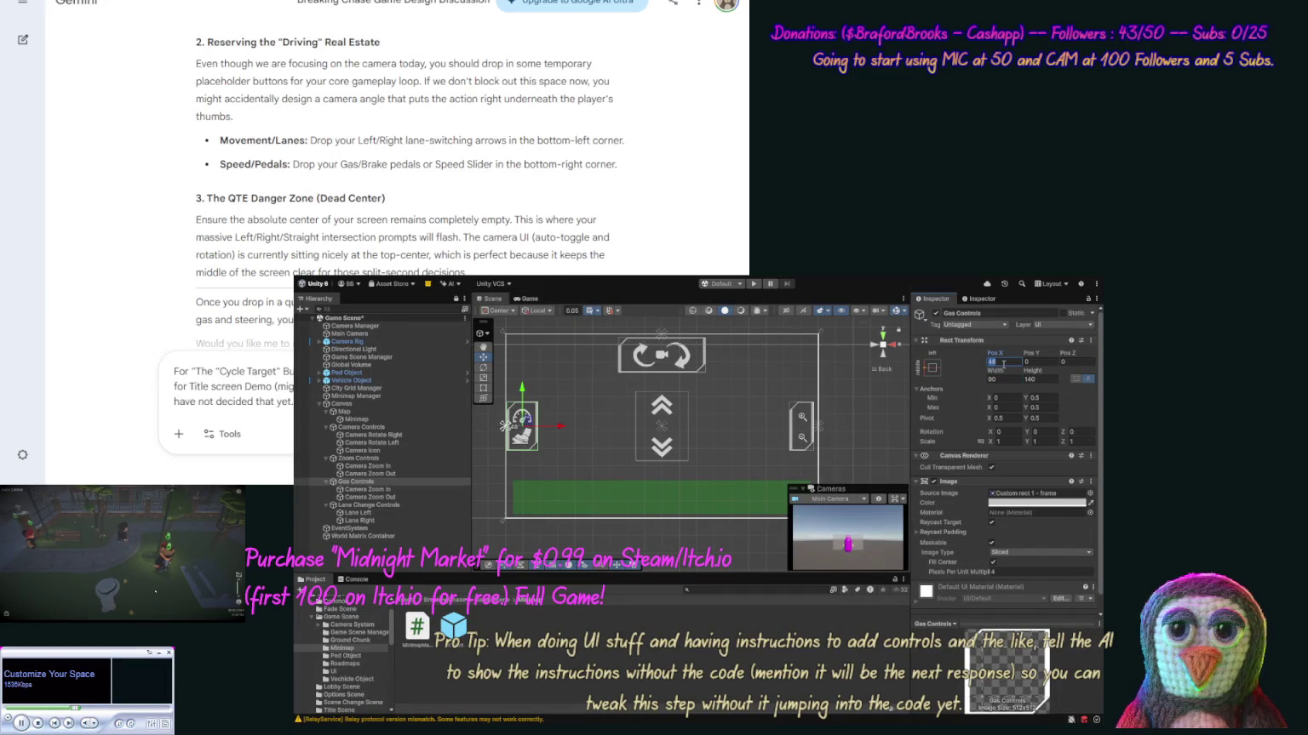
pyautogui.write('55')
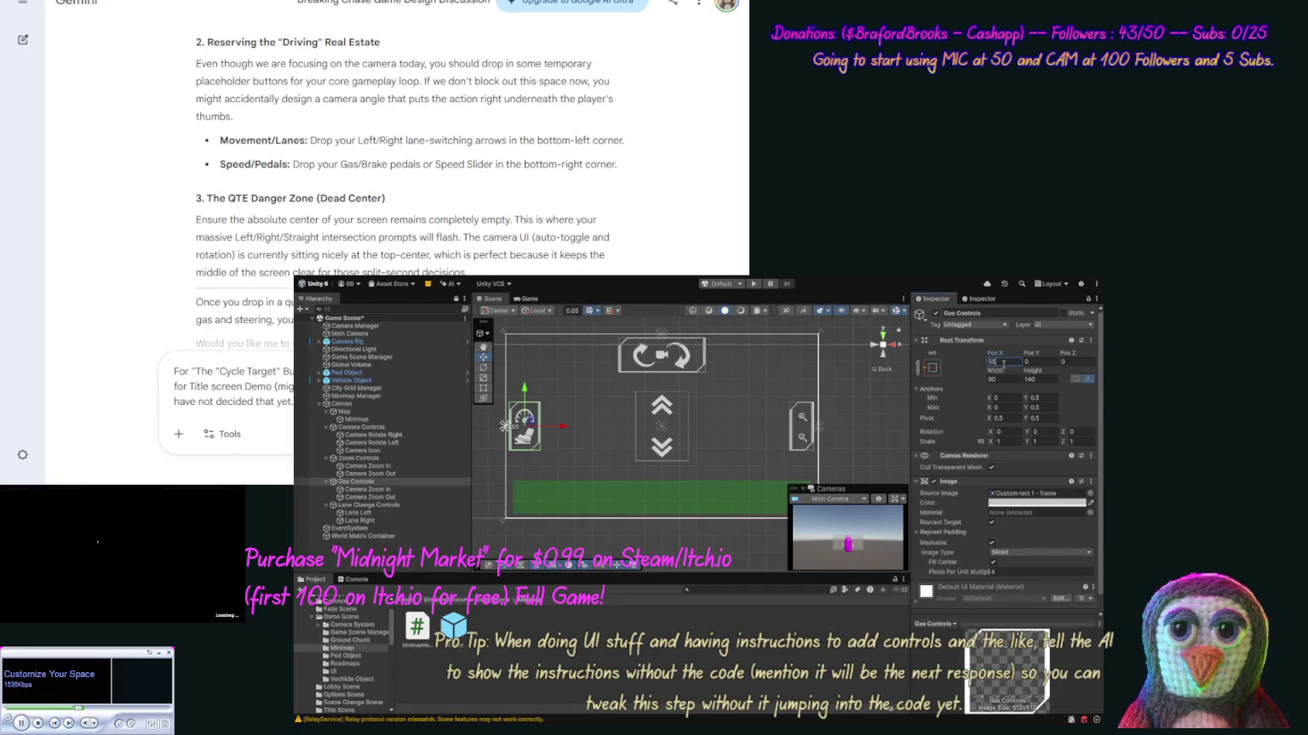
pyautogui.click(851, 421)
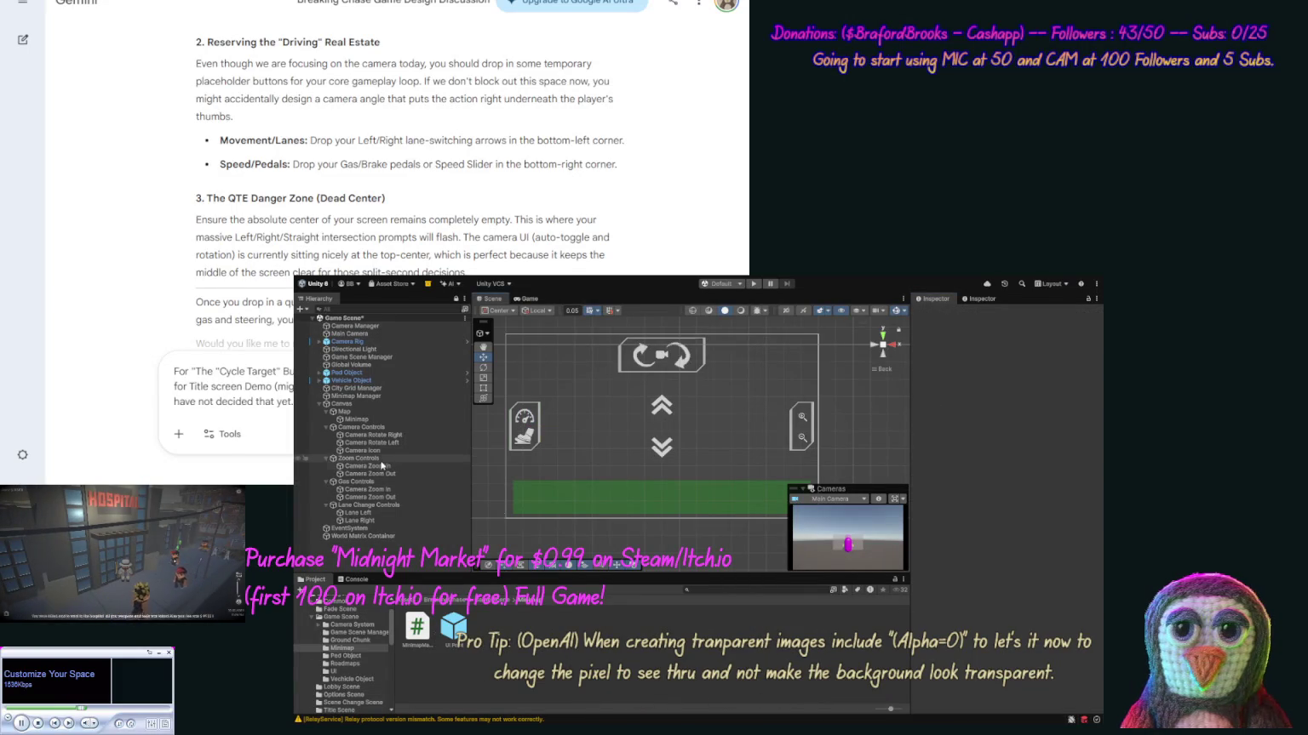
pyautogui.click(375, 481)
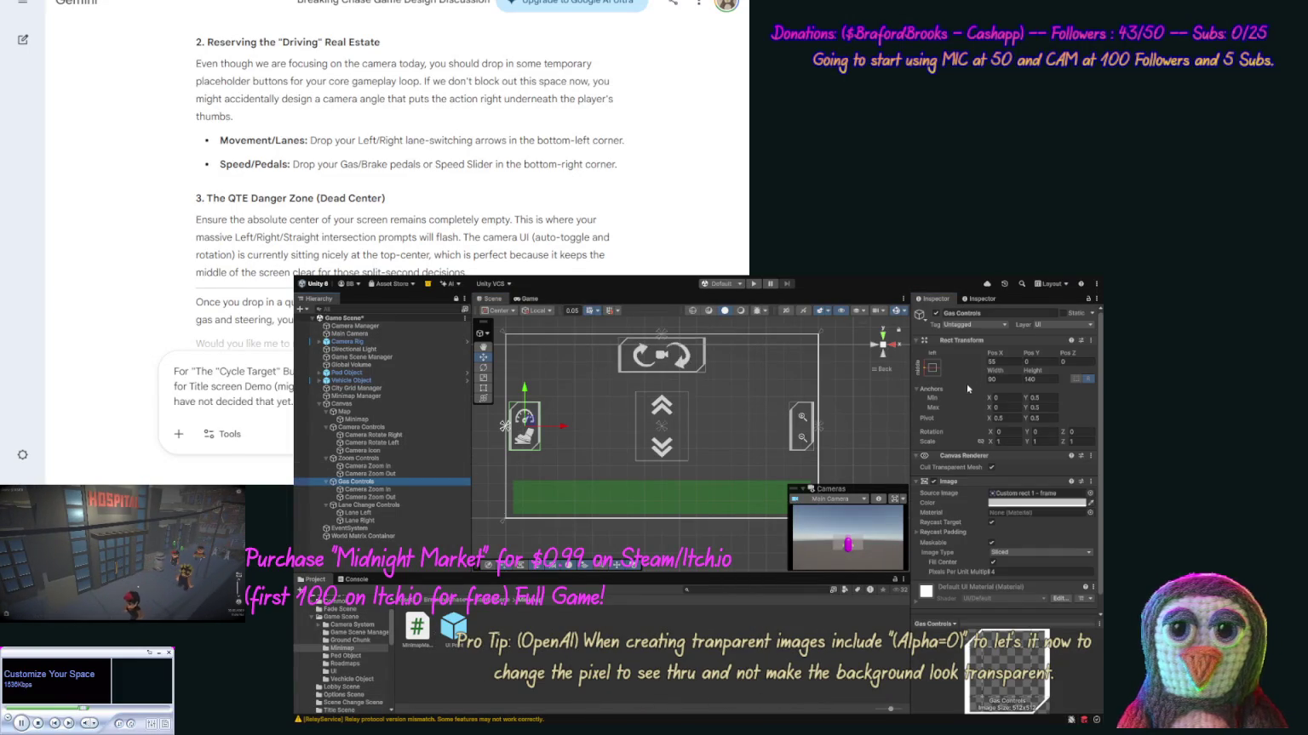
pyautogui.click(1041, 380)
pyautogui.write('160')
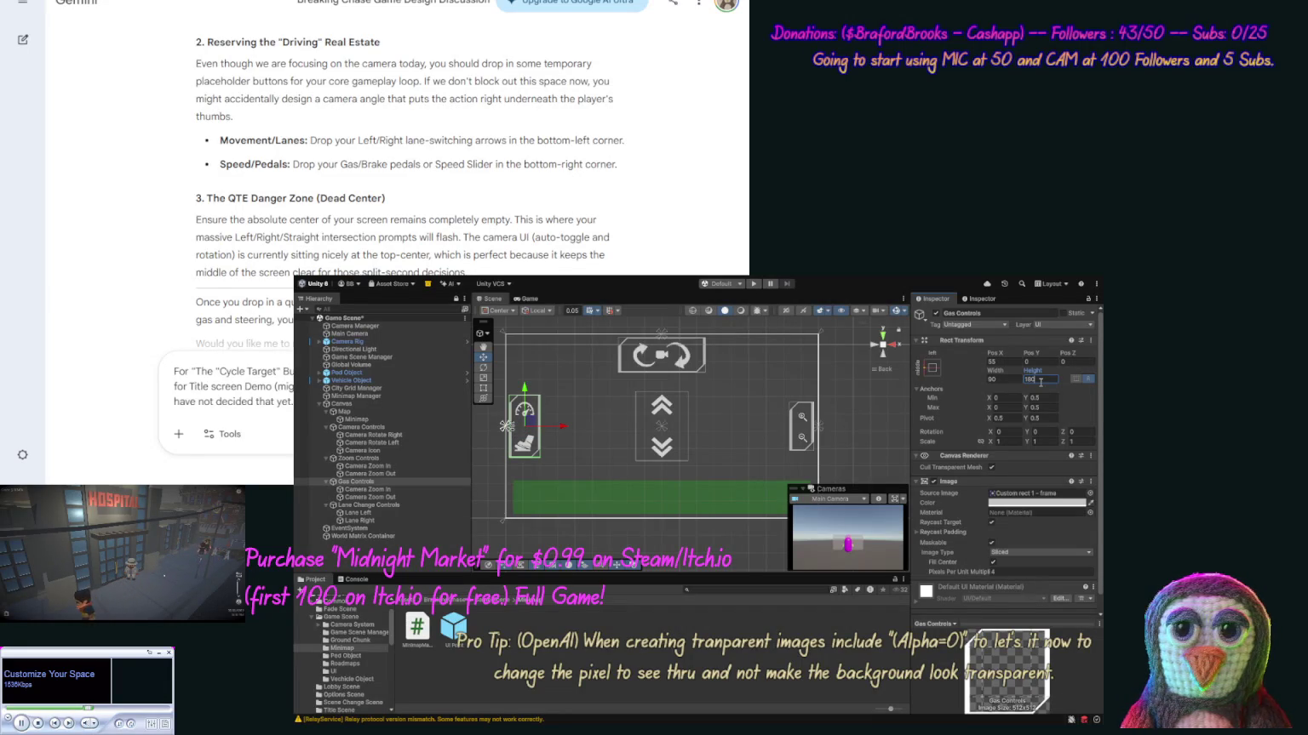
pyautogui.click(863, 418)
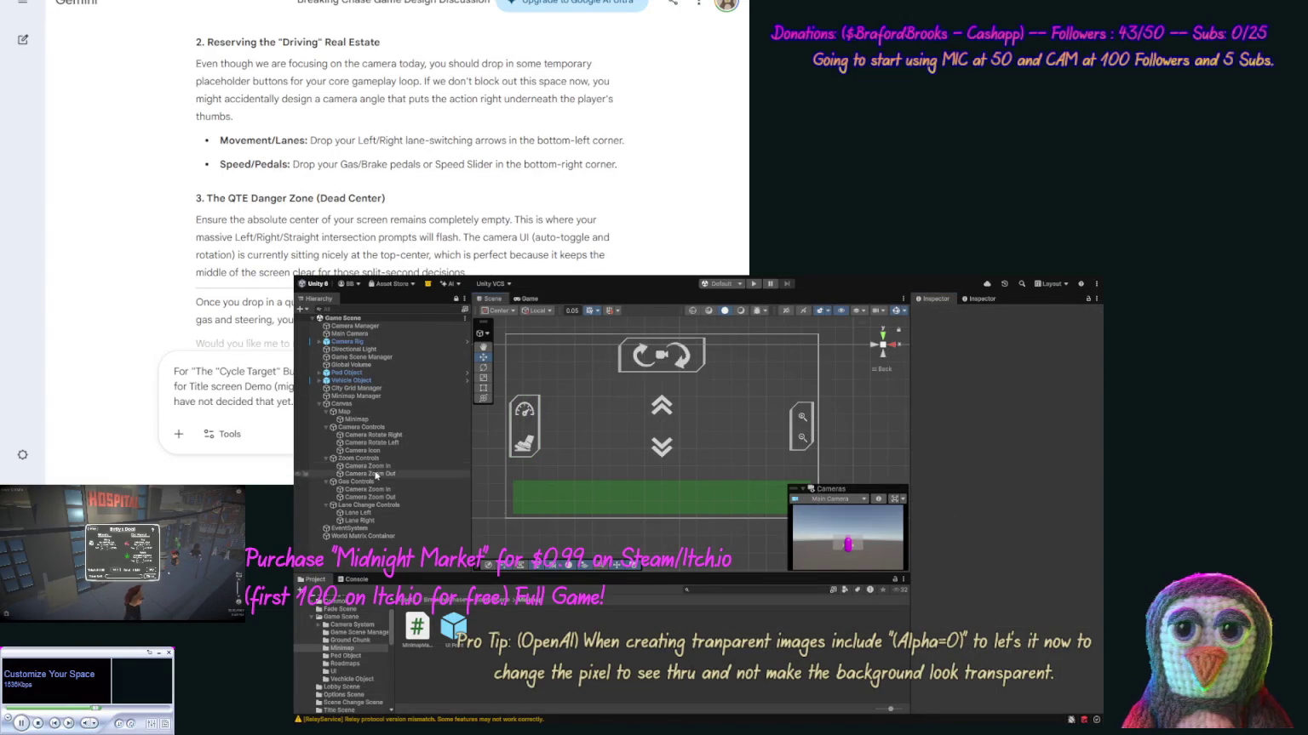
# Compare the Rect Transform settings of Map, Camera Controls and Minimap.
pyautogui.click(344, 412)
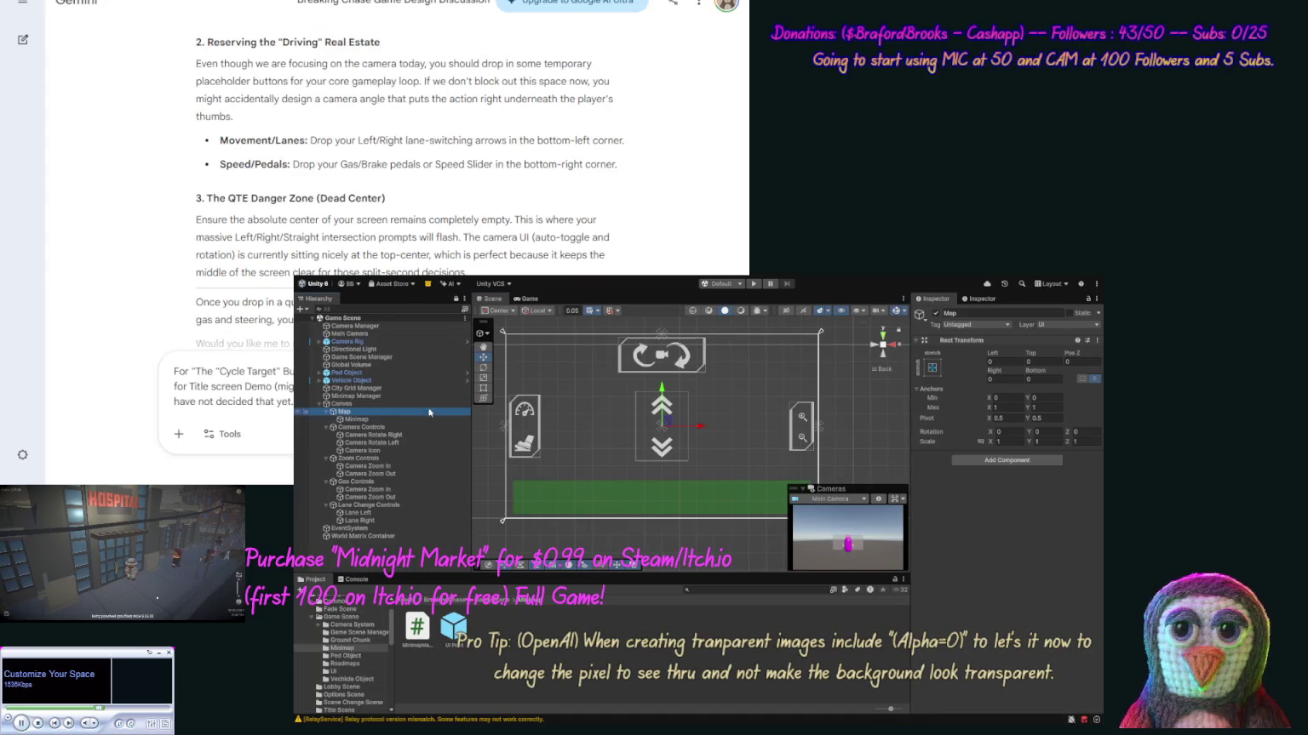
pyautogui.click(362, 428)
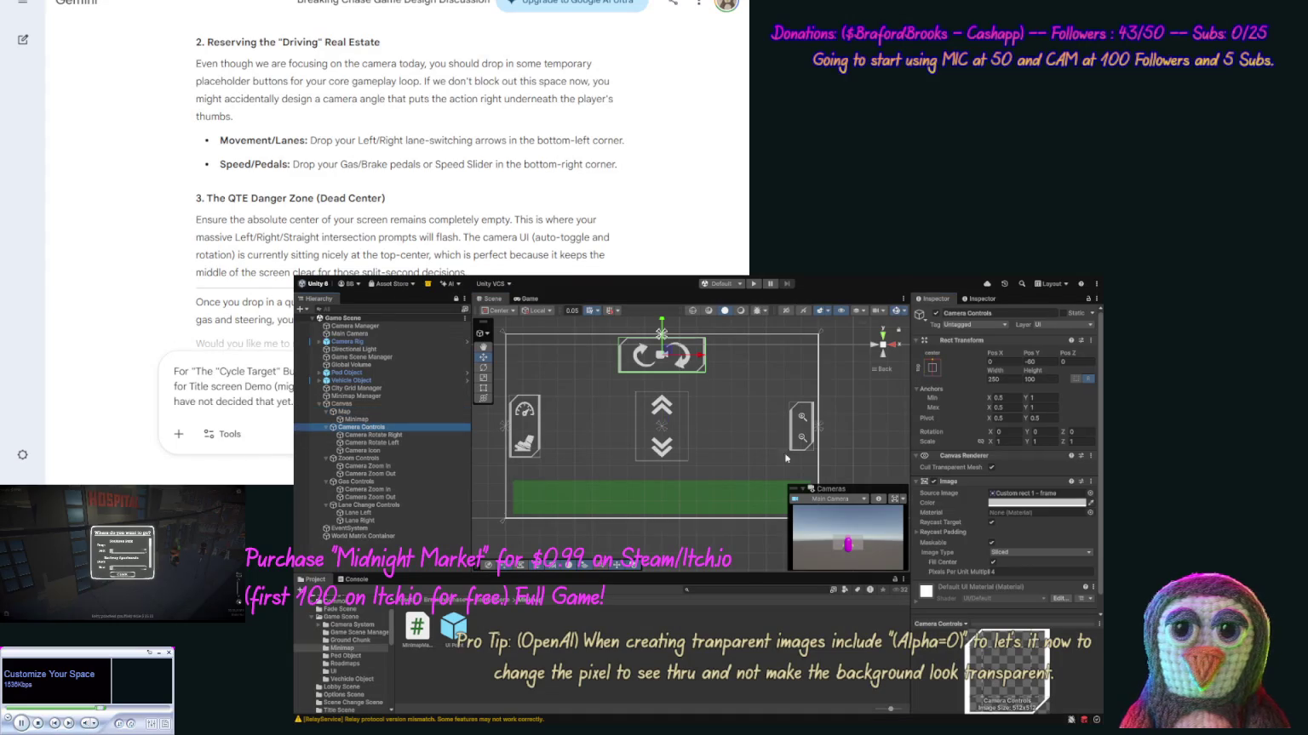
pyautogui.click(983, 484)
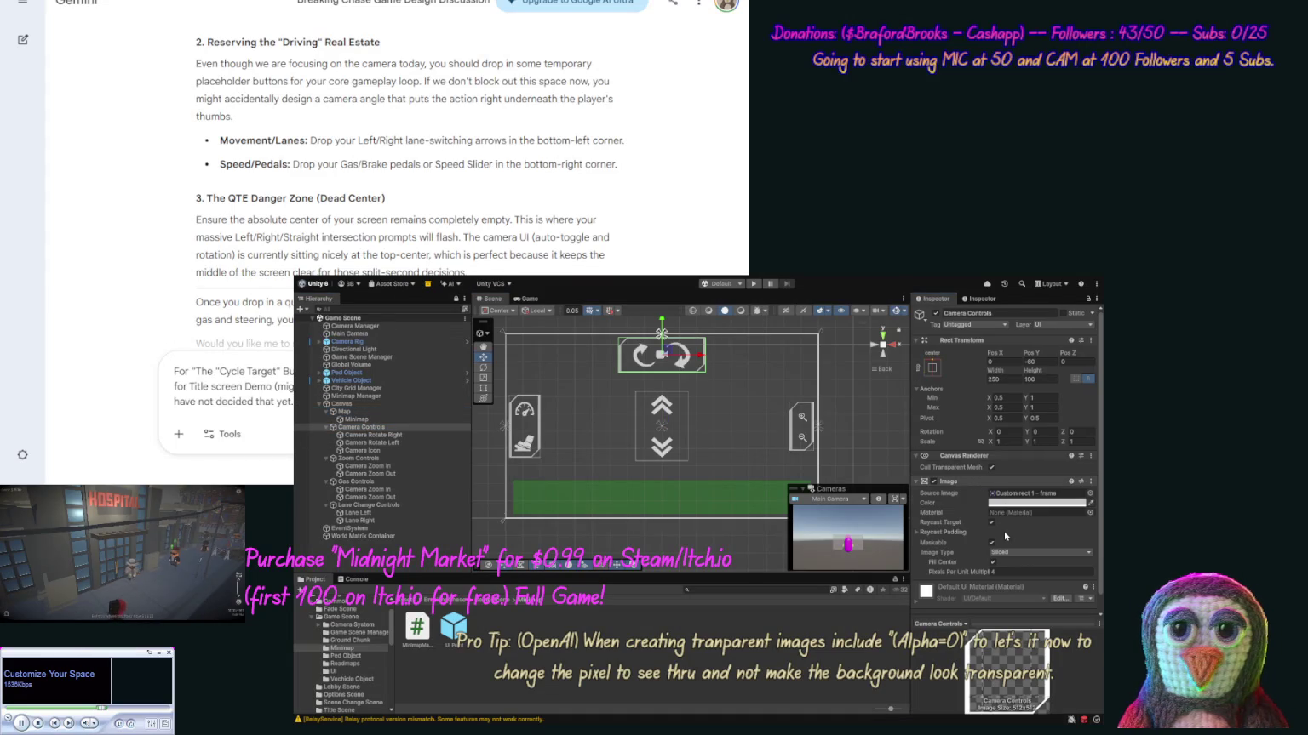
pyautogui.click(349, 411)
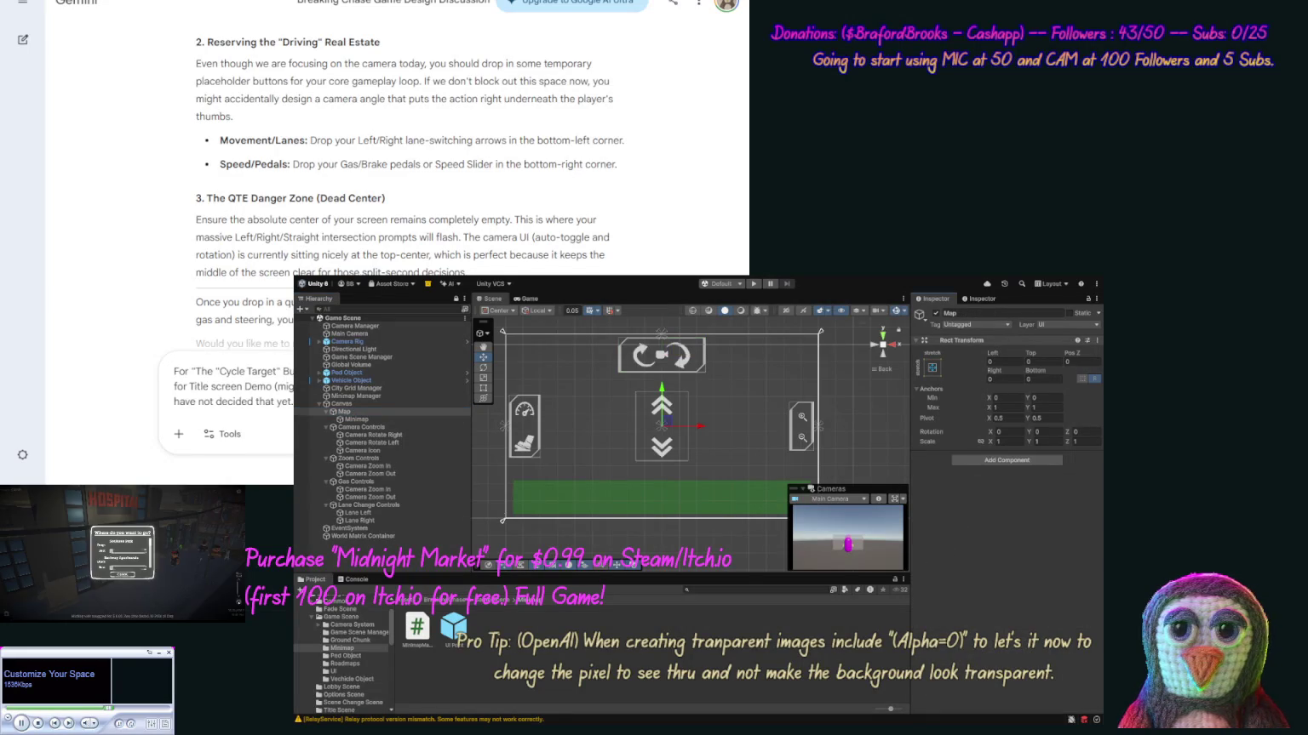
pyautogui.click(964, 479)
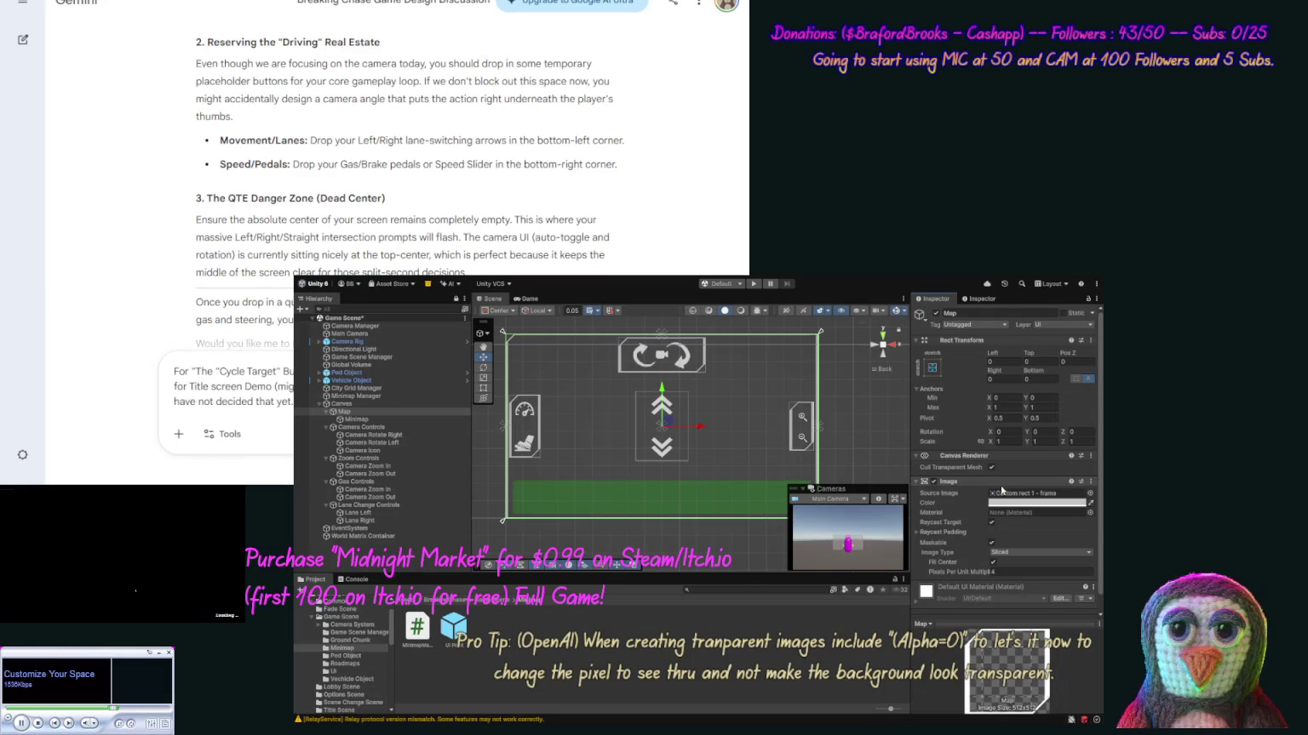
pyautogui.click(404, 419)
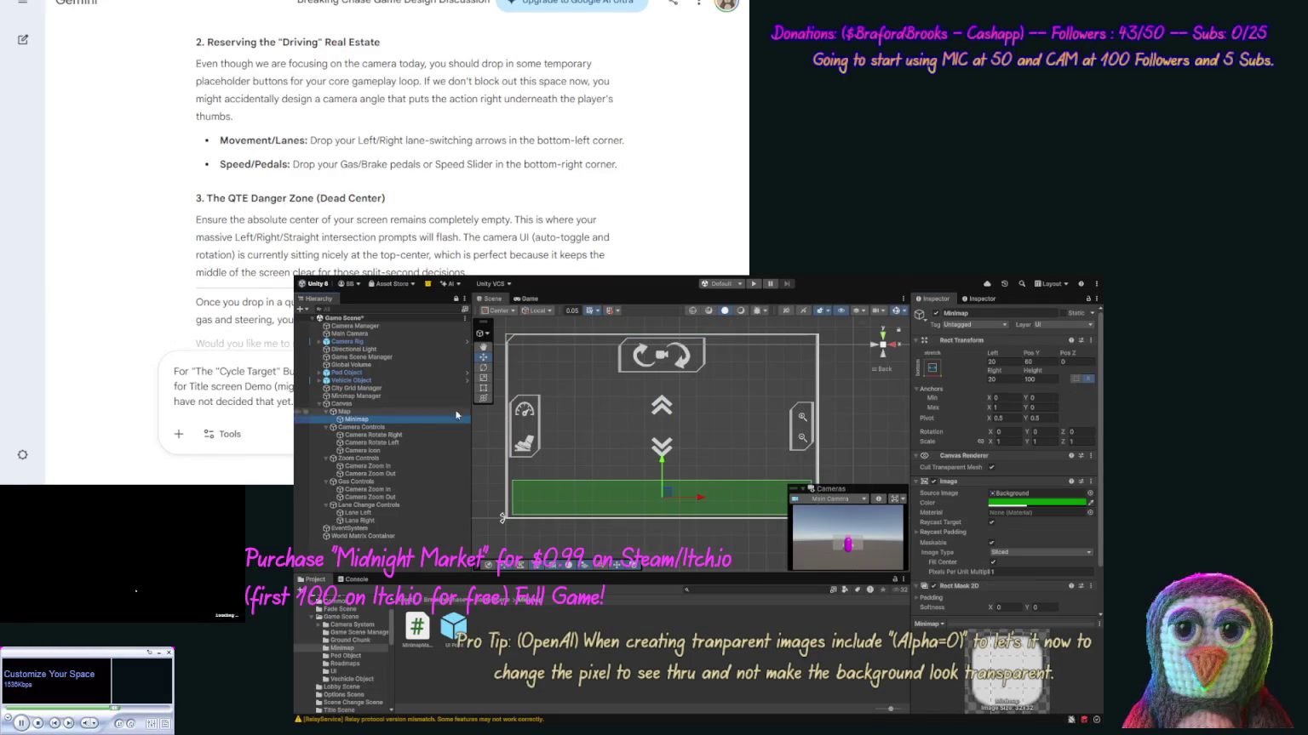
pyautogui.click(997, 361)
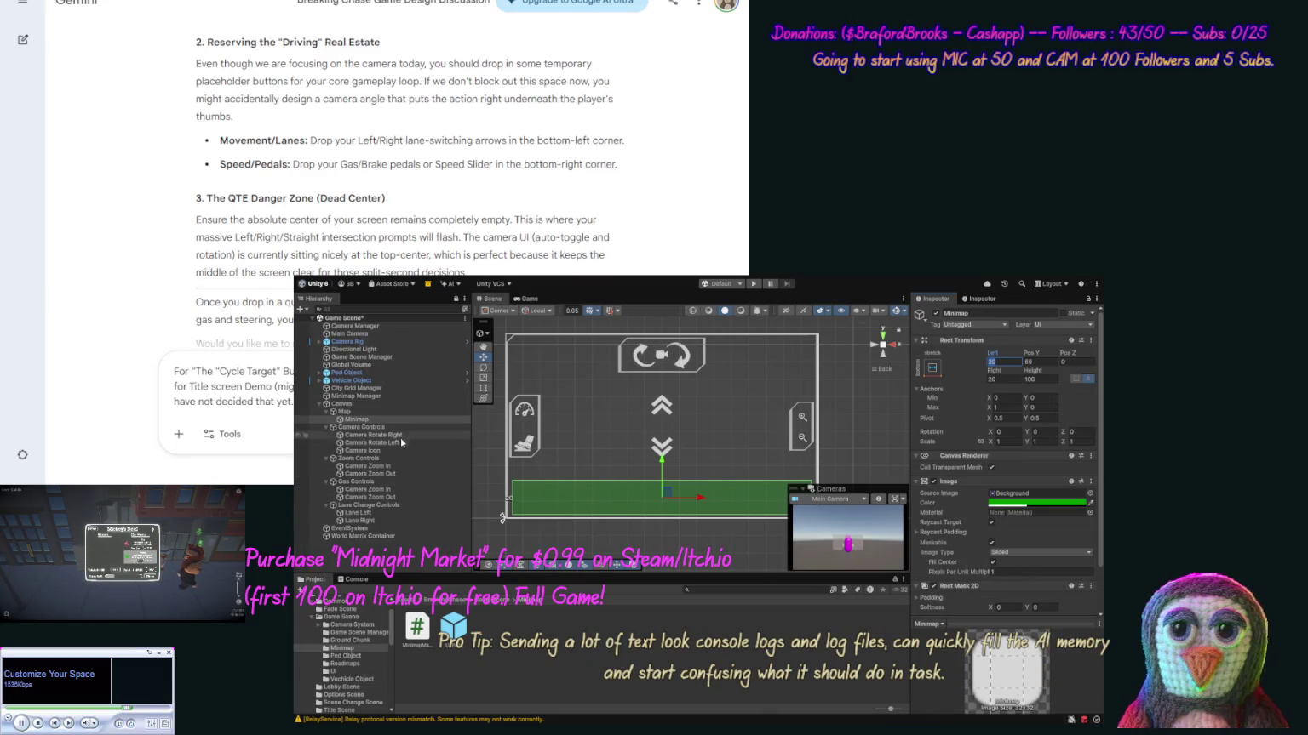
pyautogui.click(401, 411)
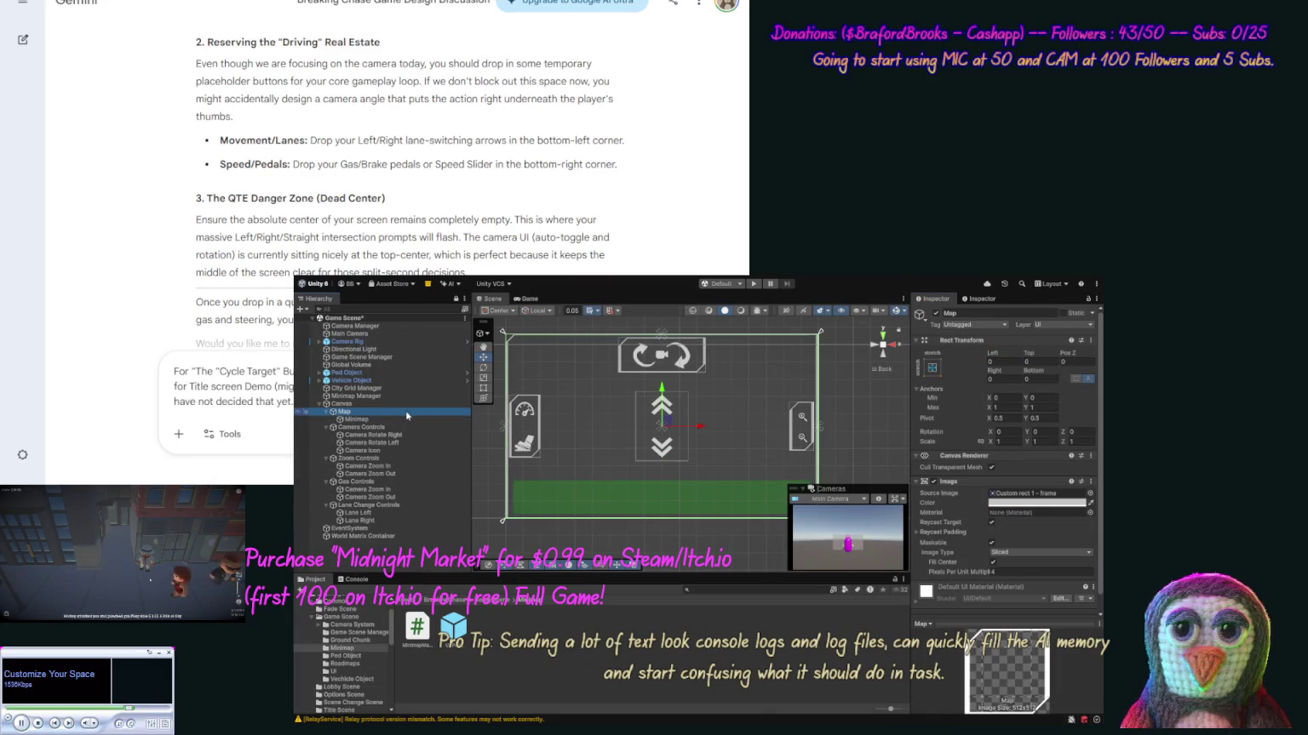
pyautogui.click(988, 409)
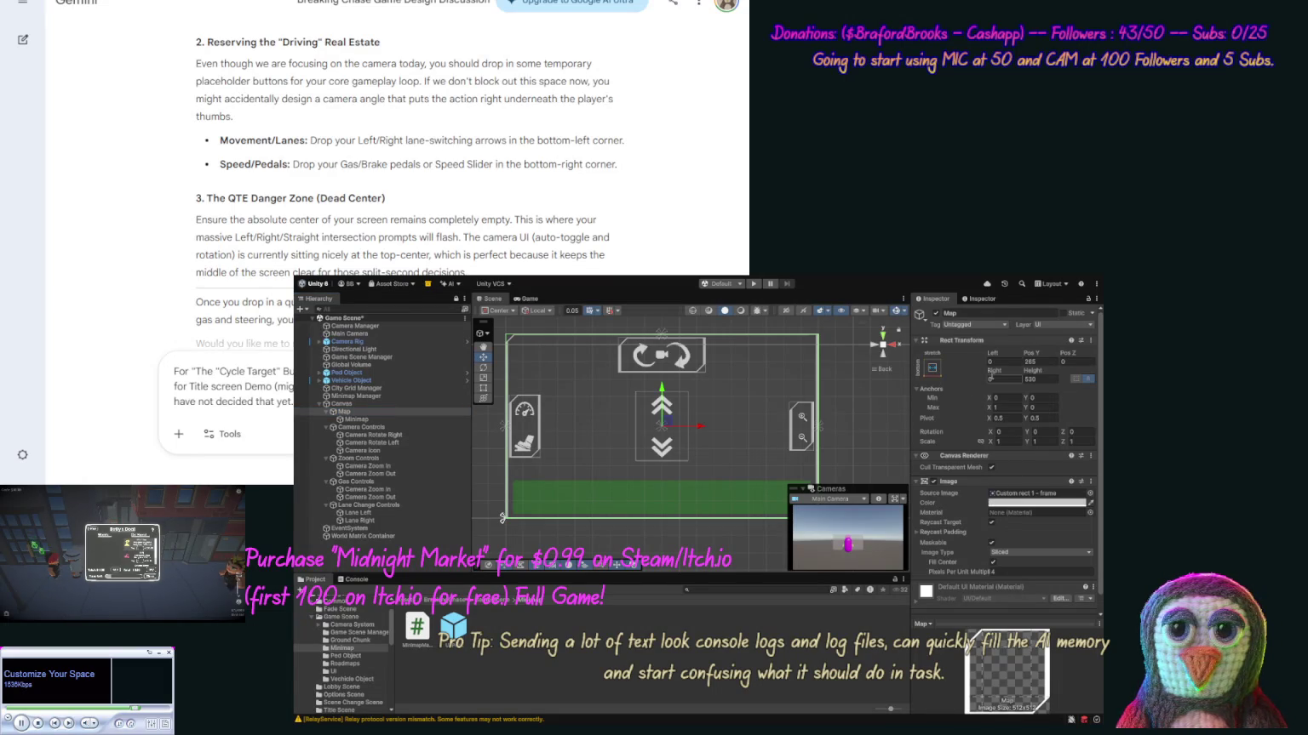
# Set the Map frame's Left and Right insets to 10 and Pos Y to 0.
pyautogui.click(997, 362)
pyautogui.write('10')
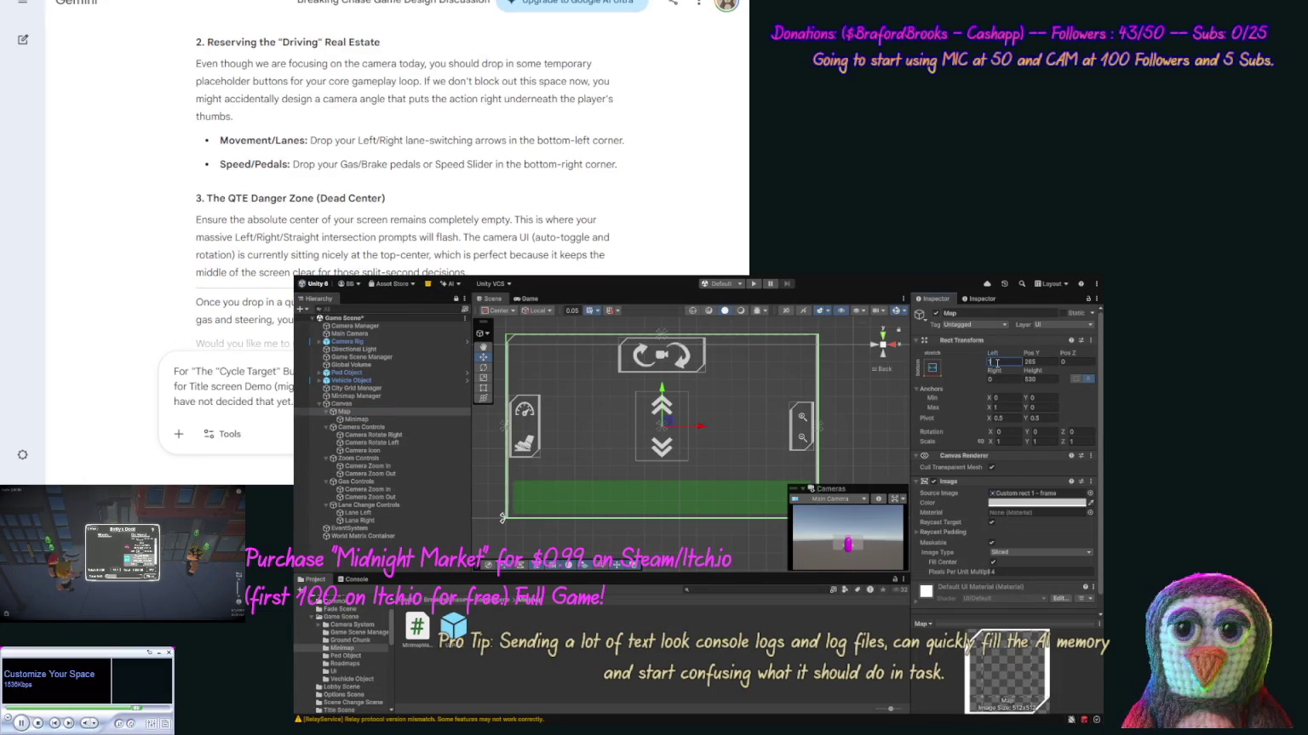
pyautogui.click(997, 377)
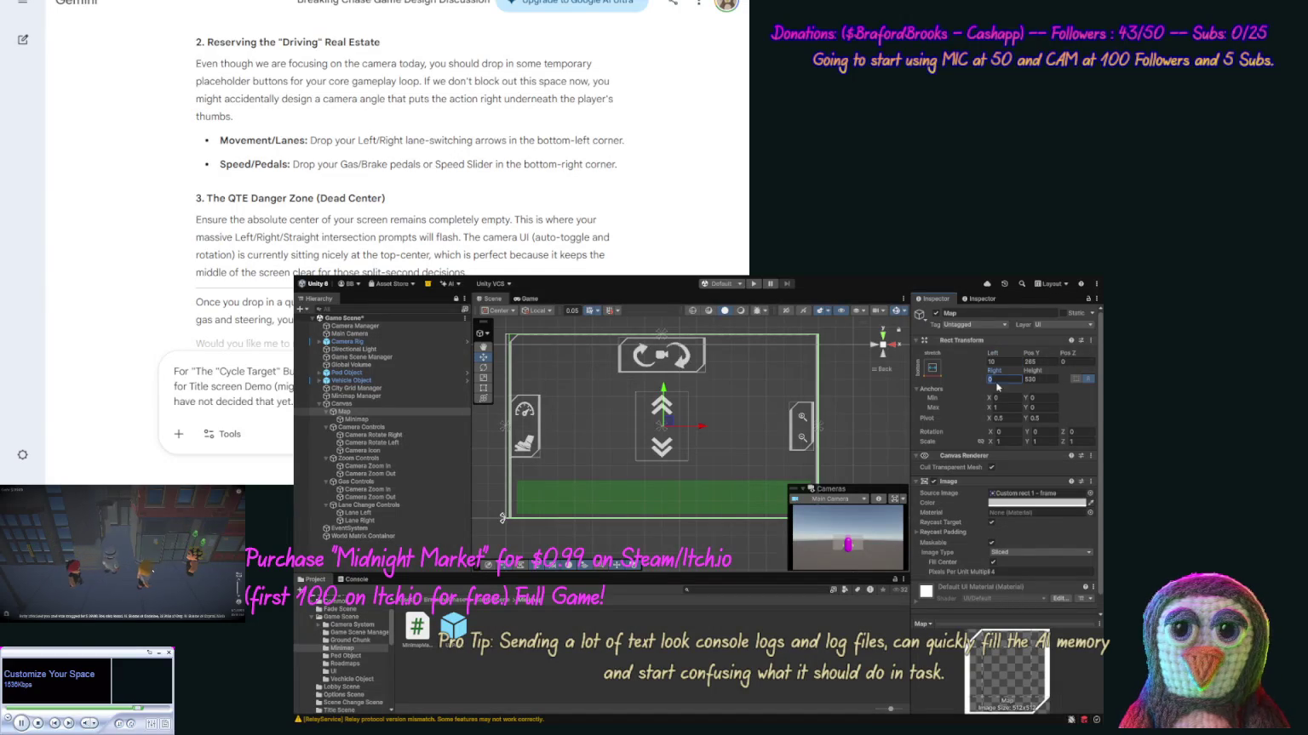
pyautogui.write('10')
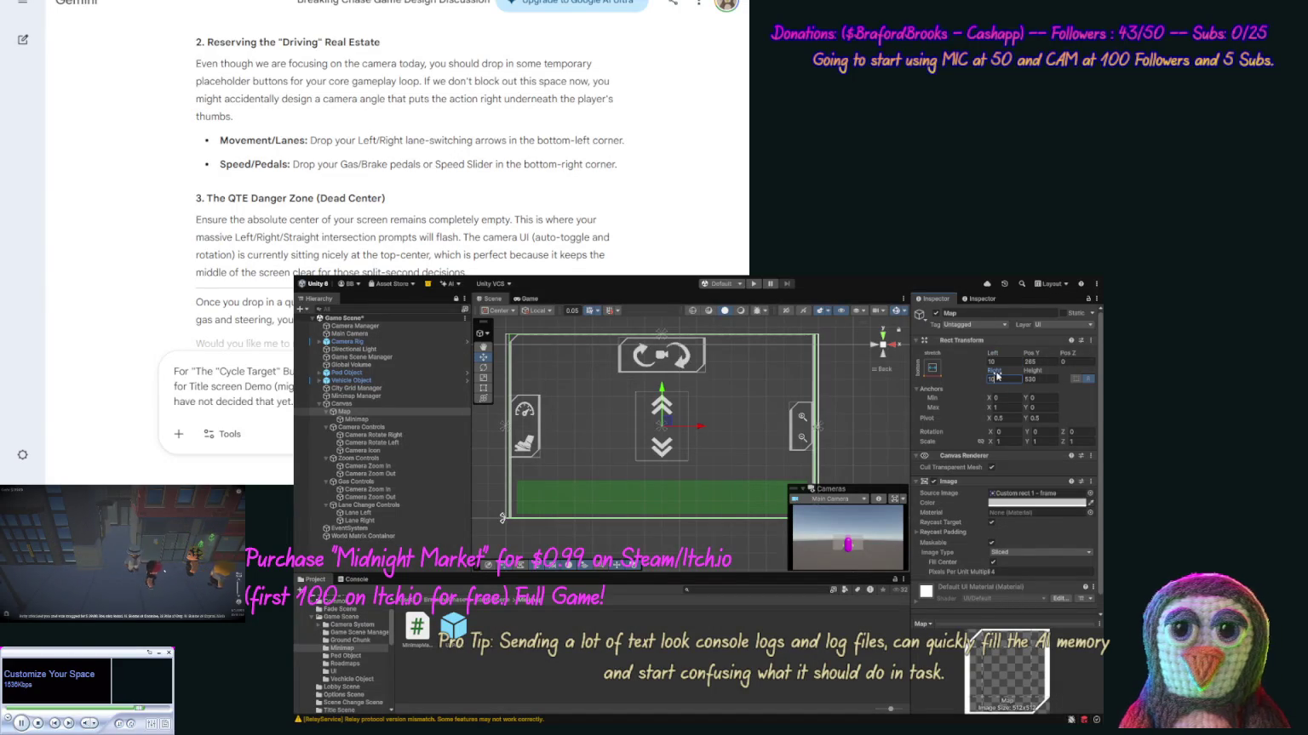
pyautogui.click(1045, 361)
pyautogui.write('0')
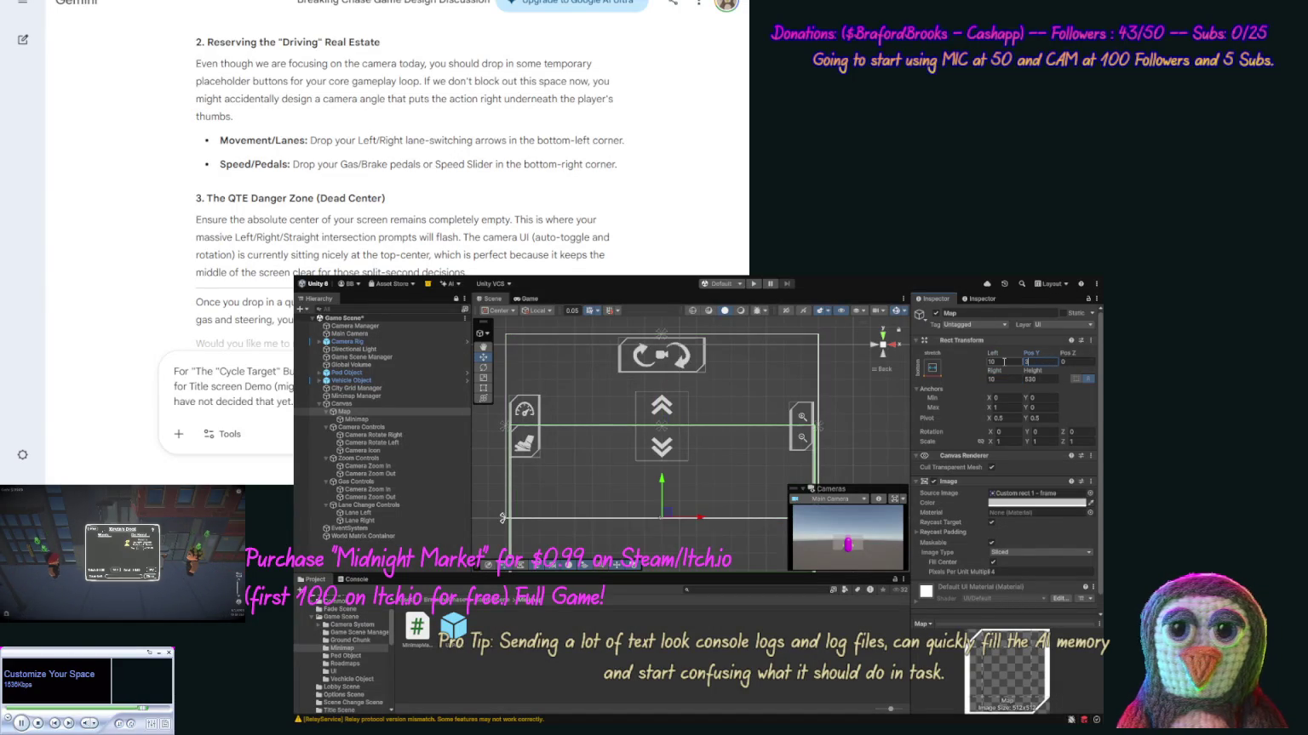